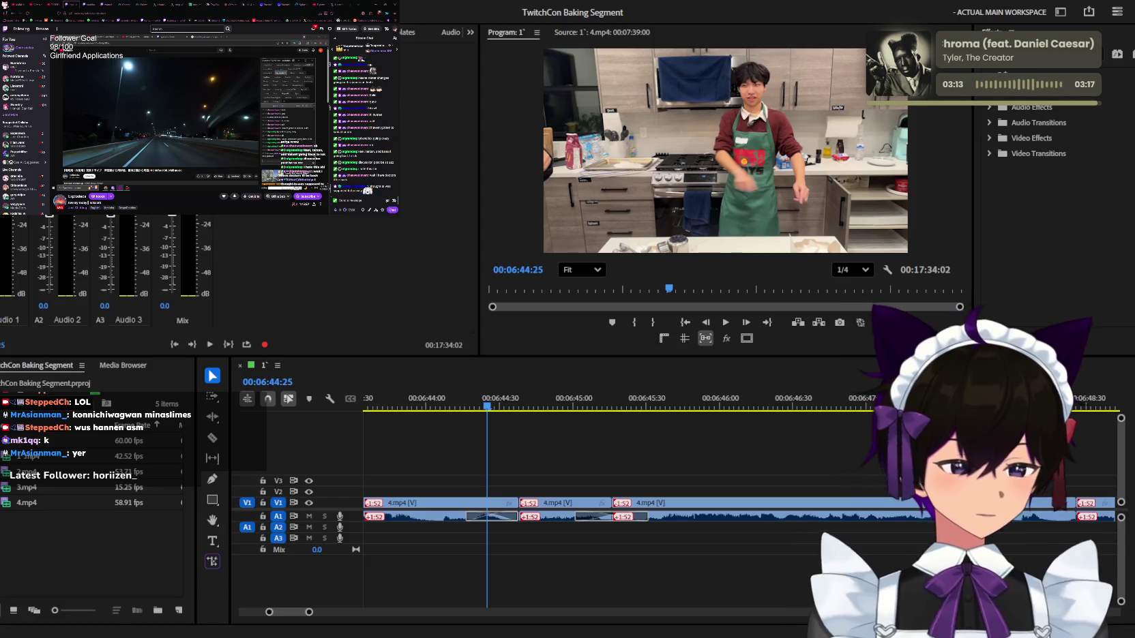
# Play the cooking footage from 06:44:21, zooming the timeline out to see the cuts
pyautogui.click(478, 407)
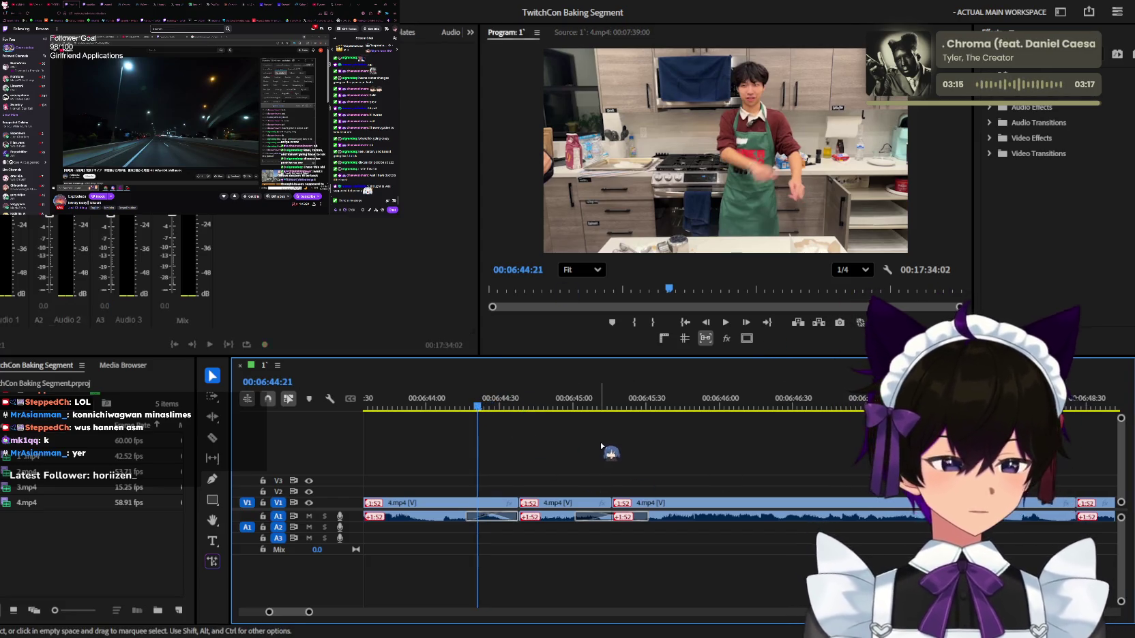
pyautogui.press('space')
pyautogui.press('-')
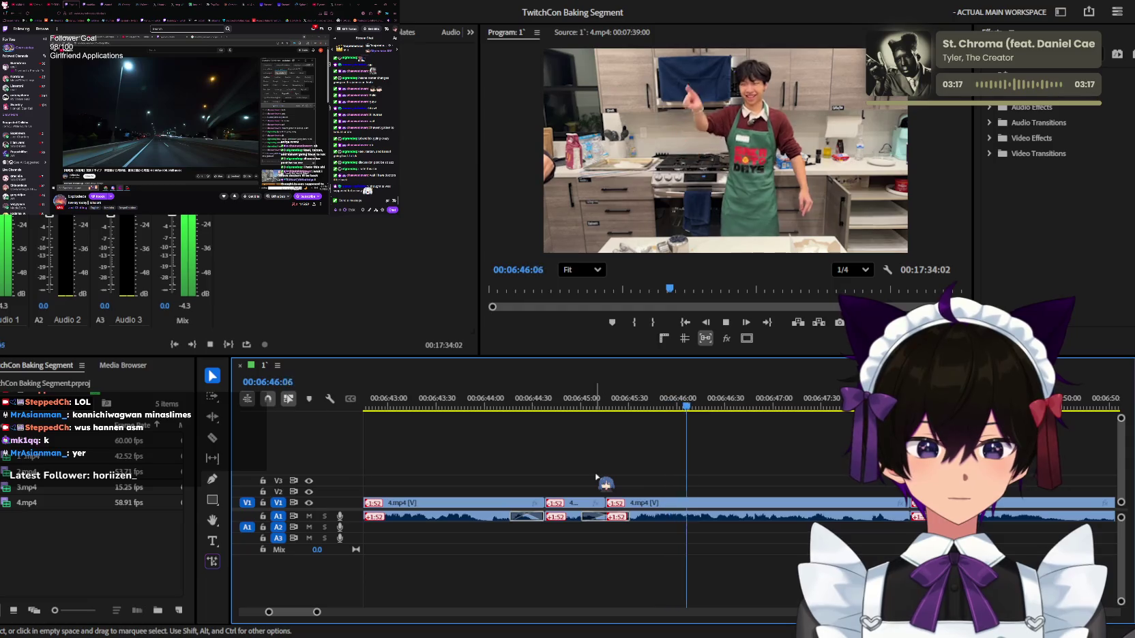
pyautogui.press('-')
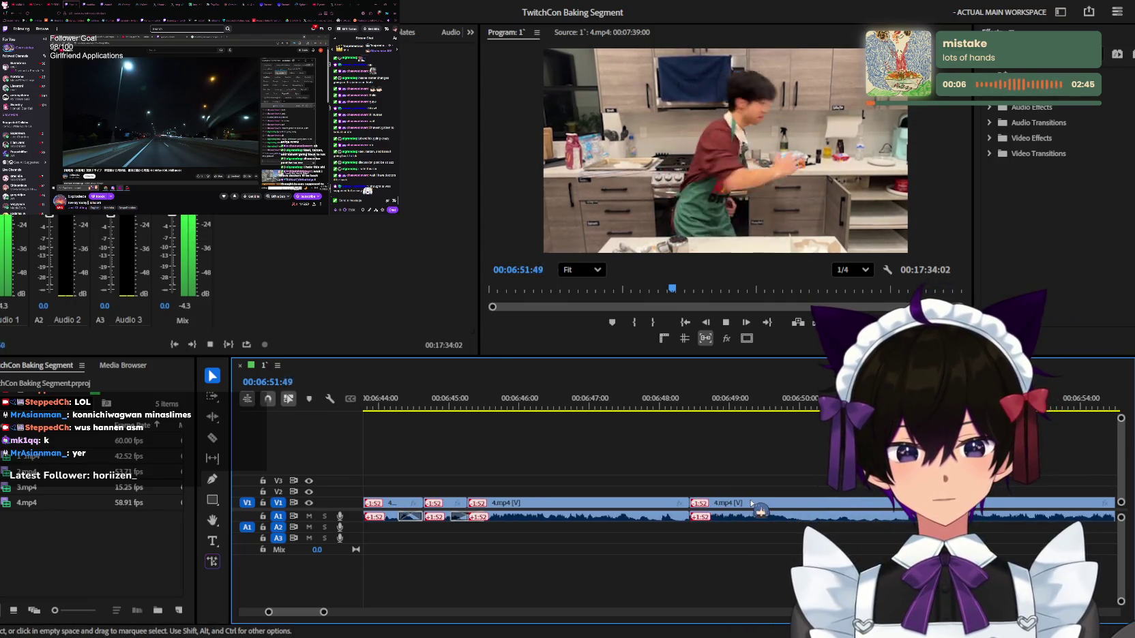
pyautogui.press('-')
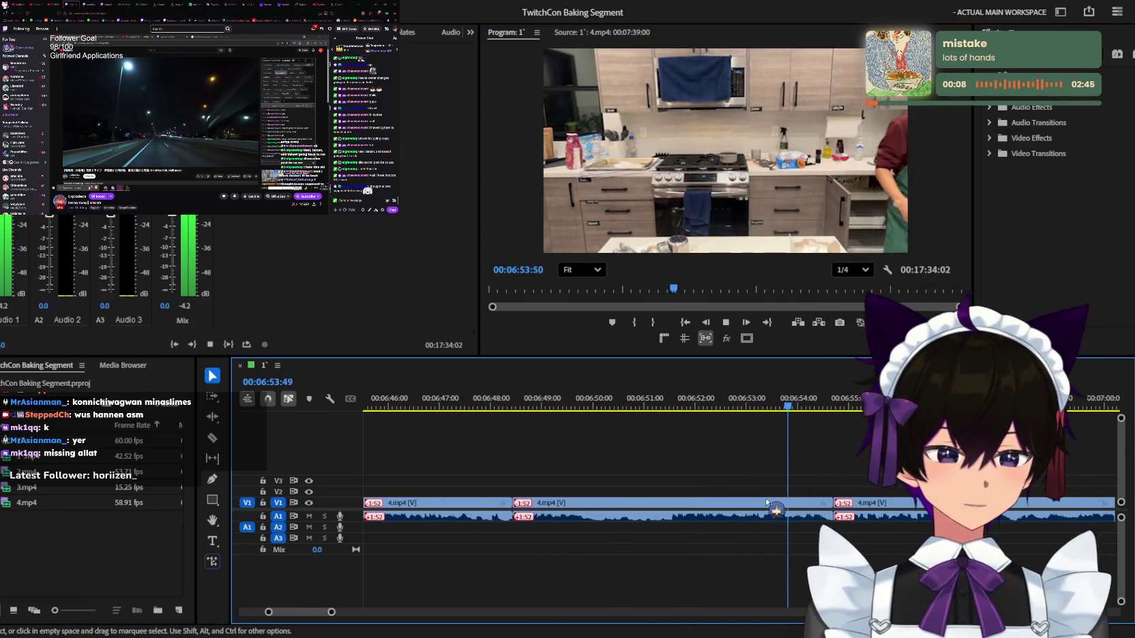
pyautogui.press('-')
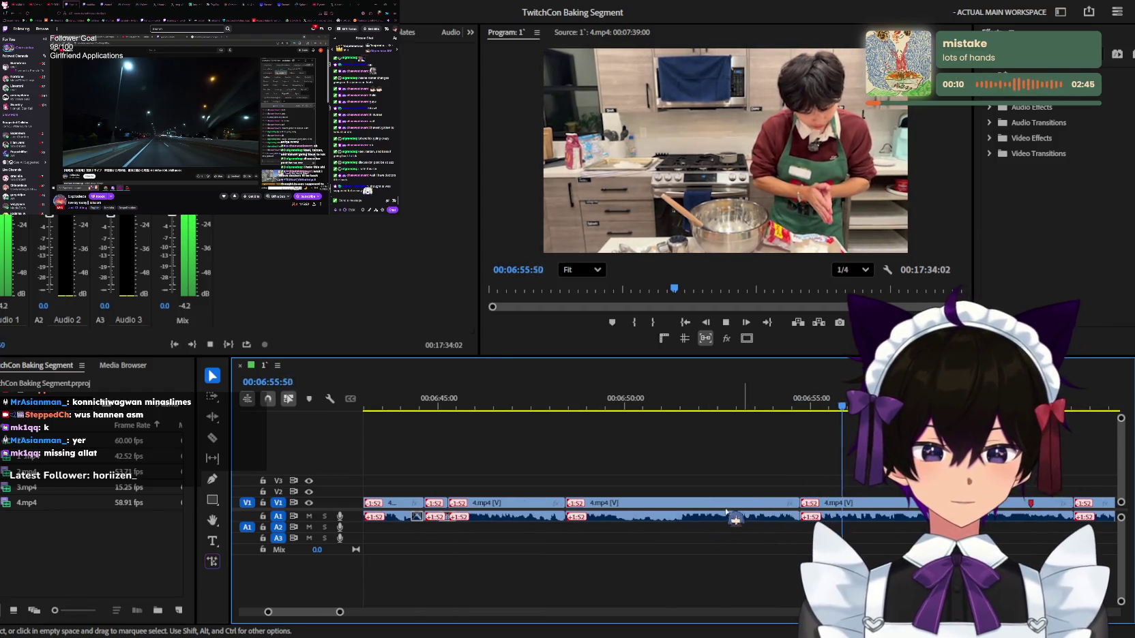
# Ripple delete the unwanted clip near 06:48 and set the playhead to 06:48:02
pyautogui.click(723, 505)
pyautogui.hotkey('shift', 'Delete')
pyautogui.click(570, 408)
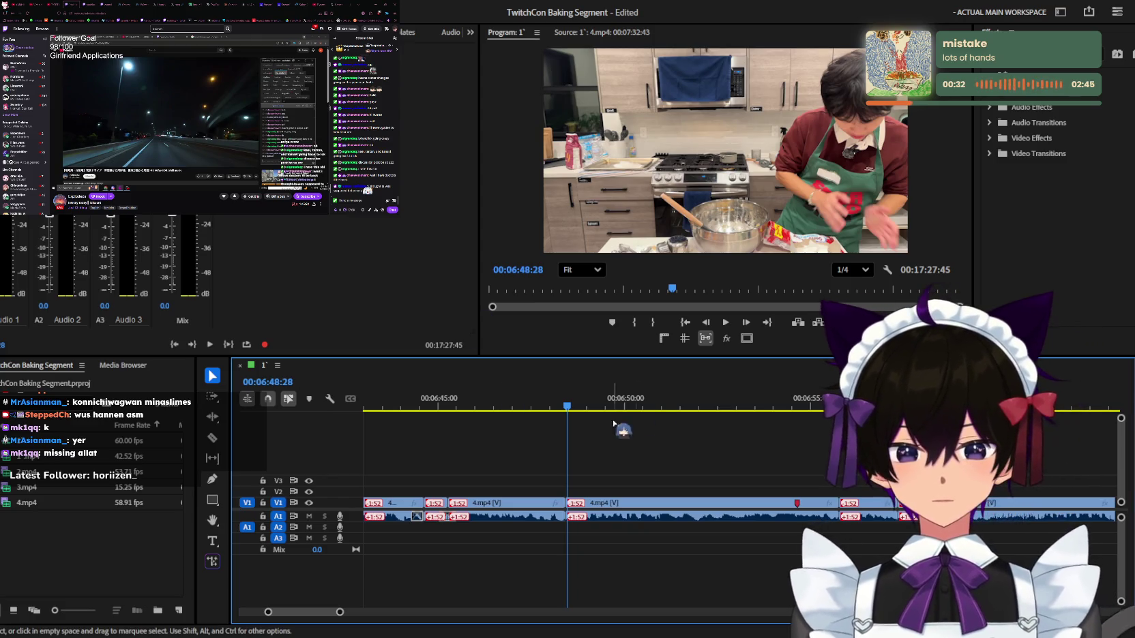
pyautogui.click(606, 446)
# Rewatch from 06:48 and add a cut on V1/A1, stopping around 06:52:21
pyautogui.press('space')
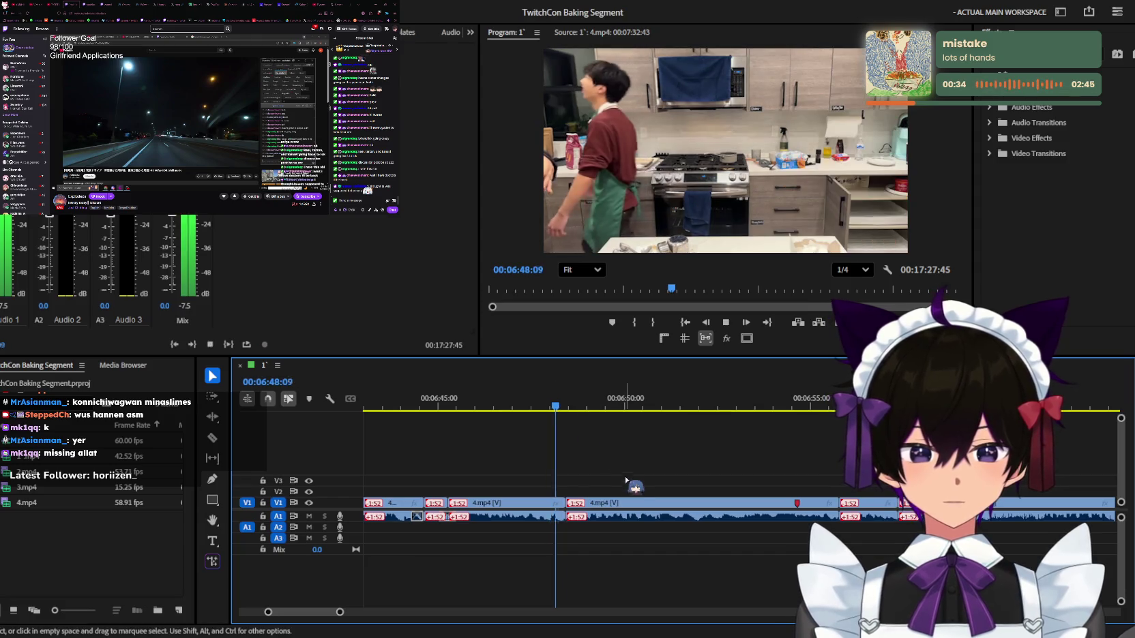
pyautogui.press('=')
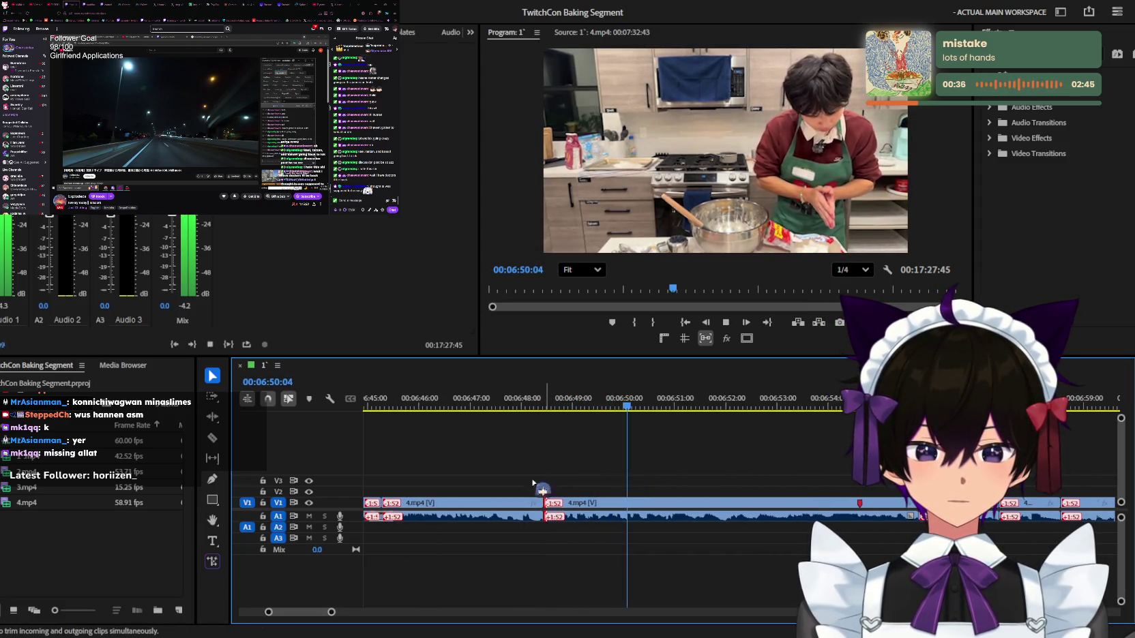
pyautogui.press('q')
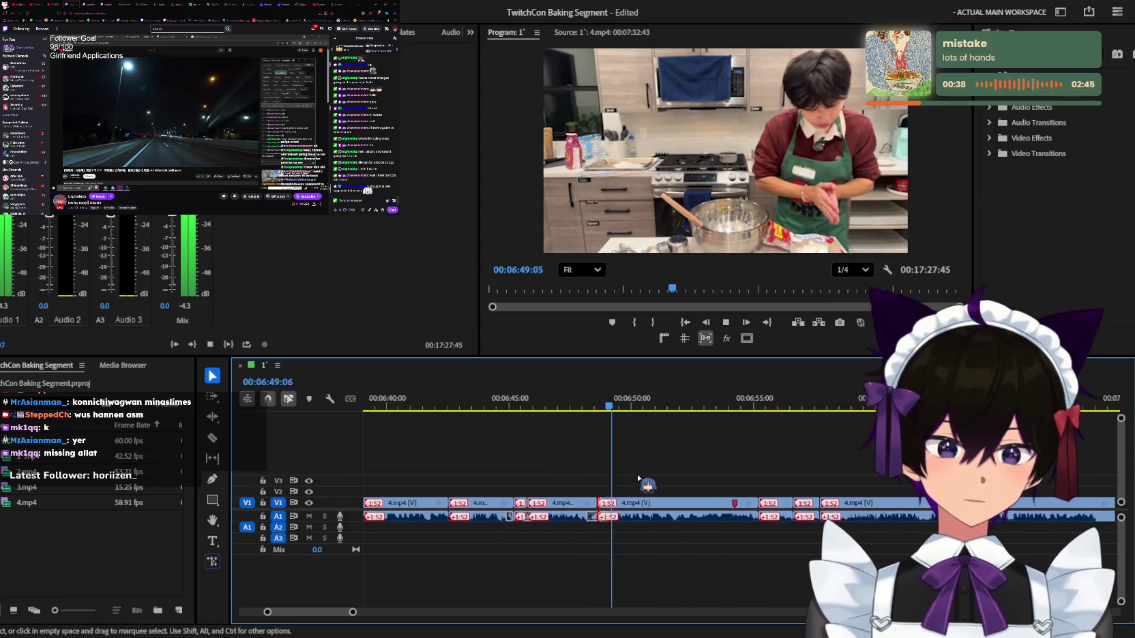
pyautogui.press('-')
pyautogui.press('=')
pyautogui.press('space')
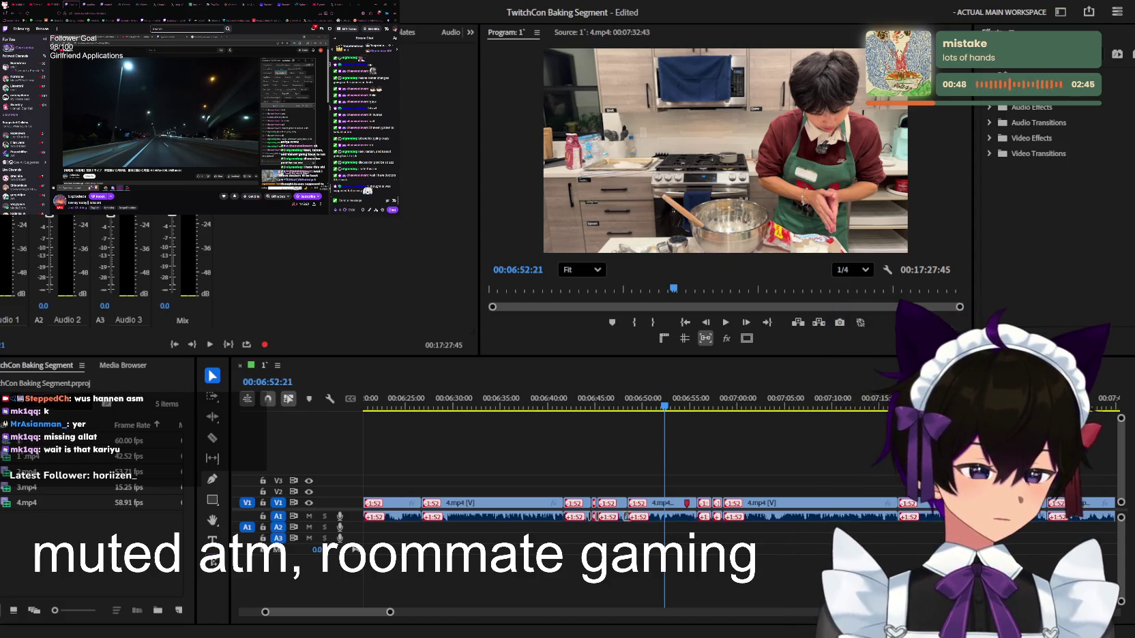
pyautogui.click(748, 459)
# Marquee-select the short V1/A1 clips around 07:00 and ripple delete them
pyautogui.press('=')
pyautogui.press('=')
pyautogui.press('space')
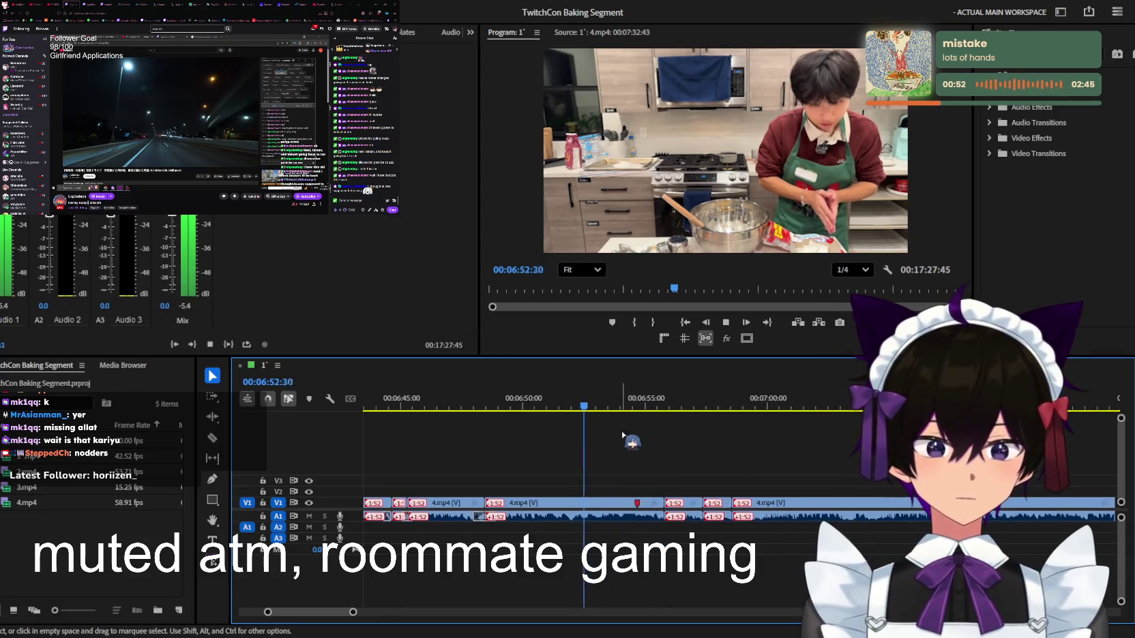
pyautogui.press('-')
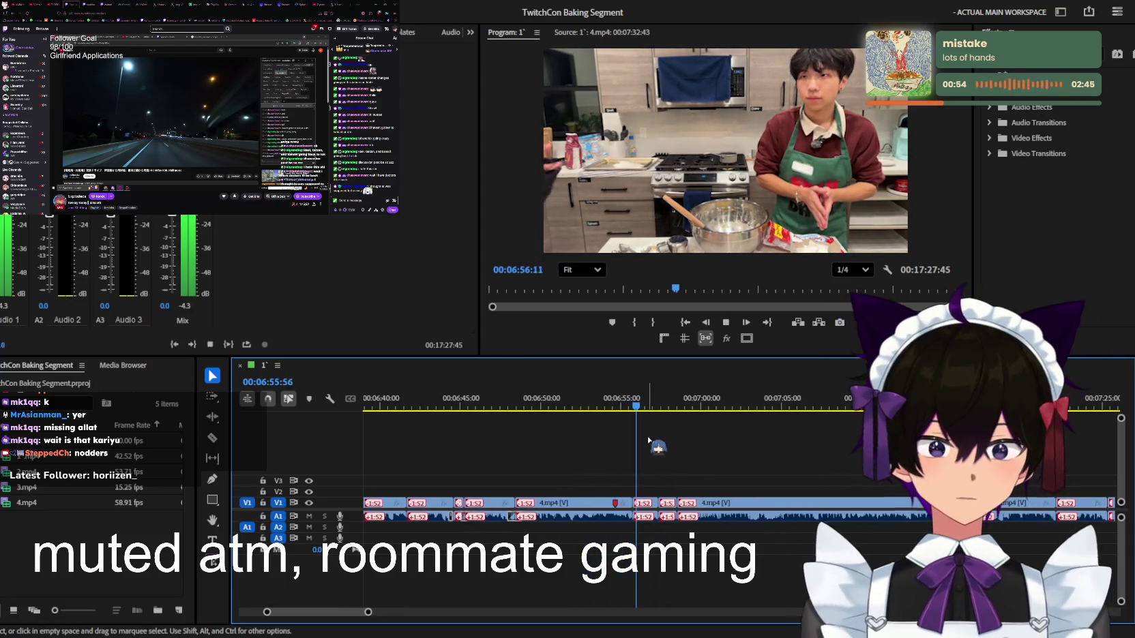
pyautogui.press('=')
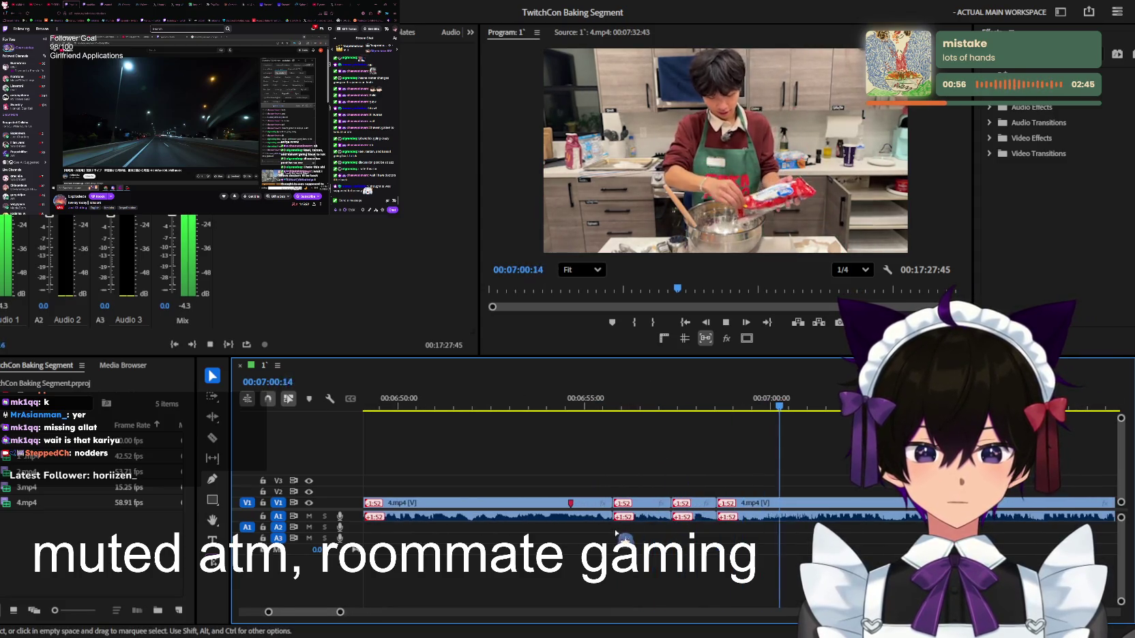
pyautogui.moveTo(616, 534); pyautogui.dragTo(791, 429)
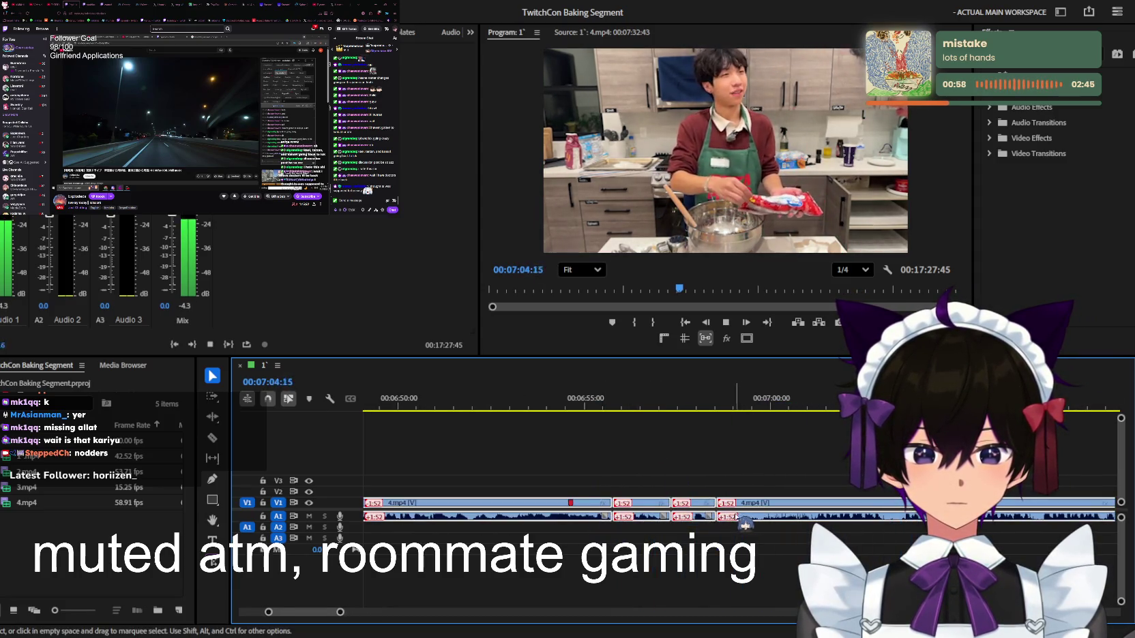
pyautogui.hotkey('shift', 'Delete')
# Replay the edit from 06:48:13, stopping around 06:50:25
pyautogui.click(532, 407)
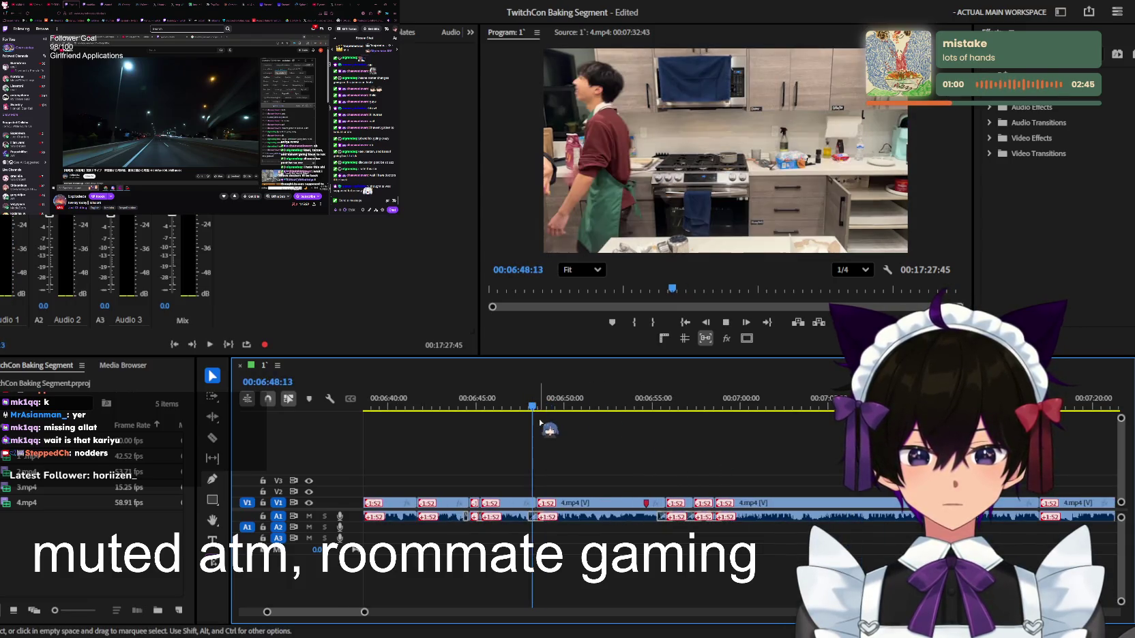
pyautogui.press('space')
pyautogui.press('-')
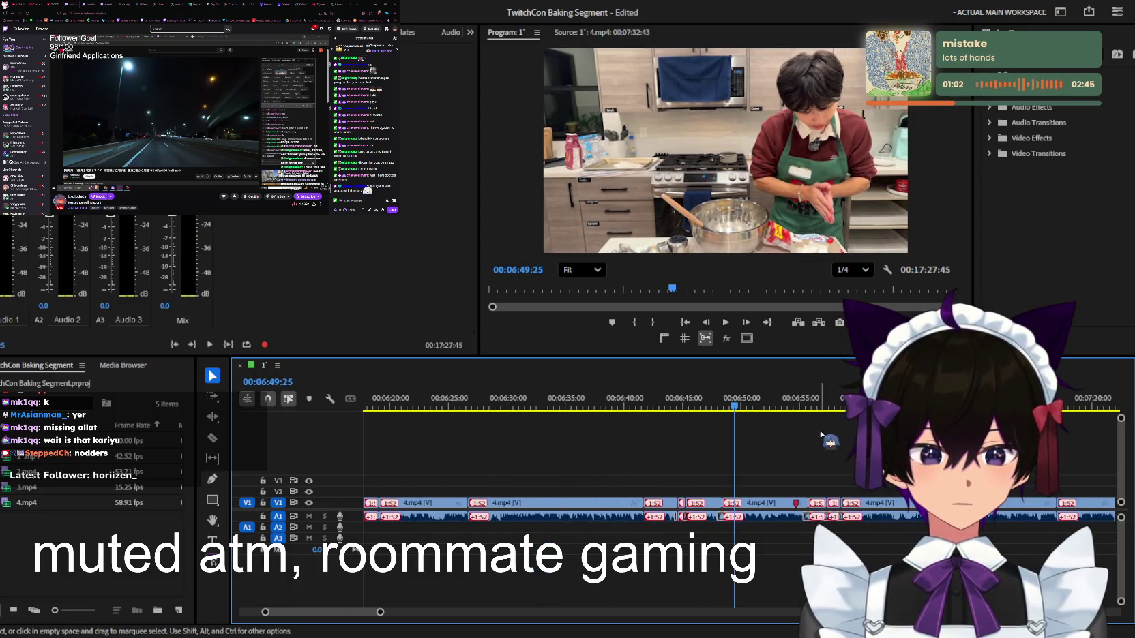
pyautogui.press('space')
# Continue reviewing playback from about 06:56, adjusting timeline zoom along the way
pyautogui.press('space')
pyautogui.press('=')
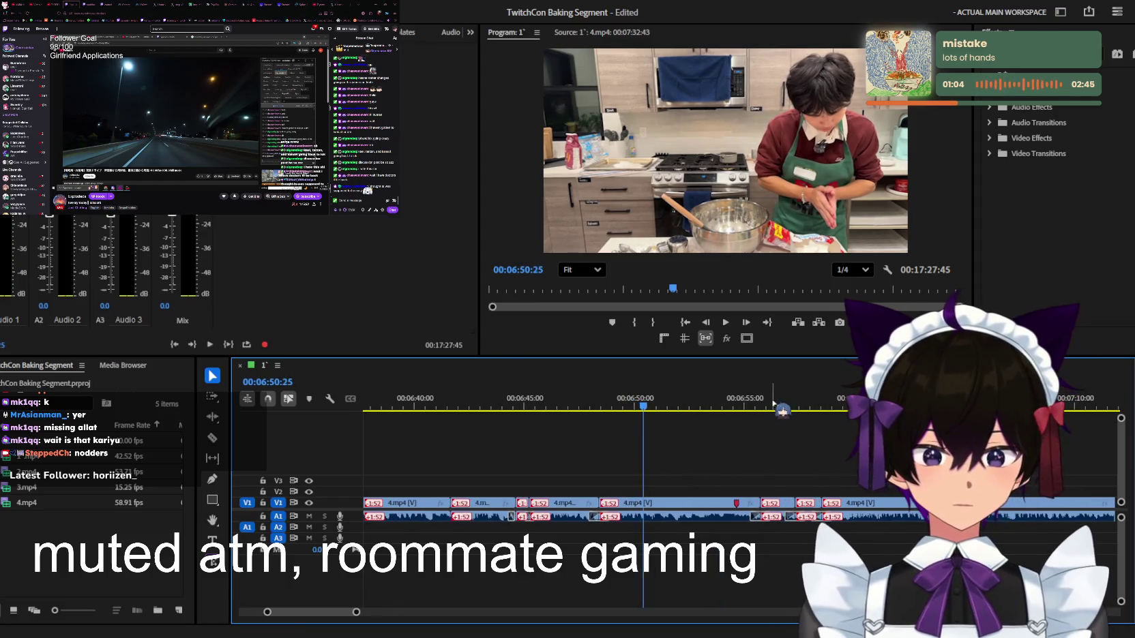
pyautogui.click(774, 404)
pyautogui.press('space')
pyautogui.press('=')
pyautogui.press('=')
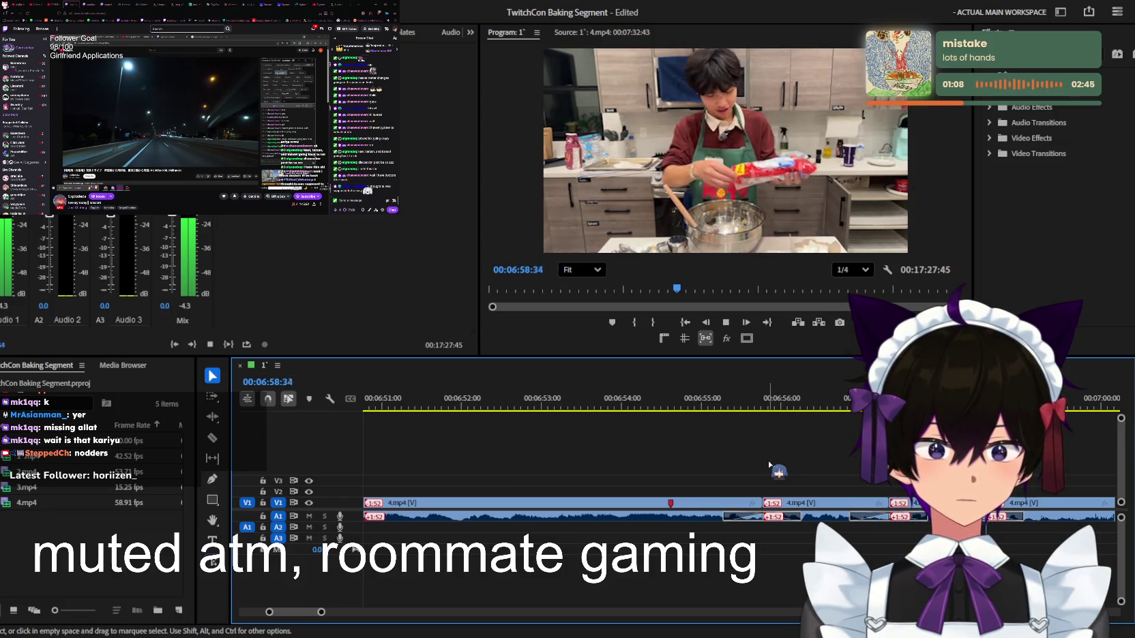
pyautogui.press('-')
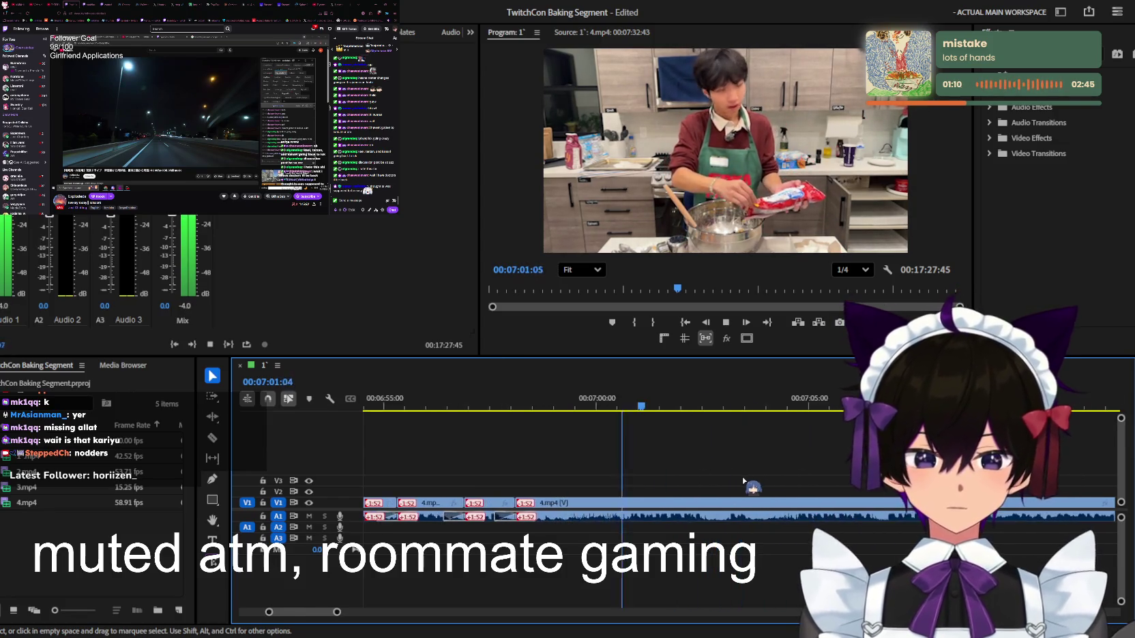
pyautogui.press('=')
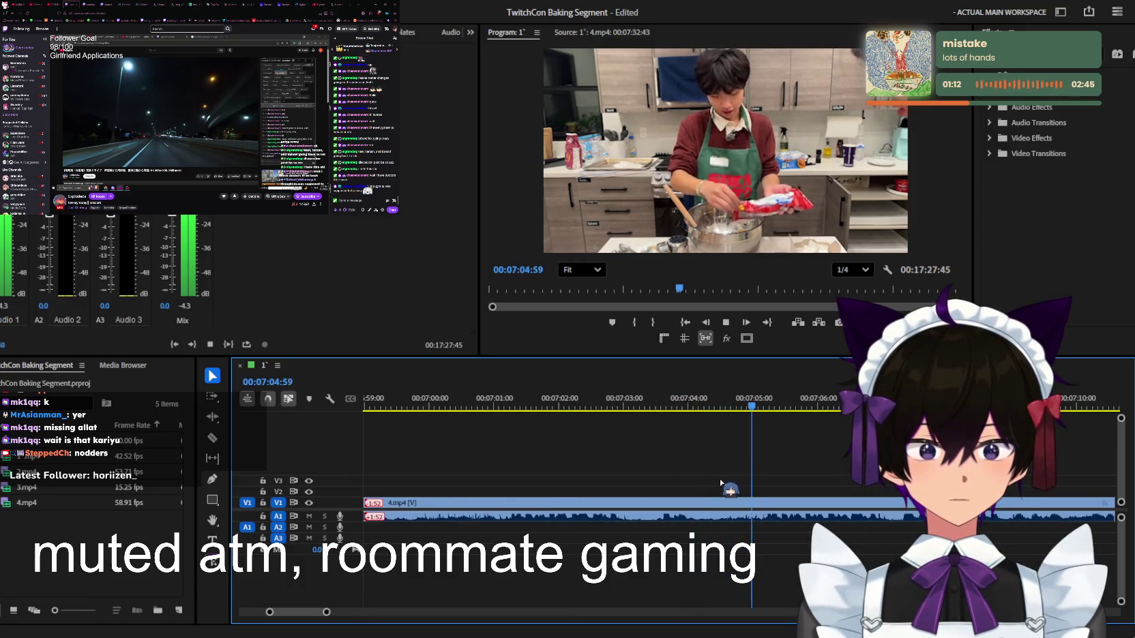
pyautogui.press('-')
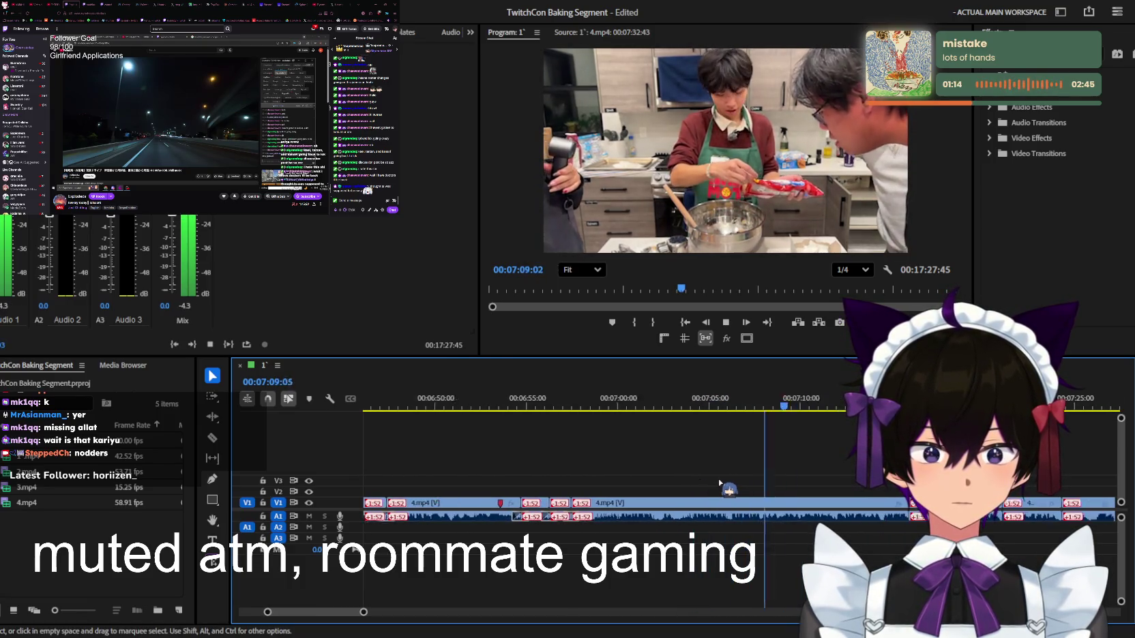
pyautogui.press('=')
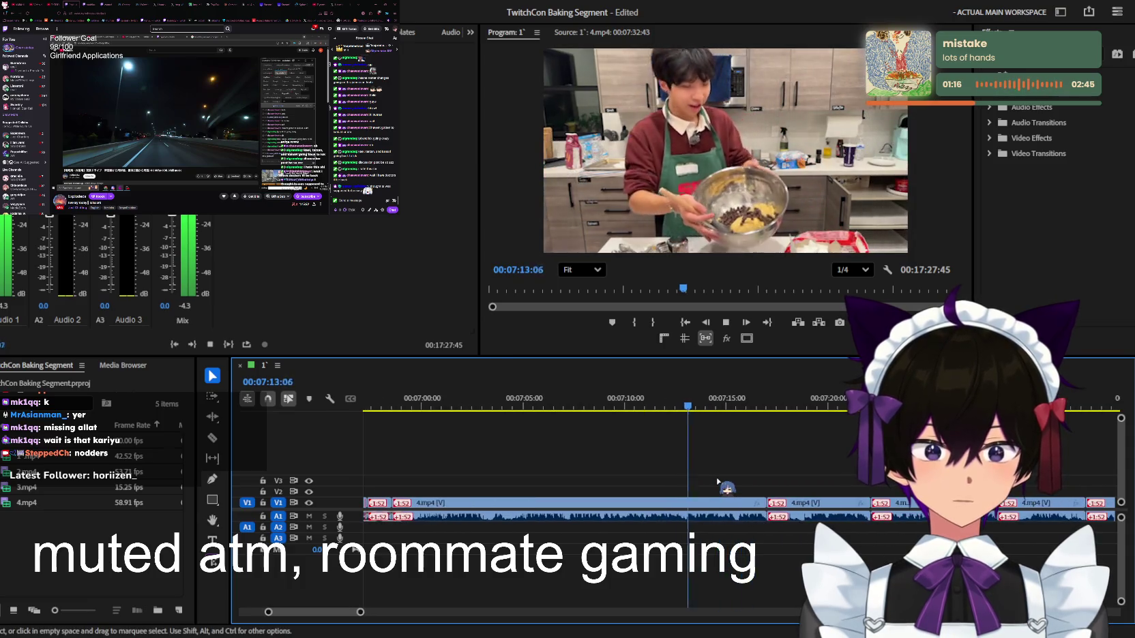
pyautogui.press('=')
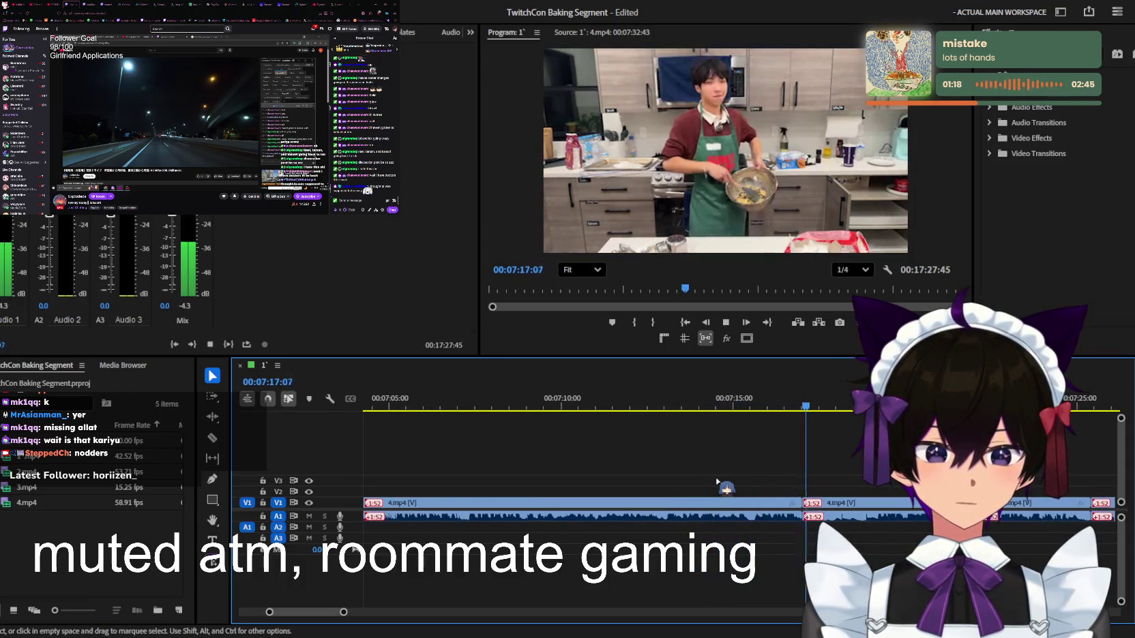
# Play the kitchen footage to 08:03:17, then return the playhead to 07:55:57
pyautogui.press('-')
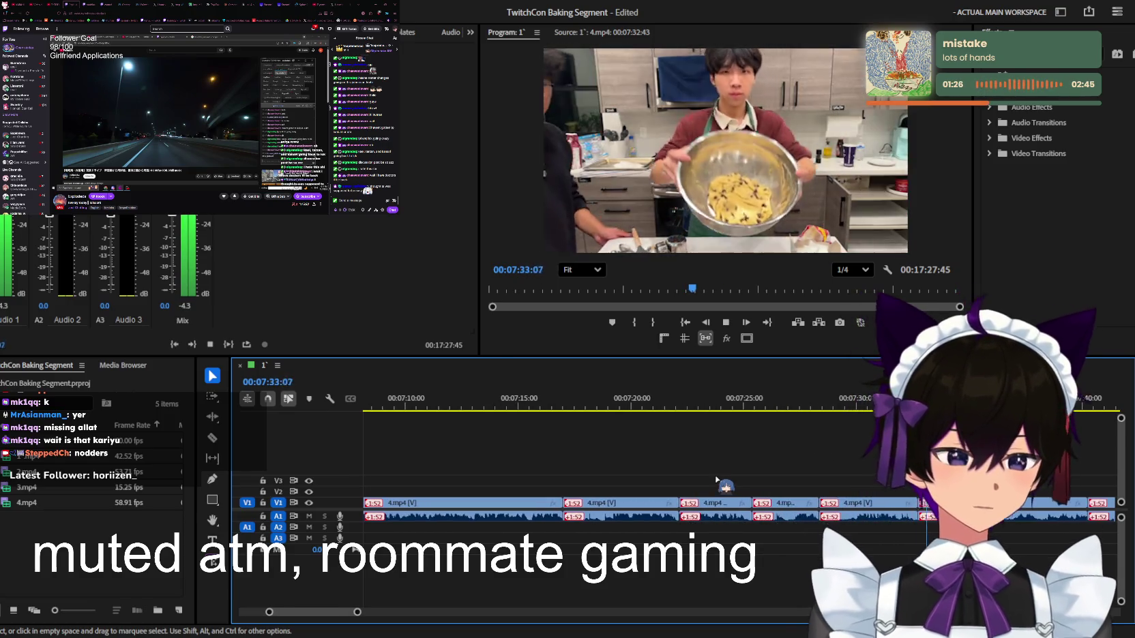
pyautogui.press('-')
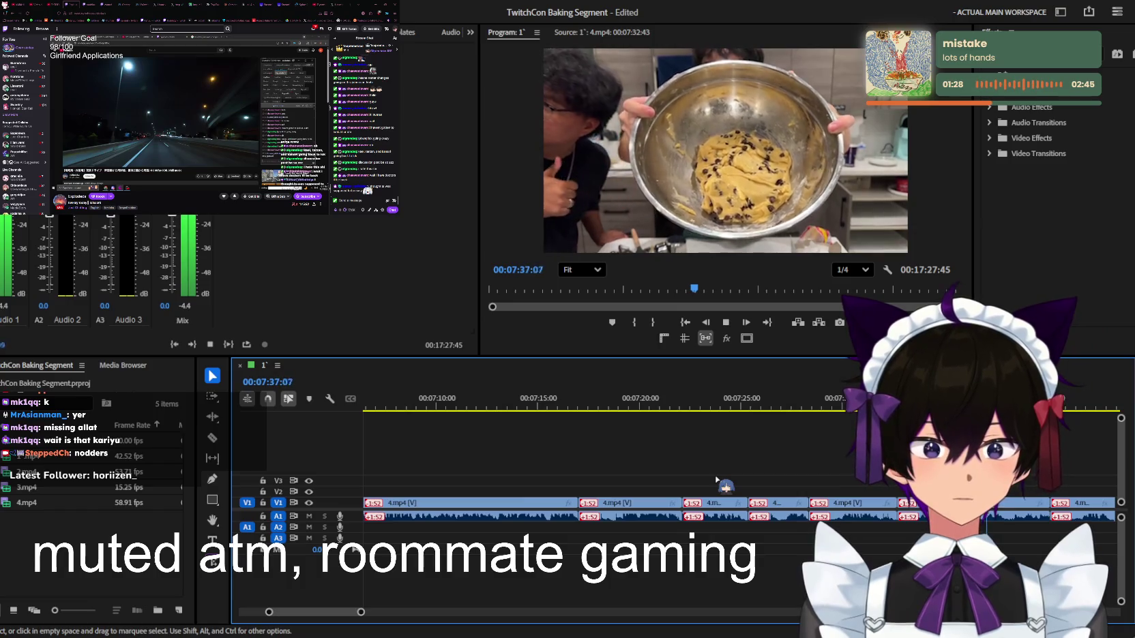
pyautogui.press('-')
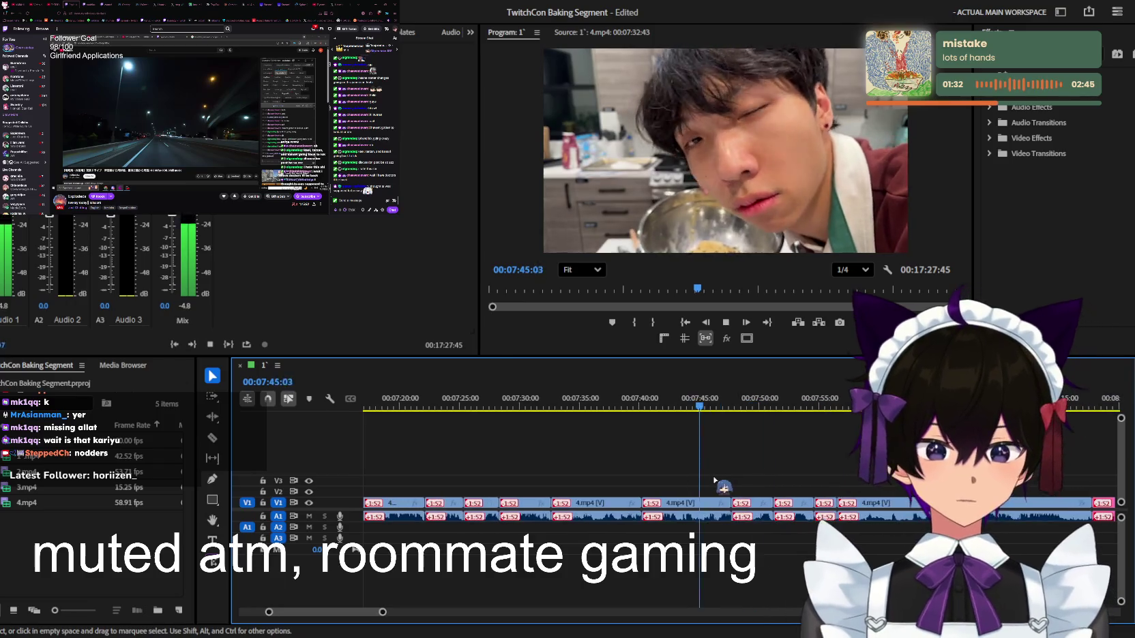
pyautogui.press('=')
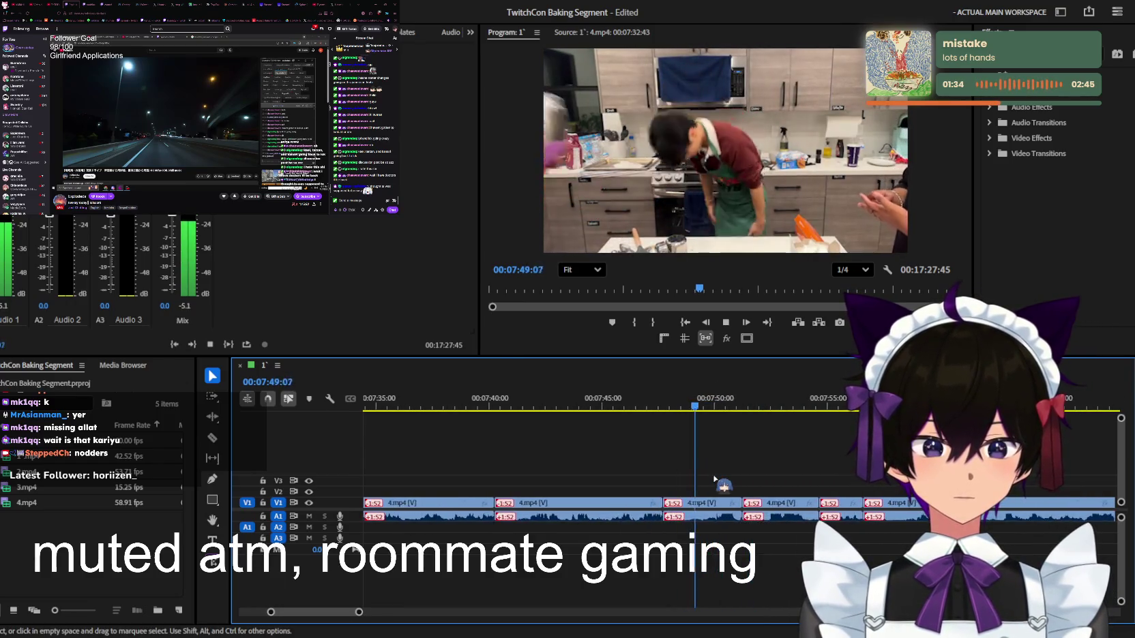
pyautogui.press('-')
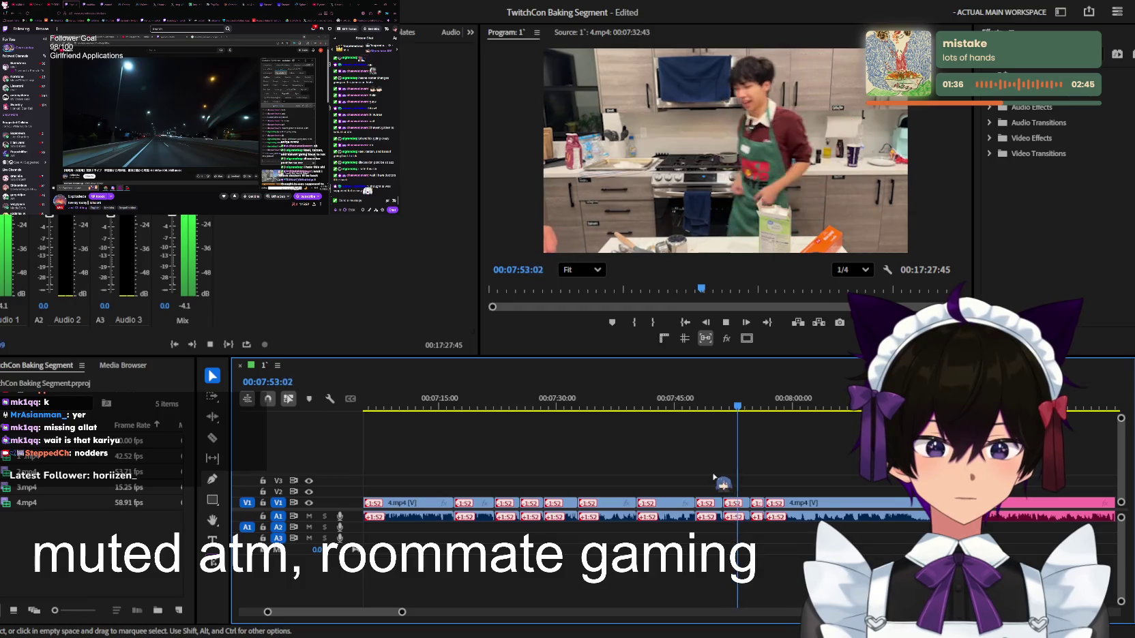
pyautogui.press('=')
pyautogui.press('-')
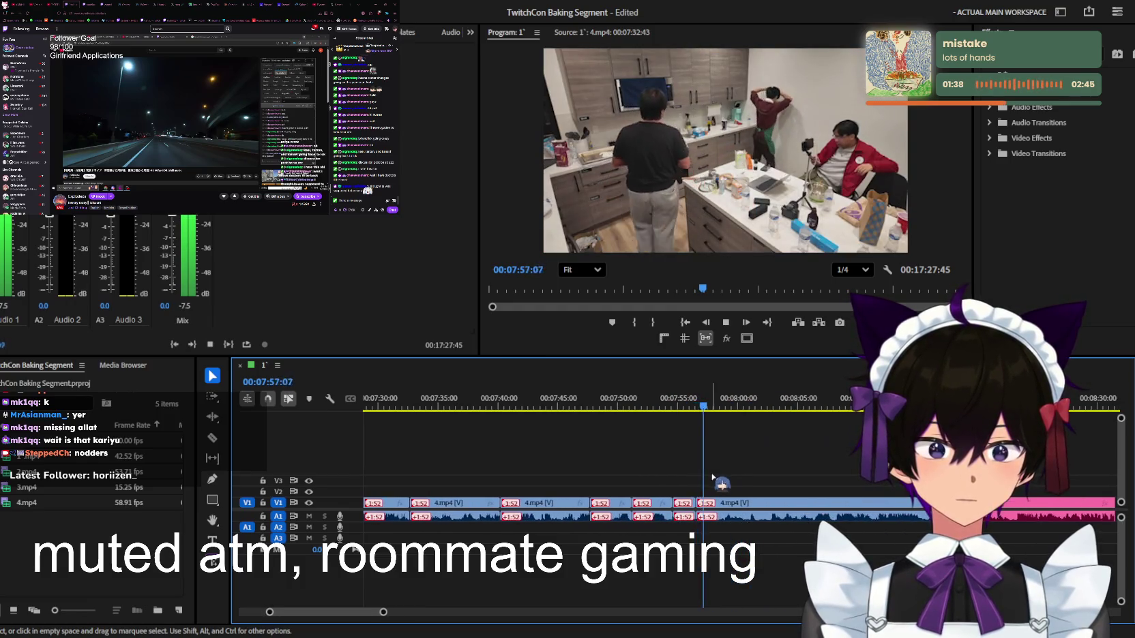
pyautogui.press('=')
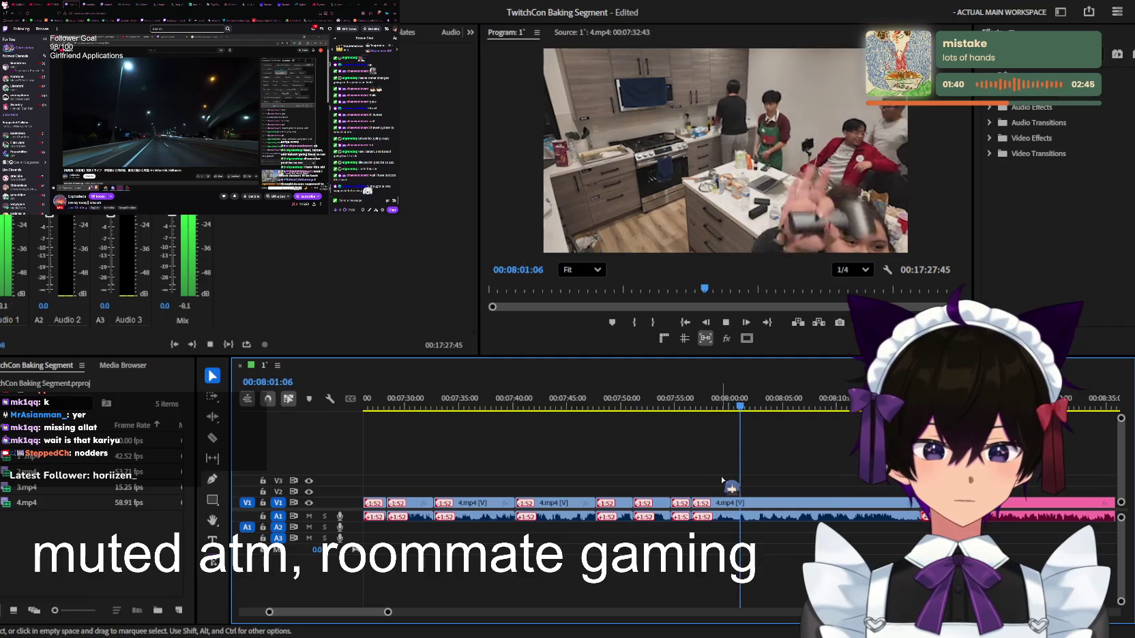
pyautogui.press('space')
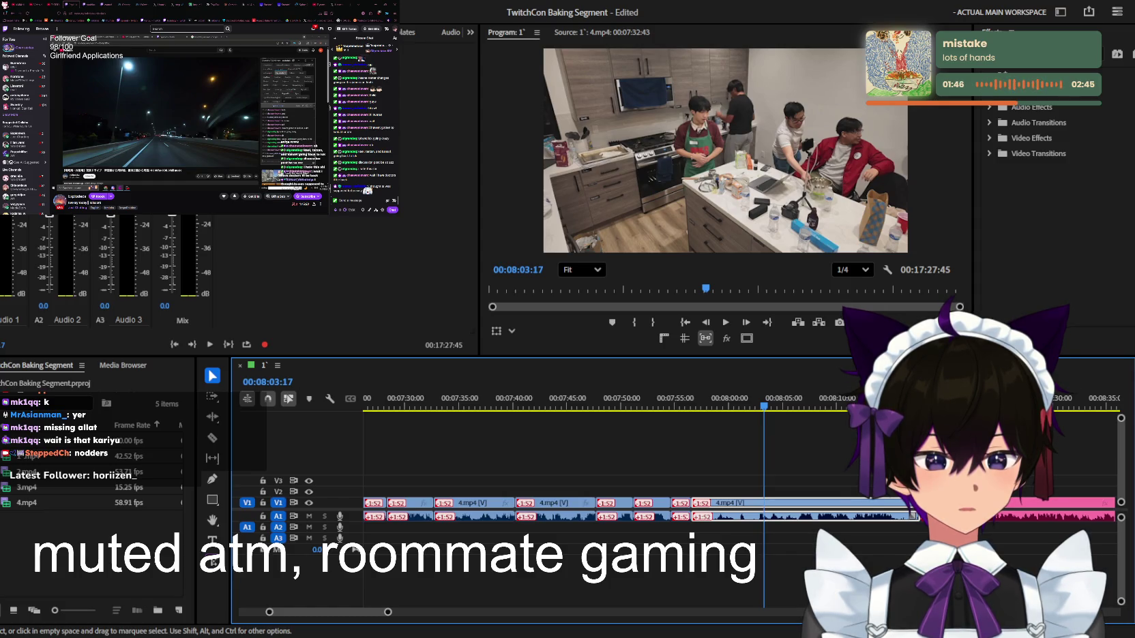
pyautogui.click(684, 406)
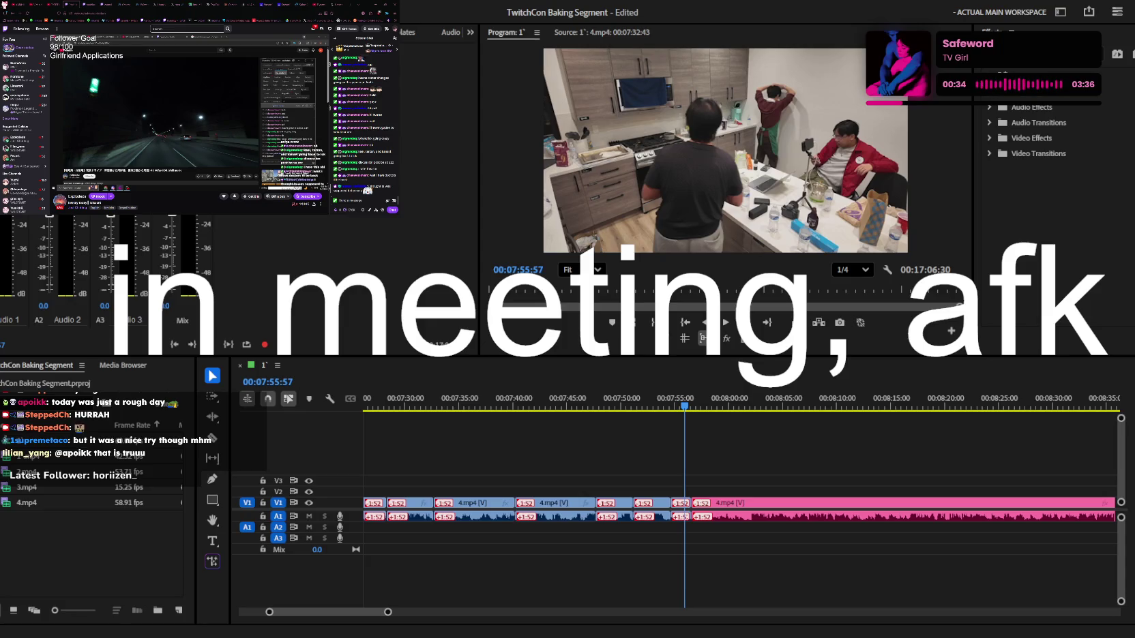
# Undo the last edit and scrub back to about 7:54
pyautogui.click(617, 464)
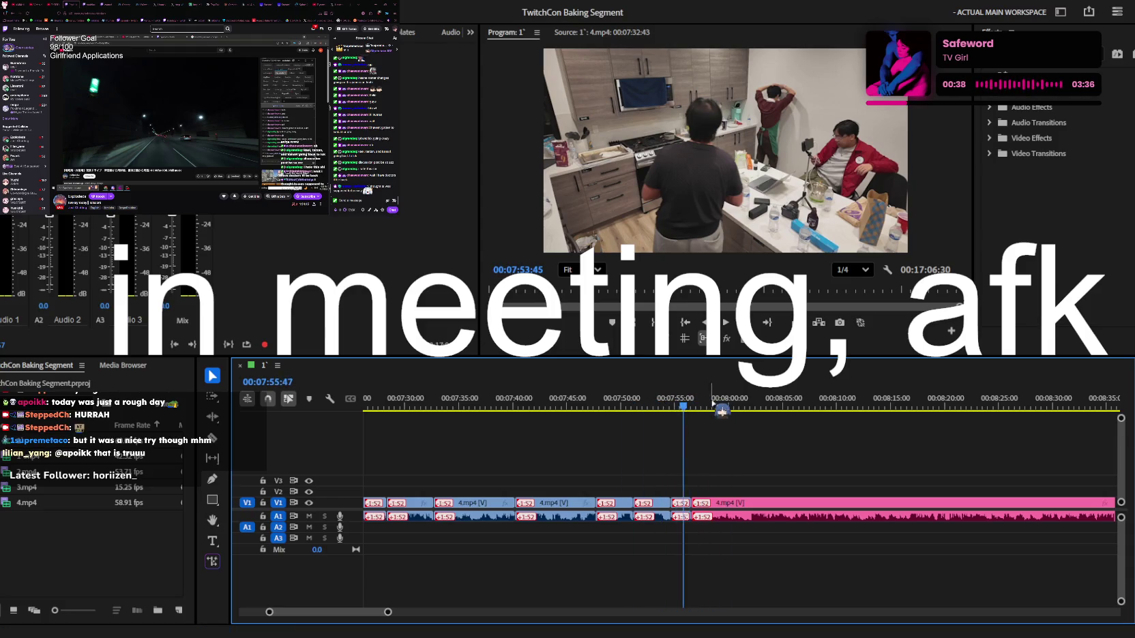
pyautogui.hotkey('ctrl', 'z')
pyautogui.scroll(2, 749, 437)
pyautogui.moveTo(686, 402)
pyautogui.mouseDown()
pyautogui.moveTo(606, 403)
pyautogui.moveTo(668, 402)
pyautogui.mouseUp()
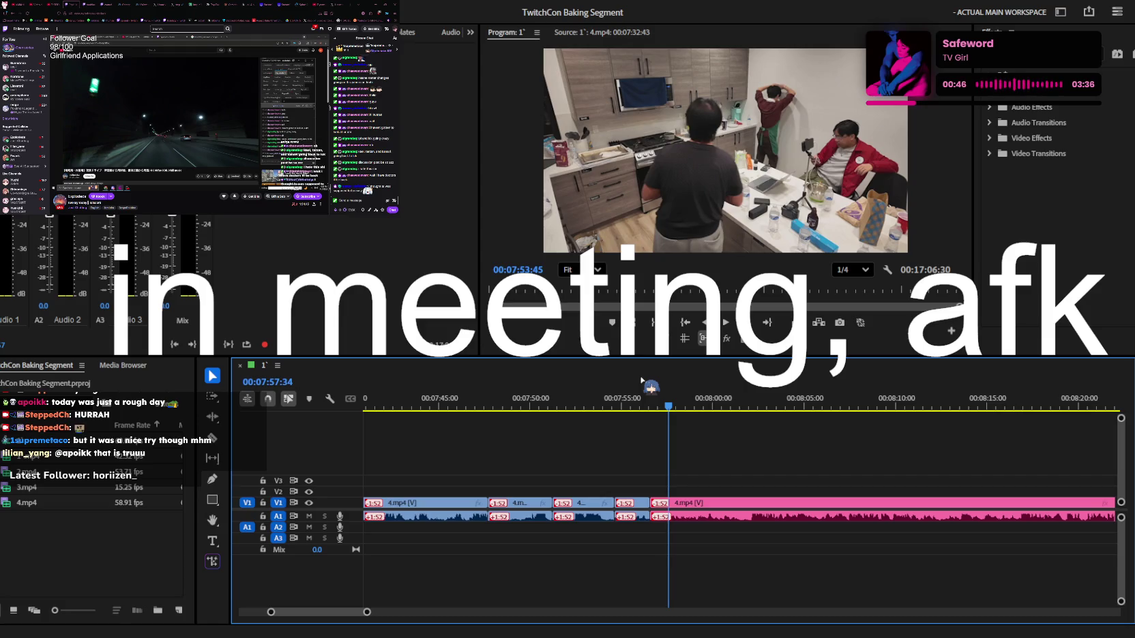
# Play through the cuts around 8:00 and stop at about 8:03:55
pyautogui.press('space')
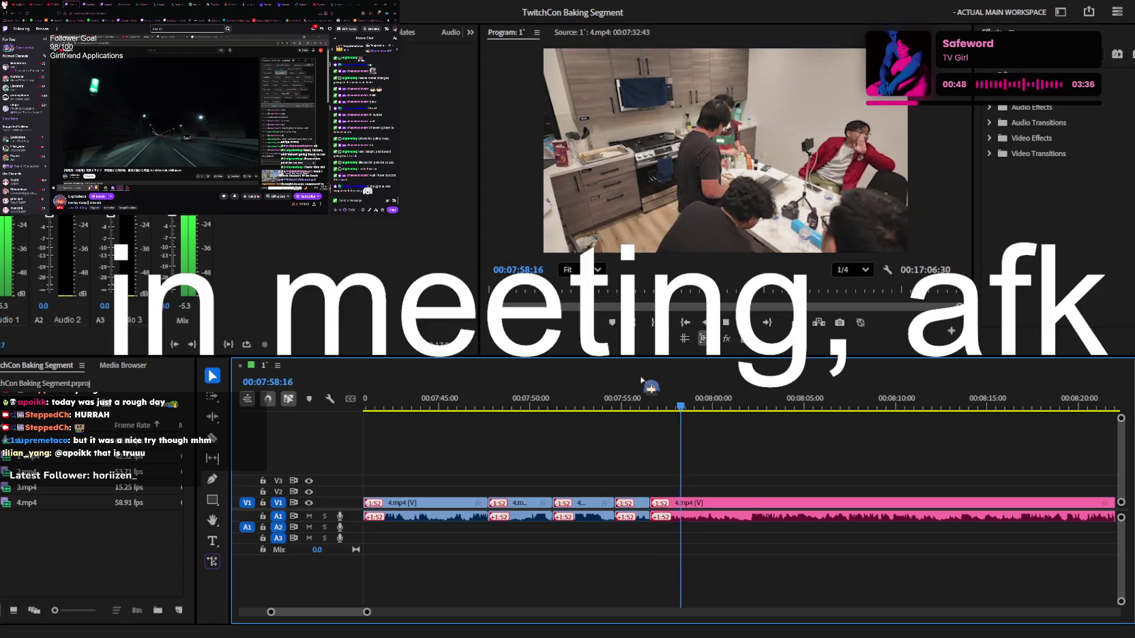
pyautogui.scroll(-1, 737, 502)
pyautogui.scroll(-1, 738, 513)
pyautogui.scroll(-3, 750, 518)
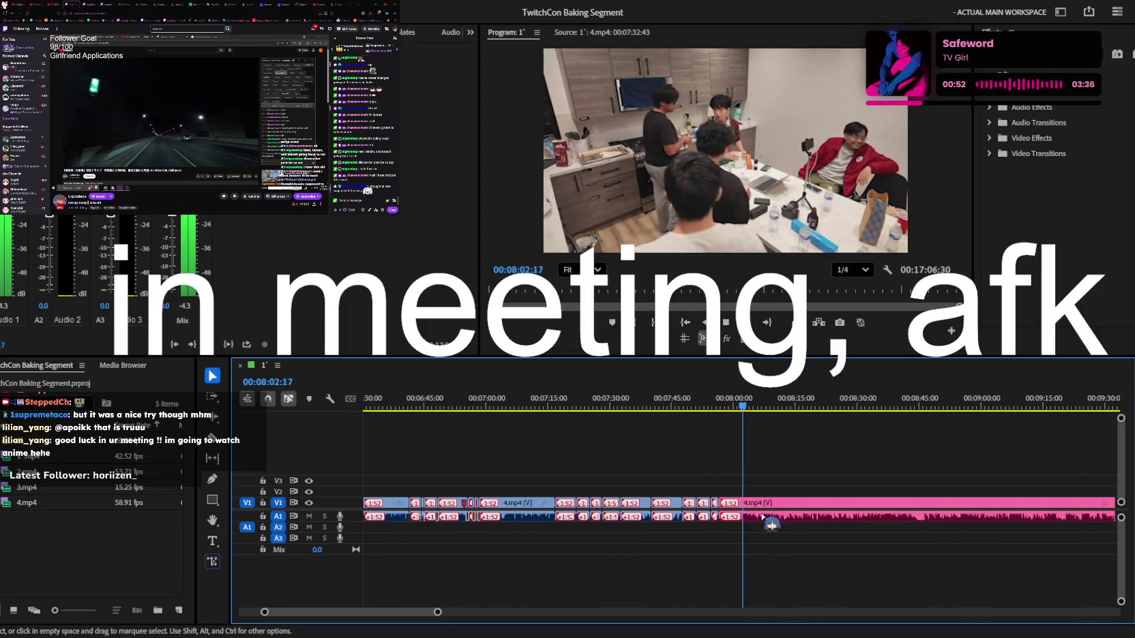
pyautogui.press('space')
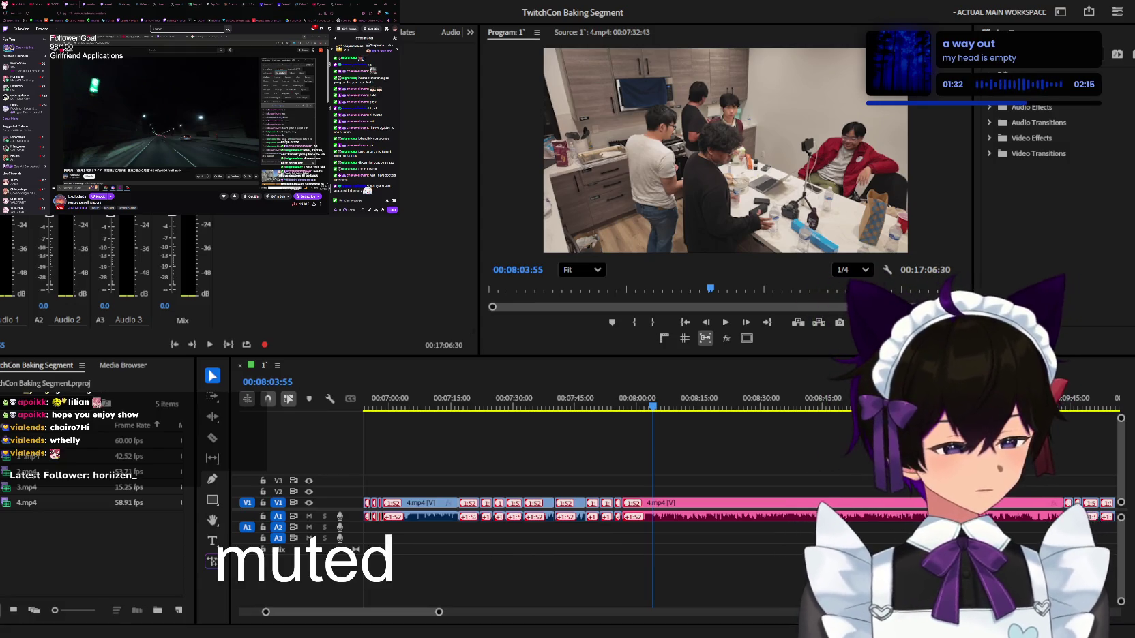
# Type 'roommates gaming' into the active text field
pyautogui.write('roomma')
pyautogui.press('BackSpace')
pyautogui.write('mate')
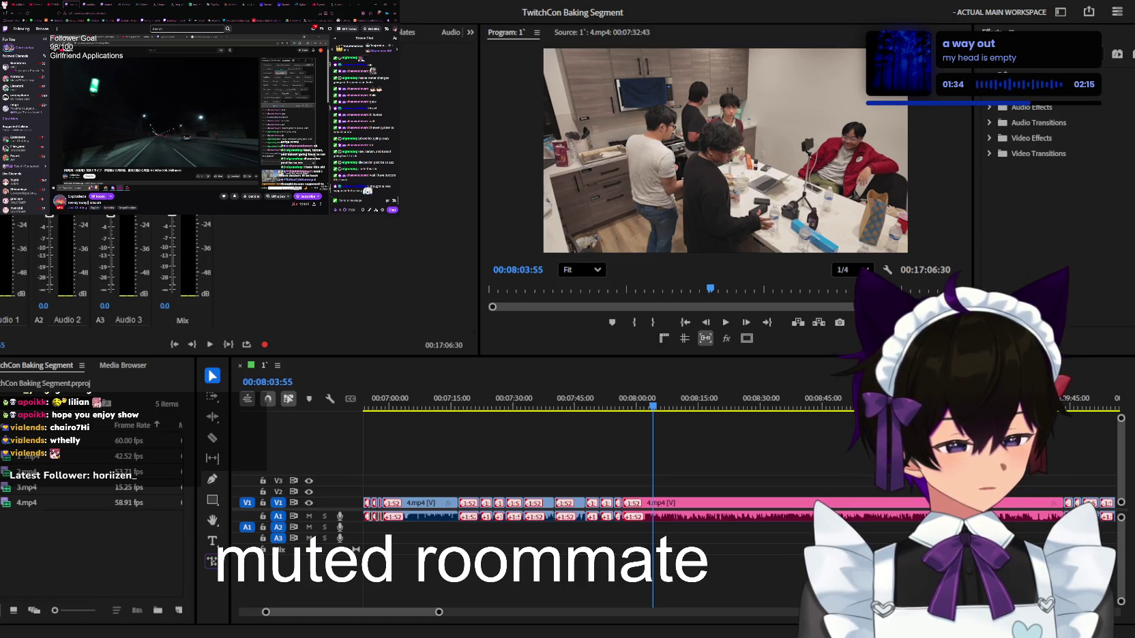
pyautogui.write('s gami')
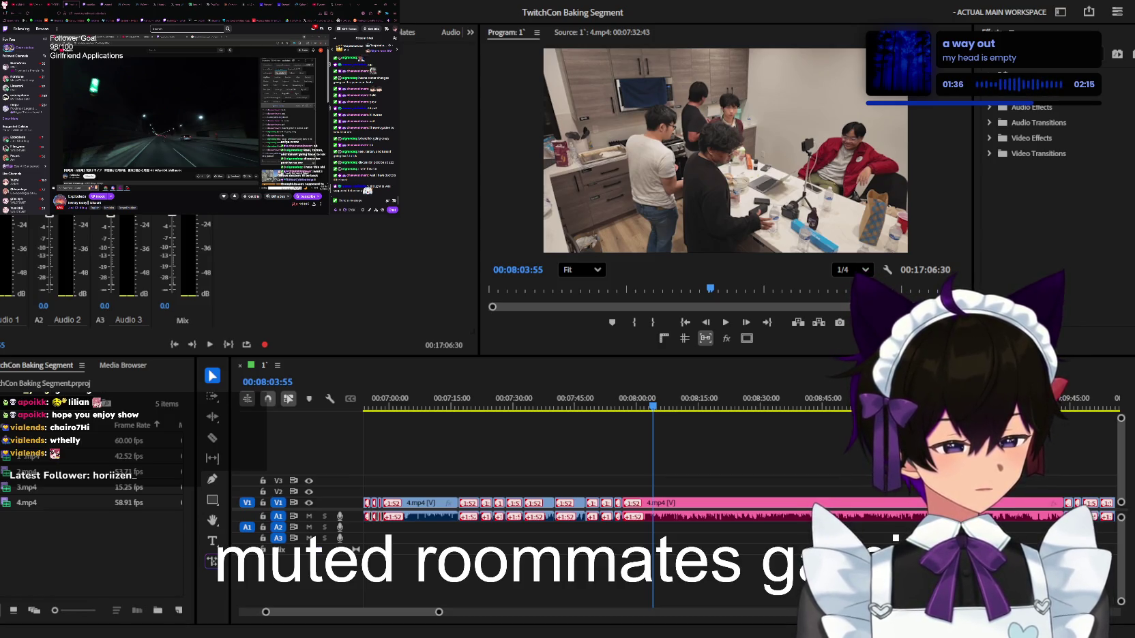
pyautogui.write('ng')
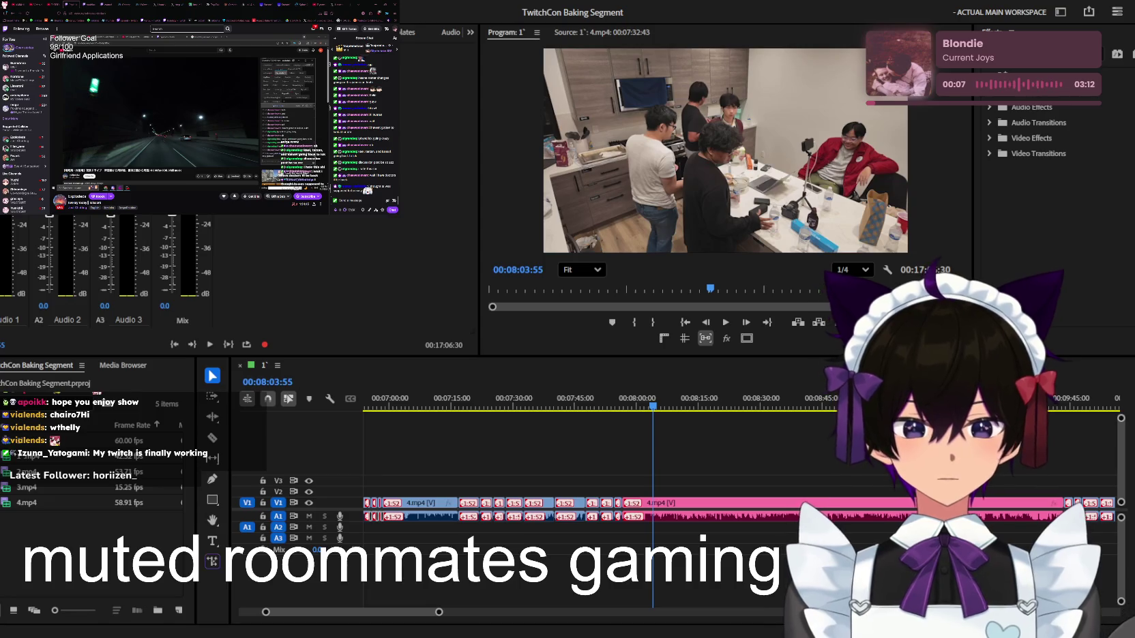
# Scroll the view and play the sequence from about 8:00
pyautogui.scroll(-2, 733, 447)
pyautogui.scroll(-2, 733, 447)
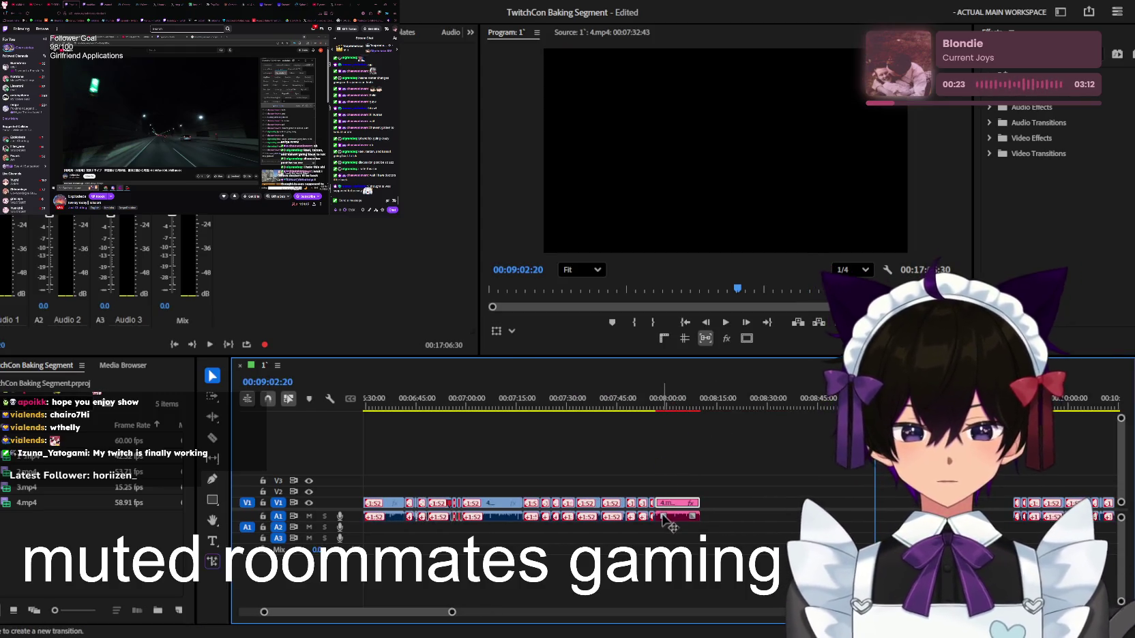
pyautogui.click(663, 407)
pyautogui.press('space')
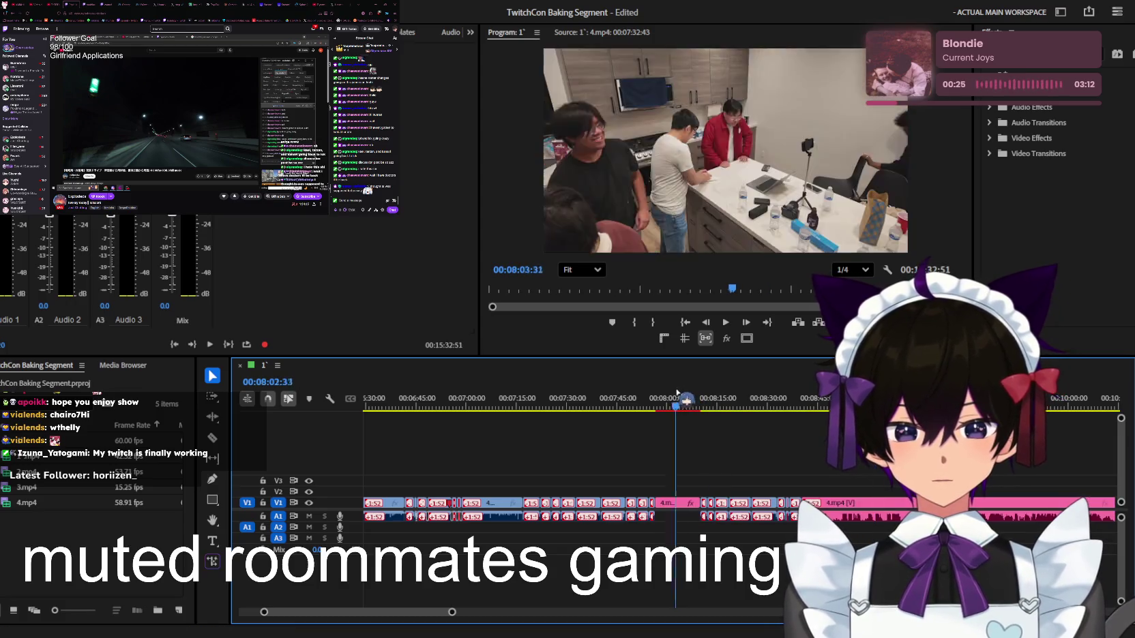
# Move the short 1:52 clip from V1 to V3 and slide the 800% clip left
pyautogui.press('=')
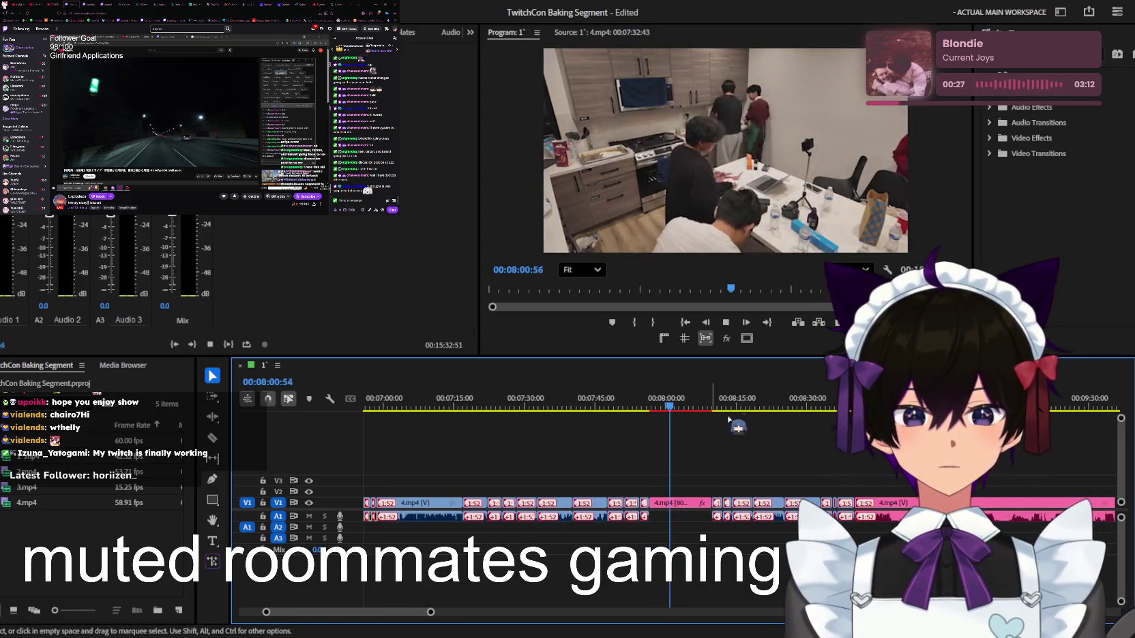
pyautogui.press('Up')
pyautogui.press('-')
pyautogui.press('=')
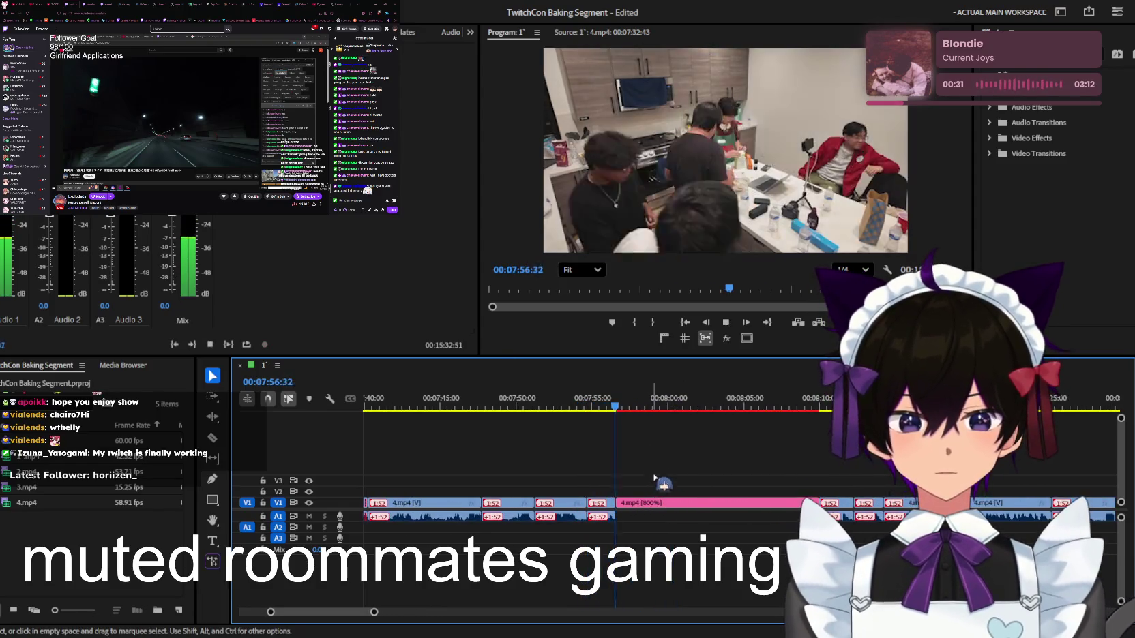
pyautogui.press('-')
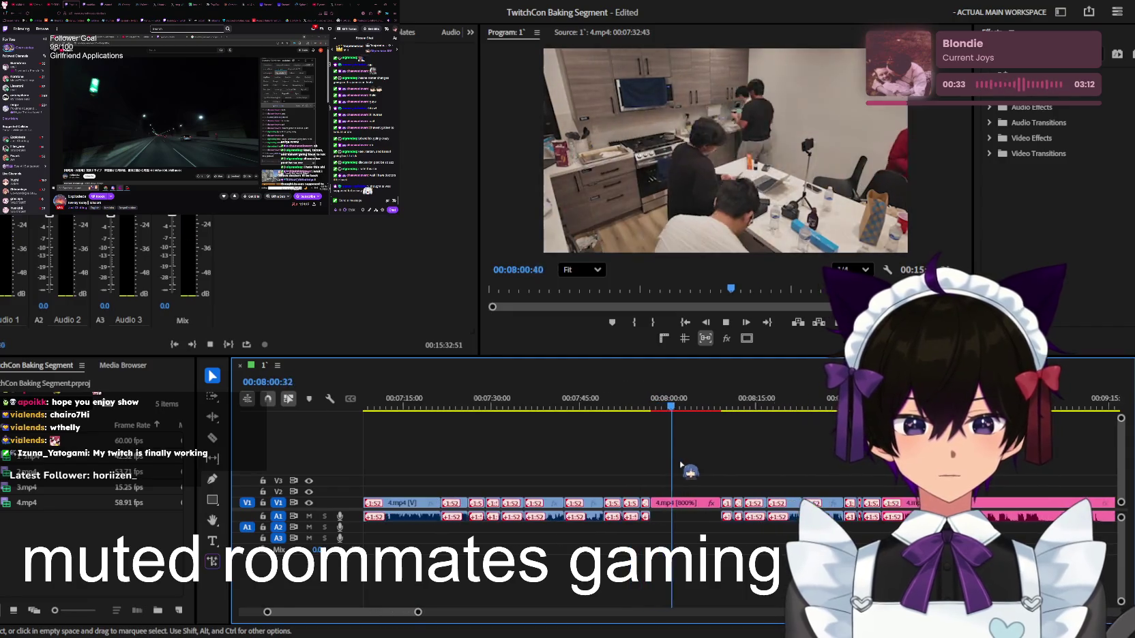
pyautogui.press('=')
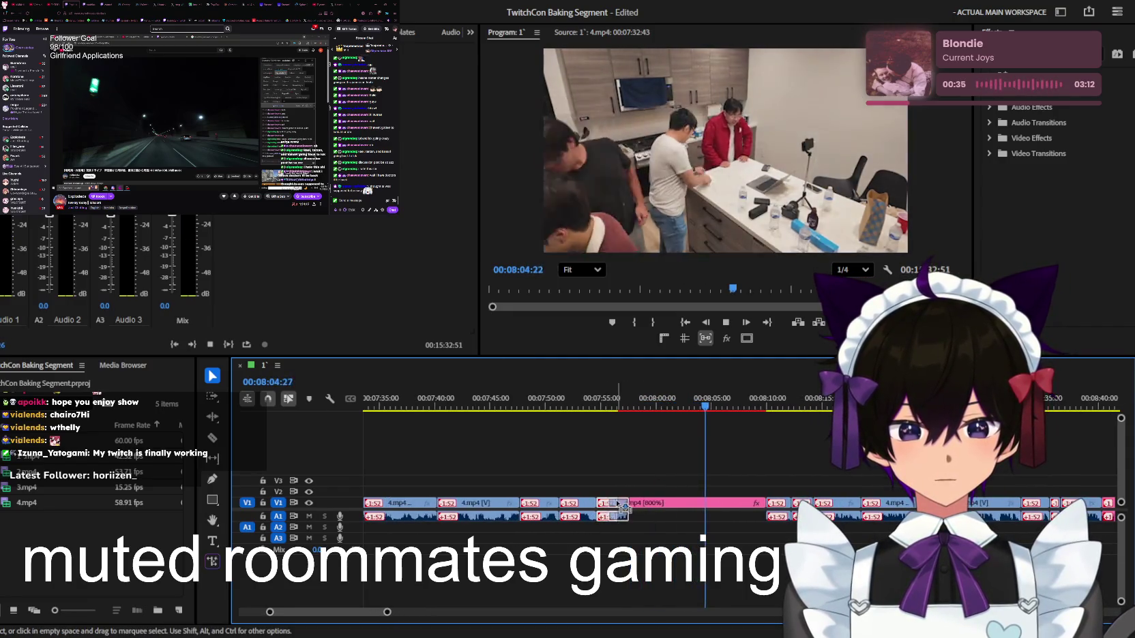
pyautogui.moveTo(610, 505); pyautogui.dragTo(784, 498)
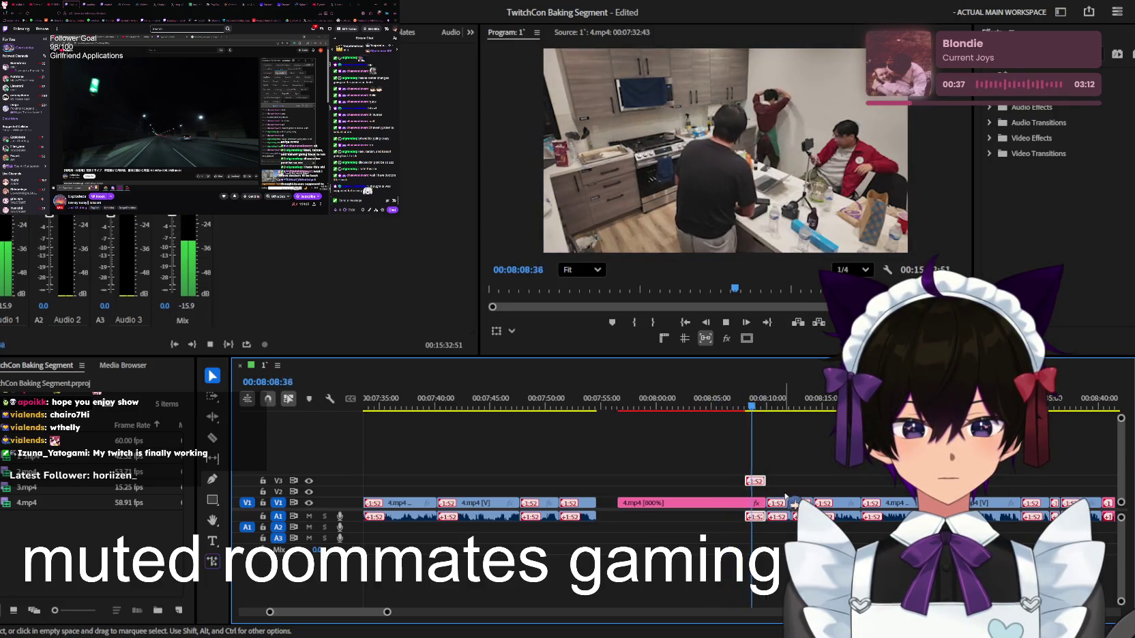
pyautogui.press('=')
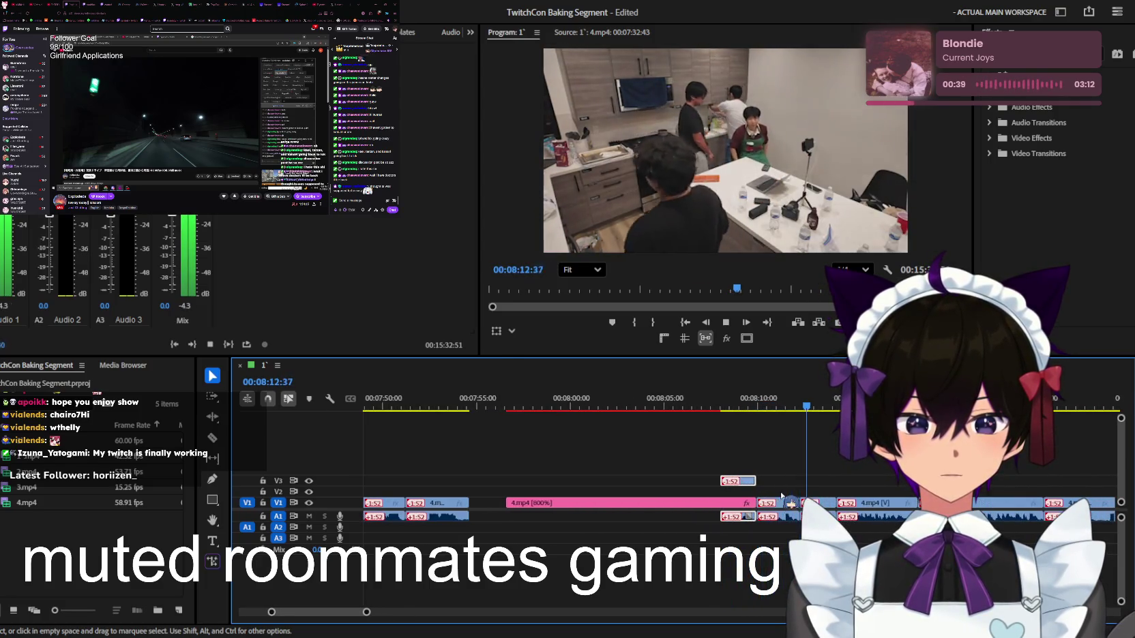
pyautogui.moveTo(579, 503); pyautogui.dragTo(542, 503)
pyautogui.click(741, 504)
# Rewatch the change from about 8:09, stopping around 7:59:44
pyautogui.click(730, 402)
pyautogui.press('space')
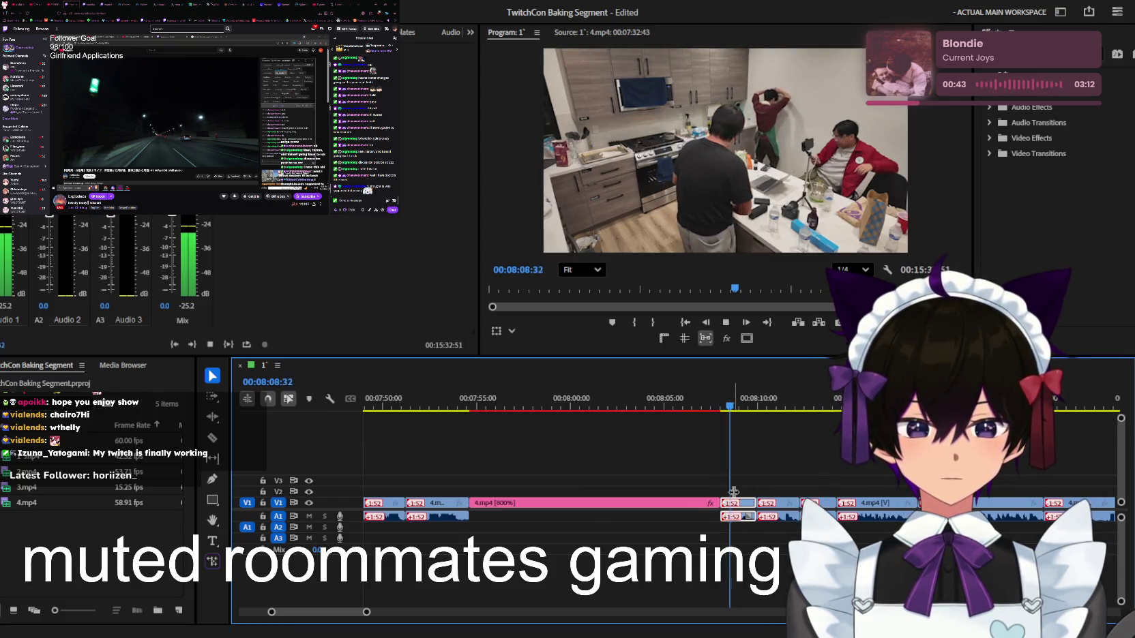
pyautogui.press('-')
pyautogui.press('=')
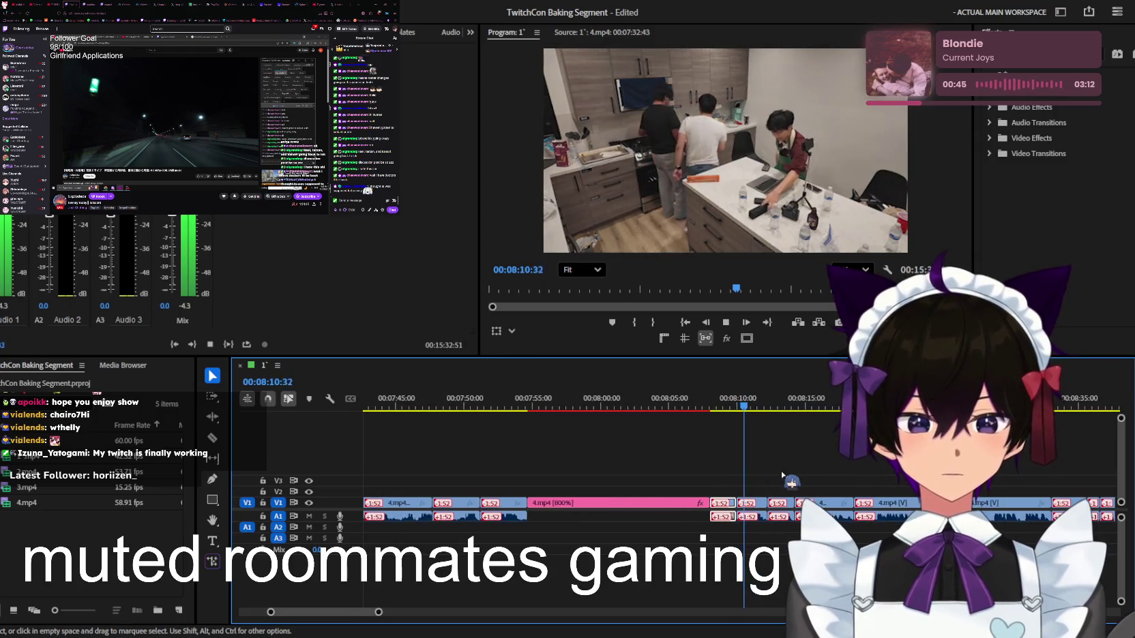
pyautogui.press('-')
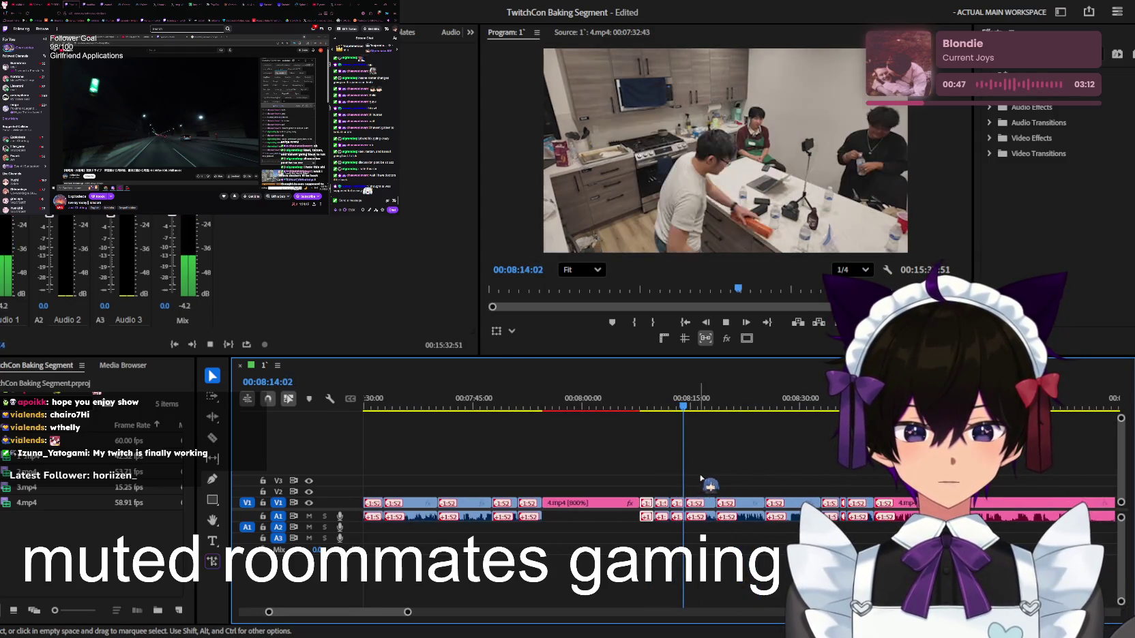
pyautogui.press('j')
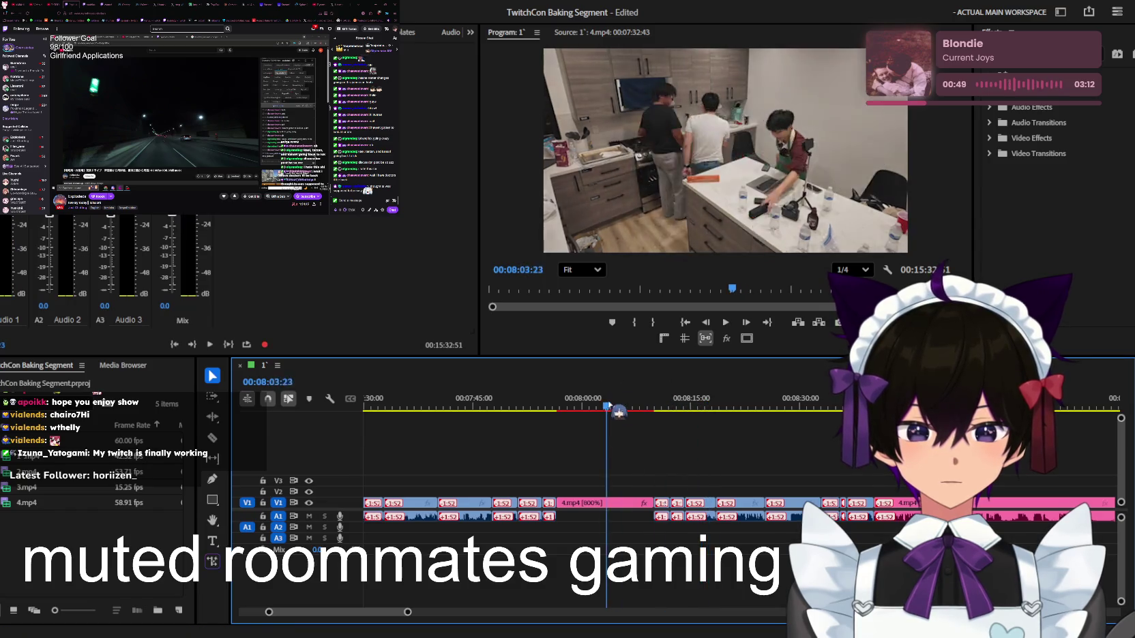
pyautogui.press('k')
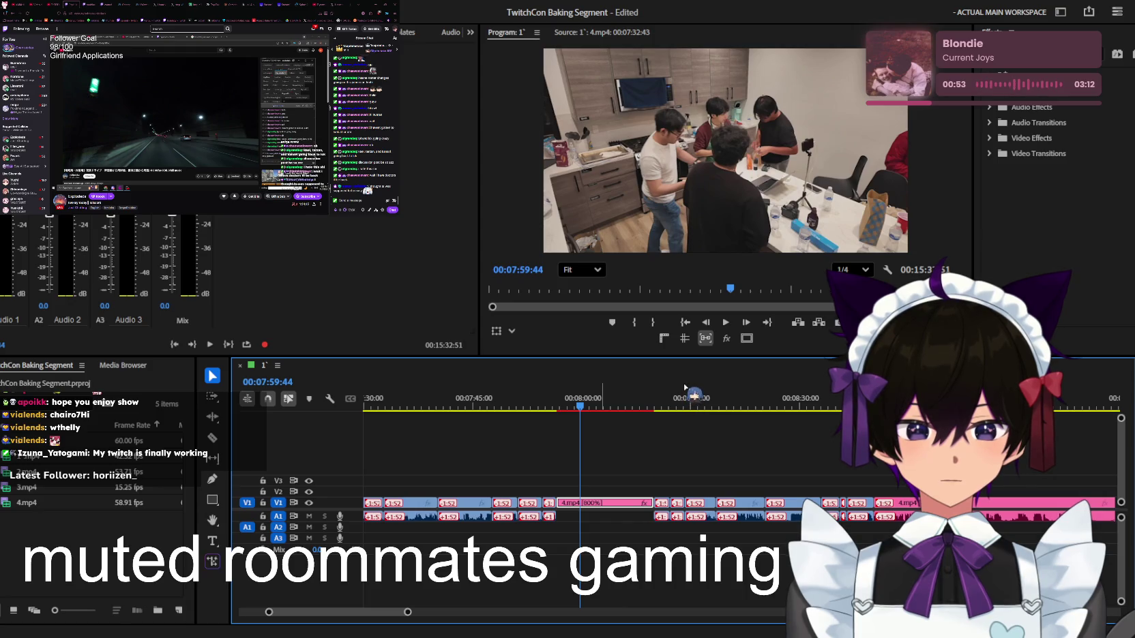
# Set the pink 4.mp4 clip to 2000% speed and delete the gap behind it
pyautogui.hotkey('ctrl', 's')
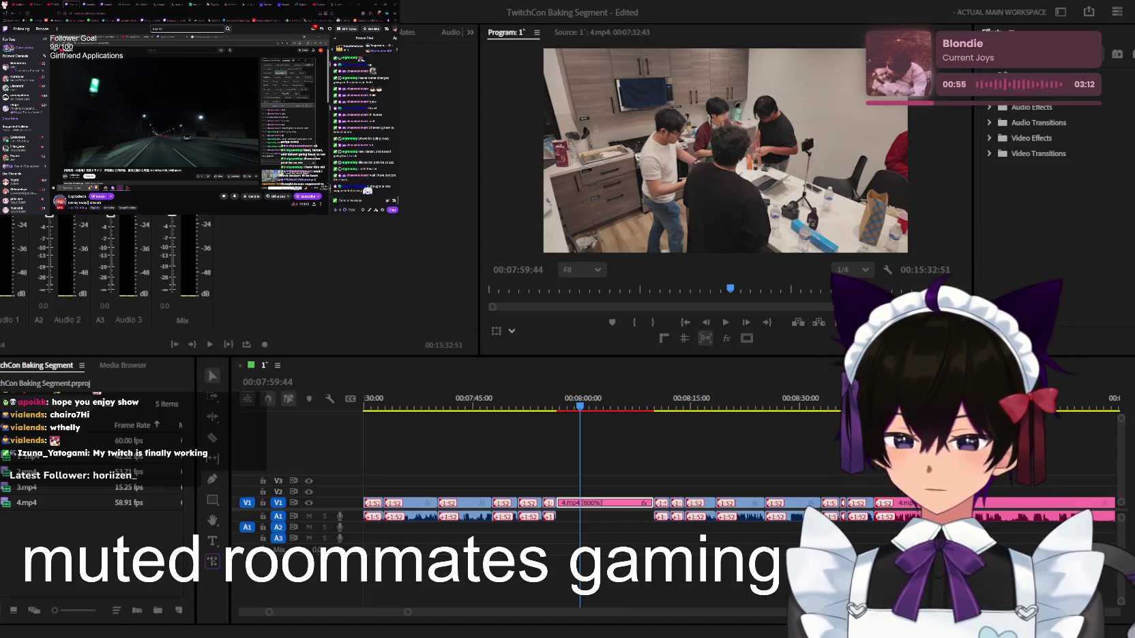
pyautogui.press('Return')
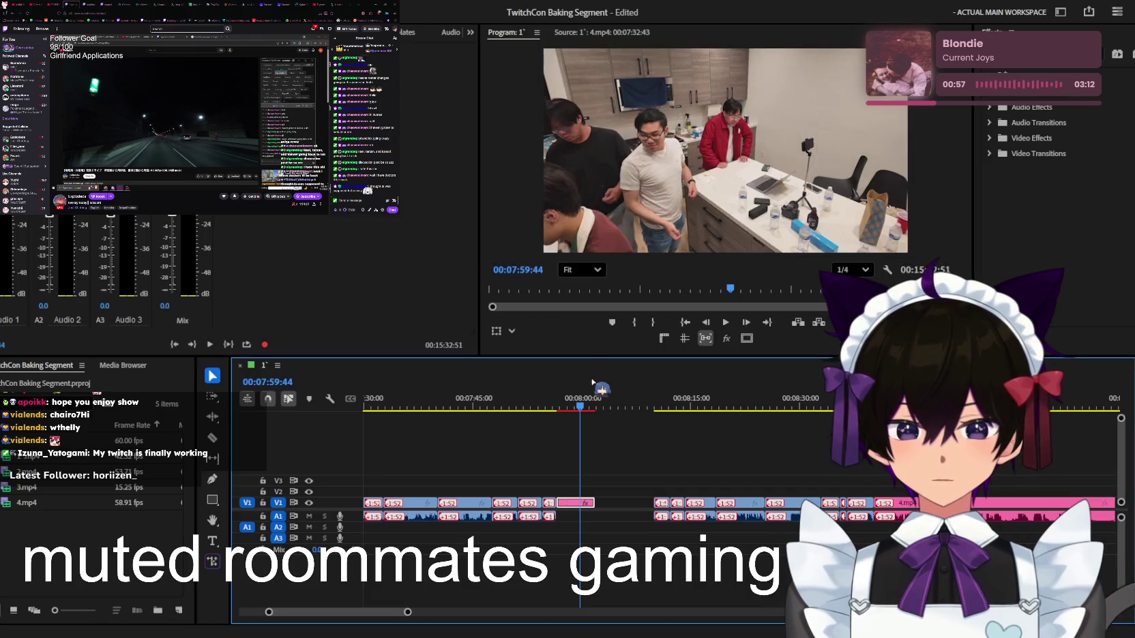
pyautogui.click(619, 503)
pyautogui.press('Delete')
# Play back the tightened section from about 7:56, ending near 7:58:59
pyautogui.click(558, 408)
pyautogui.press('space')
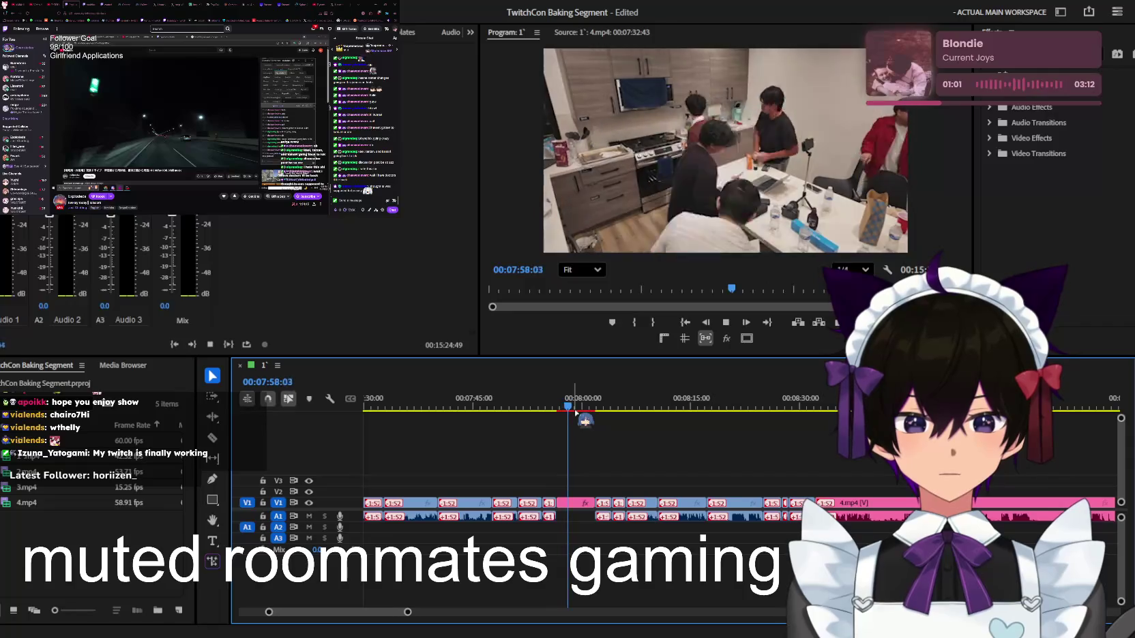
pyautogui.press('space')
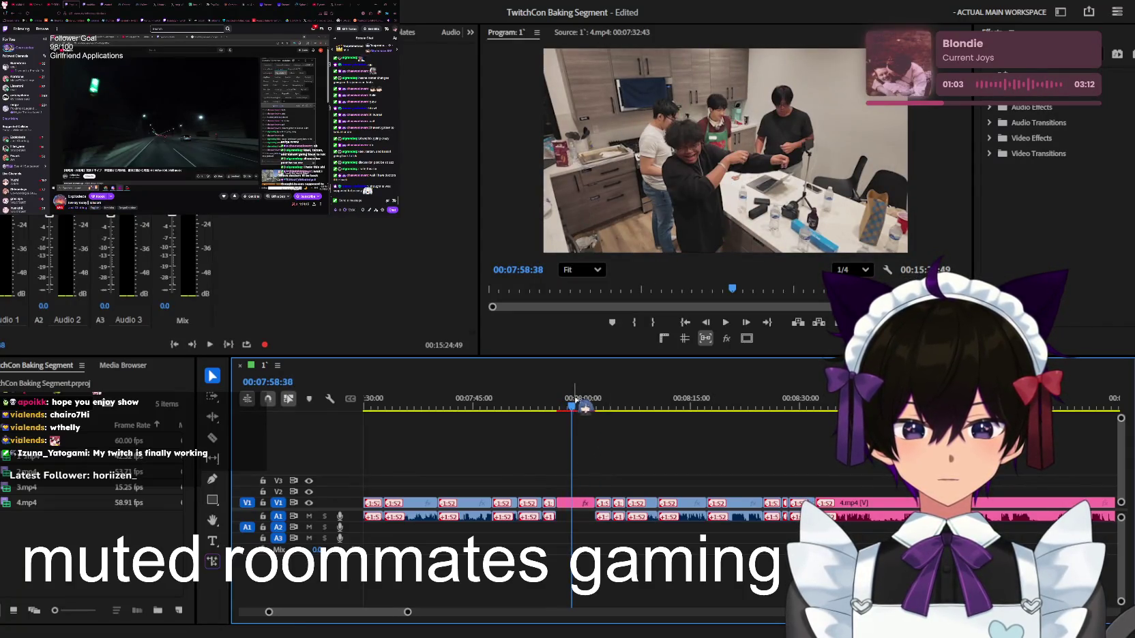
pyautogui.click(563, 408)
pyautogui.press('=')
pyautogui.press('space')
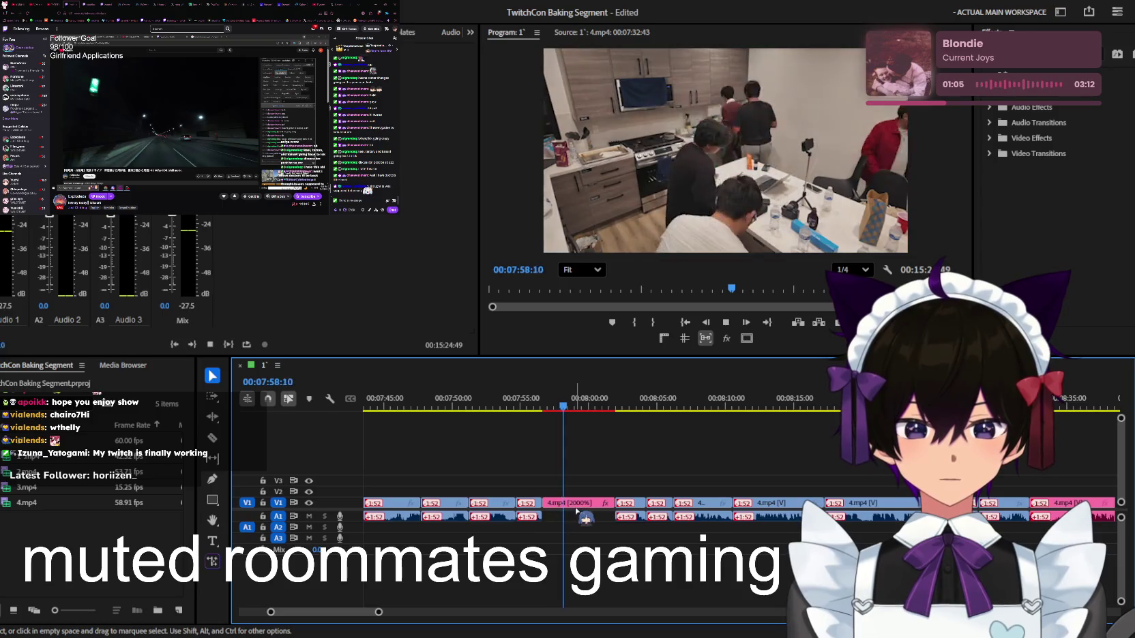
pyautogui.click(571, 402)
# Park the playhead near 7:58:07, then click Publish on the first Twitch video
pyautogui.click(563, 401)
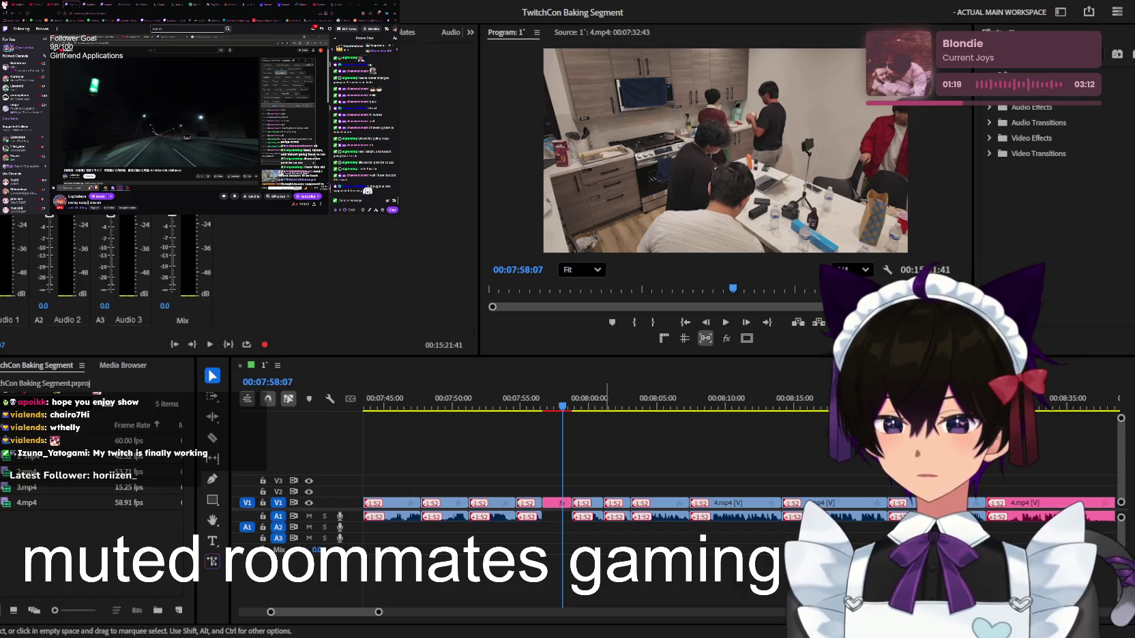
pyautogui.hotkey('shift', '3')
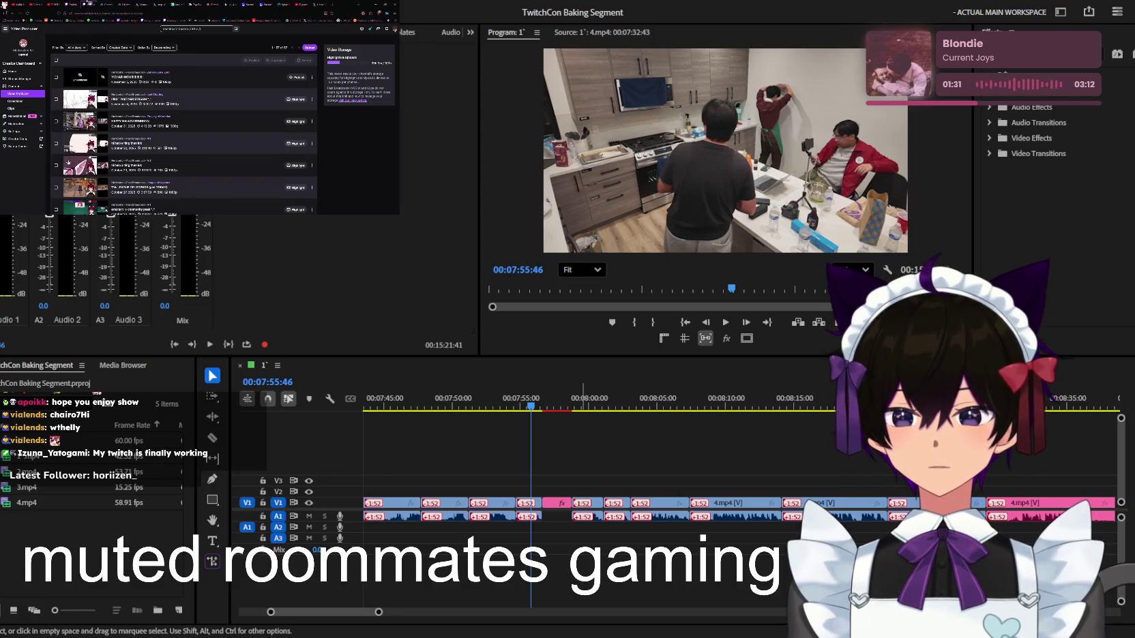
pyautogui.click(126, 22)
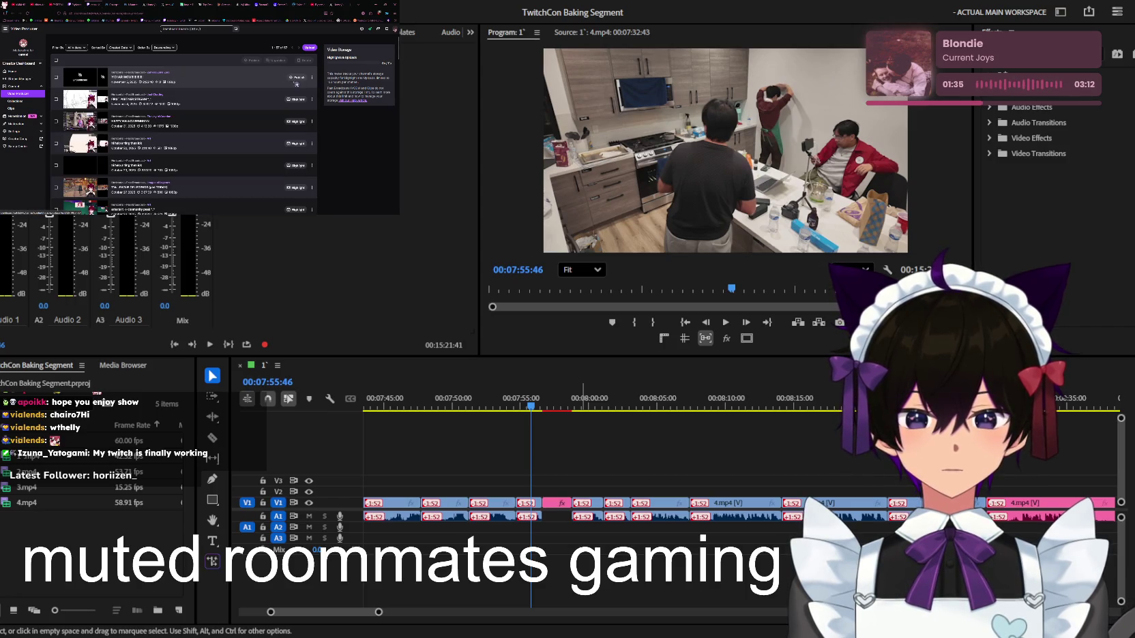
pyautogui.click(297, 79)
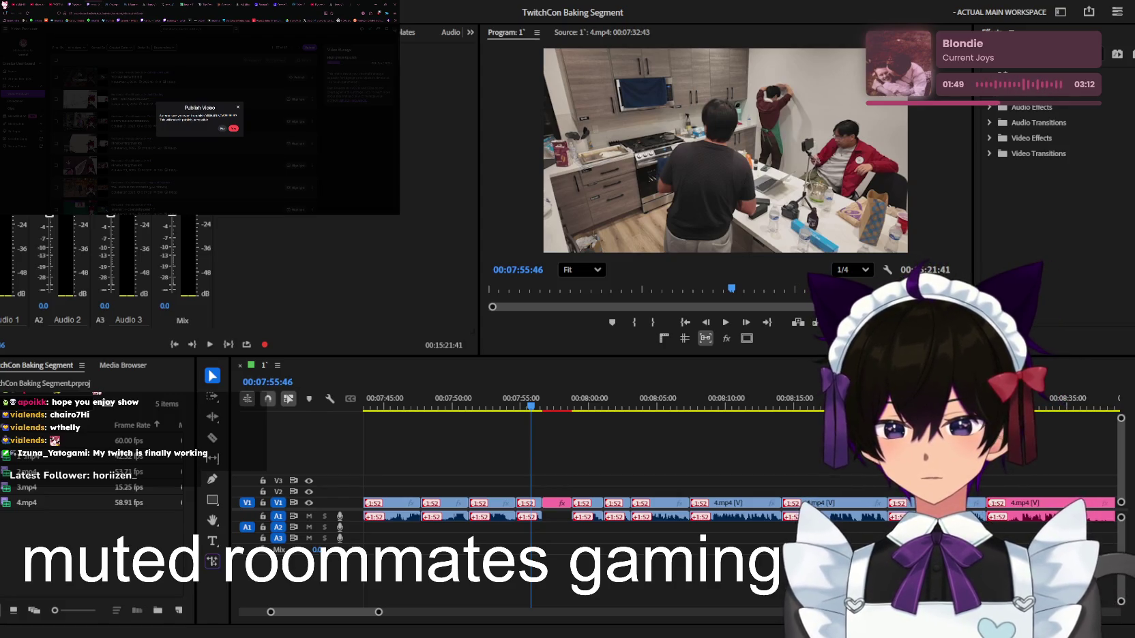
# Play the sequence from the current point through the footage near 08:07
pyautogui.hotkey('shift', '3')
pyautogui.keyDown('alt'); pyautogui.scroll(2, 583, 451); pyautogui.keyUp('alt')
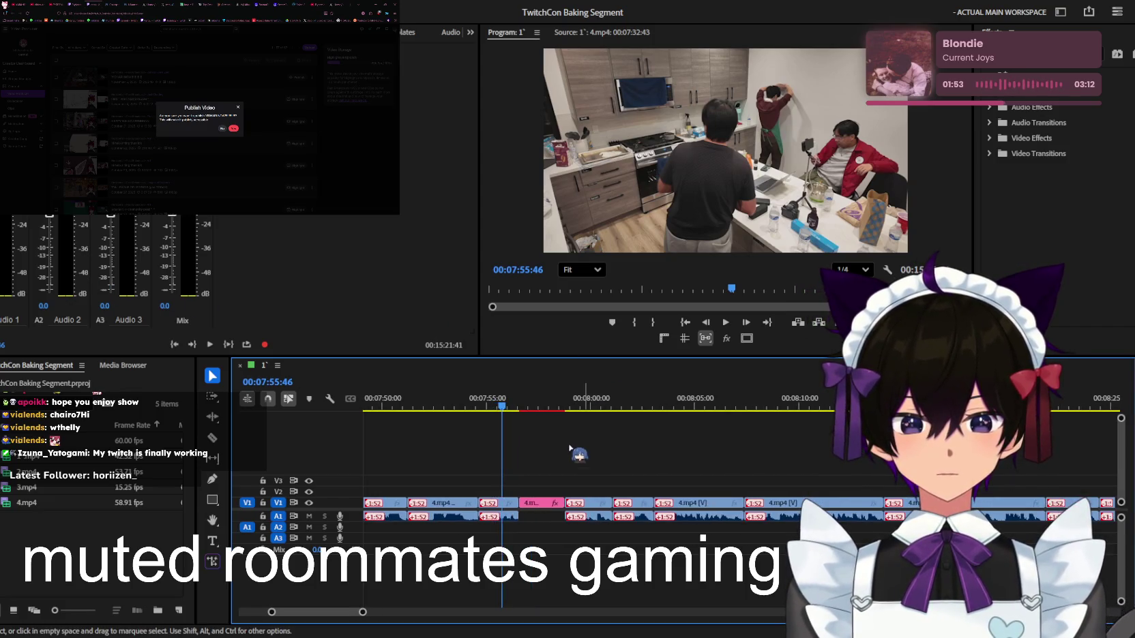
pyautogui.press('space')
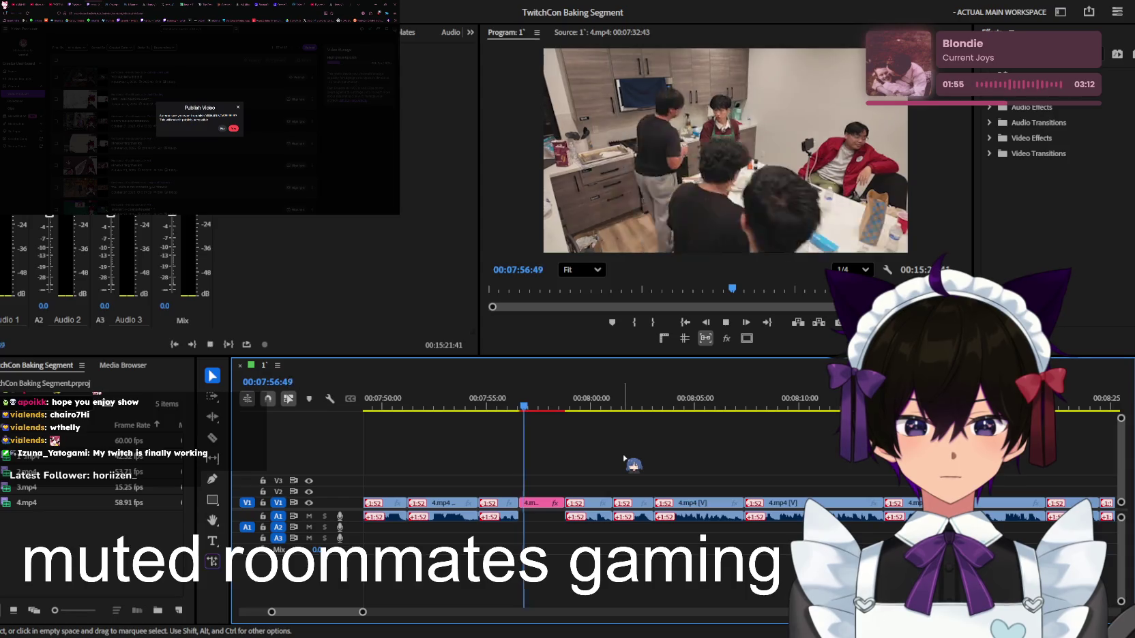
pyautogui.keyDown('alt'); pyautogui.scroll(-1, 593, 450); pyautogui.keyUp('alt')
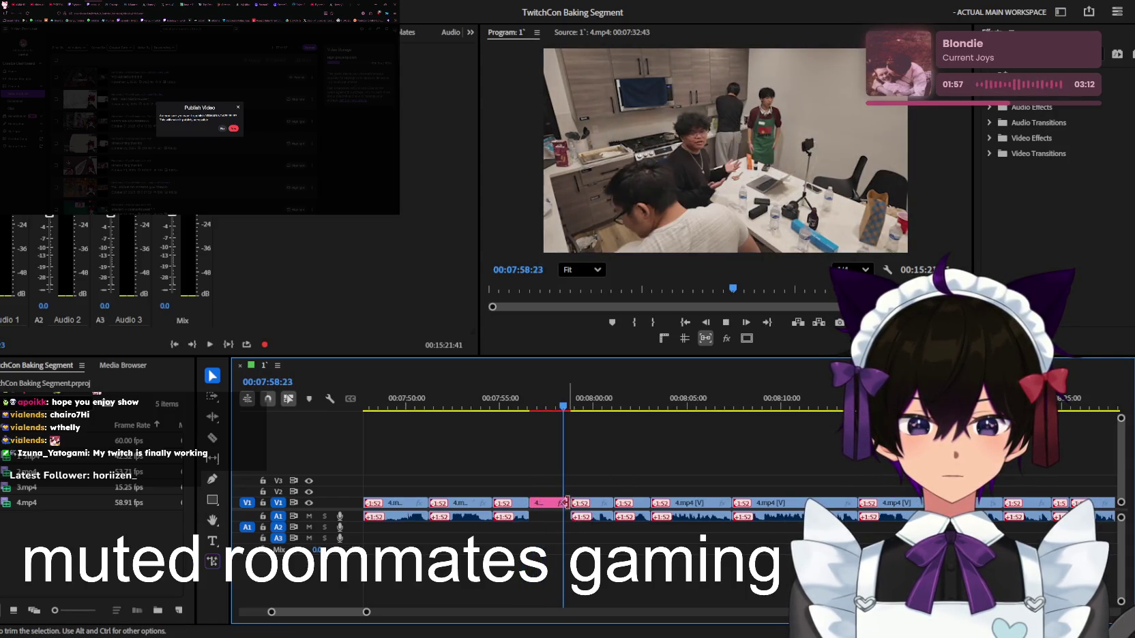
pyautogui.keyDown('alt'); pyautogui.scroll(-2, 600, 495); pyautogui.keyUp('alt')
pyautogui.keyDown('alt'); pyautogui.scroll(3, 612, 493); pyautogui.keyUp('alt')
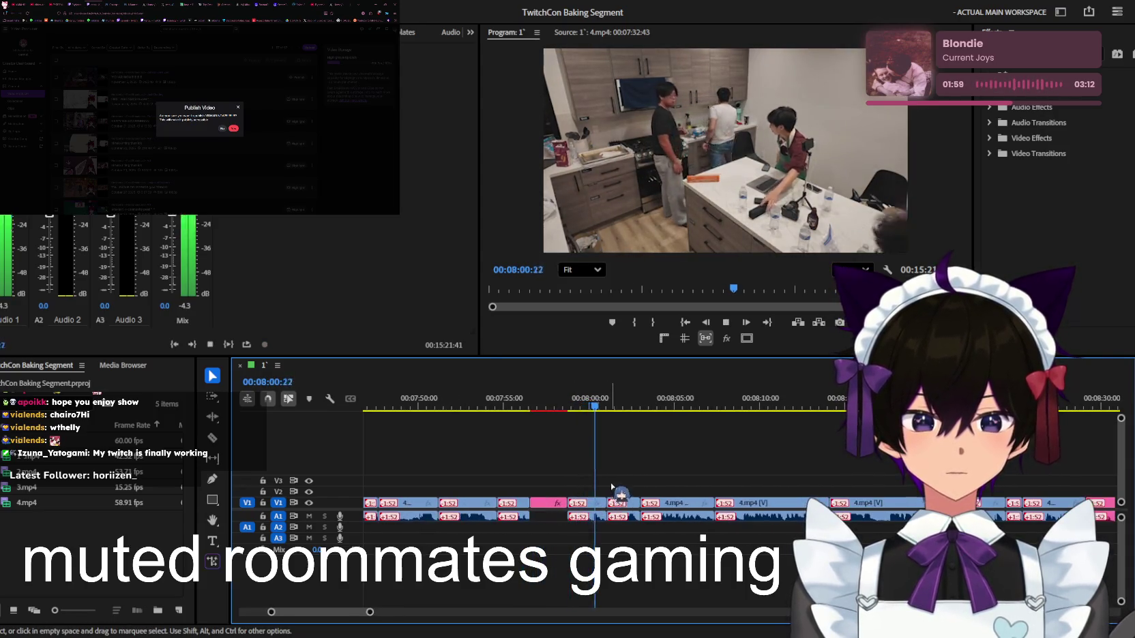
pyautogui.keyDown('alt'); pyautogui.scroll(2, 628, 487); pyautogui.keyUp('alt')
pyautogui.keyDown('alt'); pyautogui.scroll(-2, 651, 491); pyautogui.keyUp('alt')
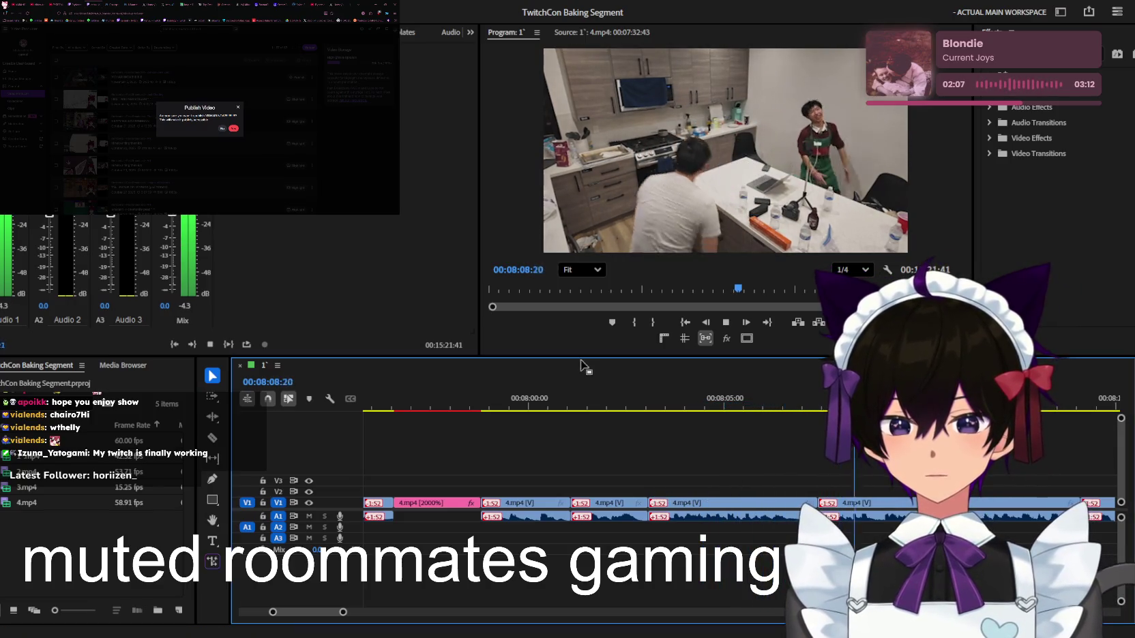
# Replay from 08:07:50 and trim the clip's end slightly earlier, checking at 08:07:10
pyautogui.click(829, 403)
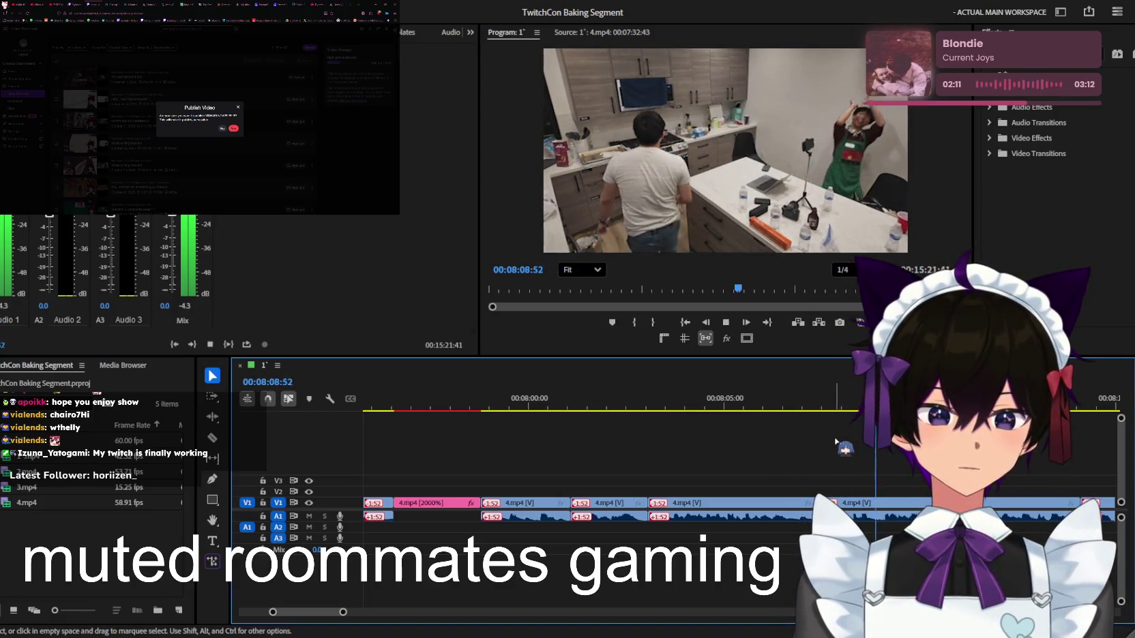
pyautogui.scroll(3, 845, 437)
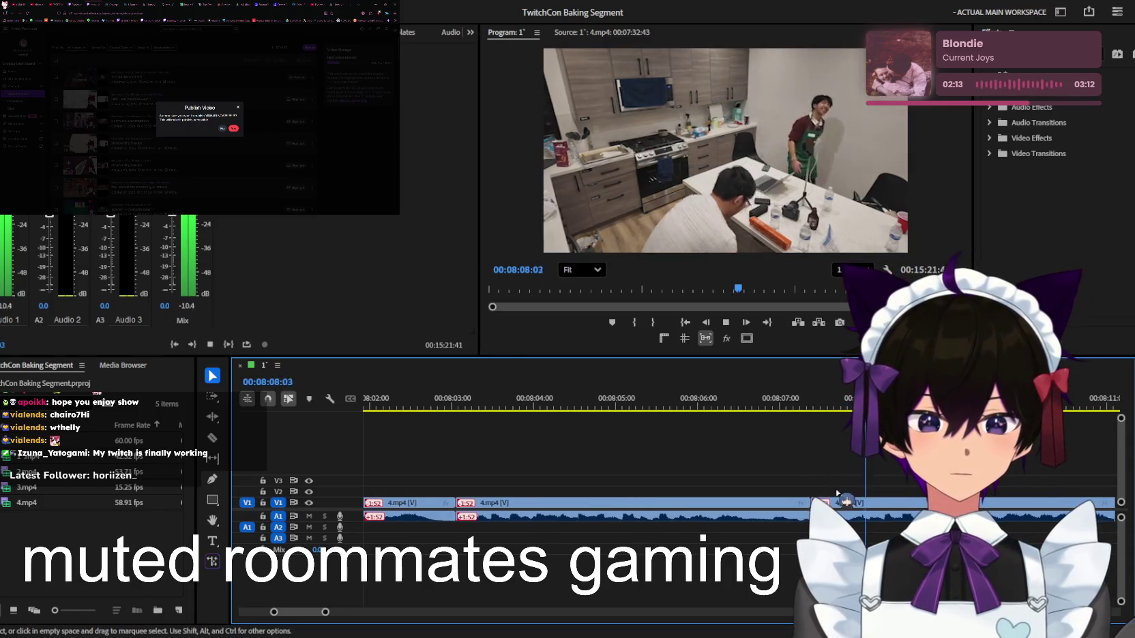
pyautogui.moveTo(839, 406); pyautogui.dragTo(776, 407)
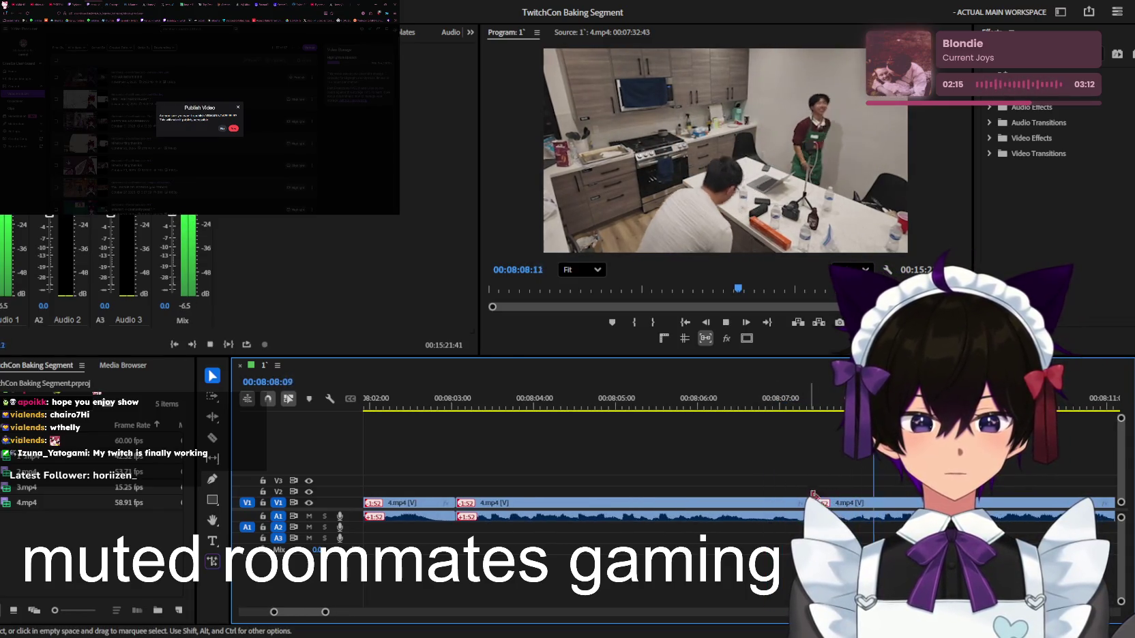
pyautogui.press('space')
pyautogui.moveTo(808, 502); pyautogui.dragTo(799, 496)
pyautogui.click(793, 407)
# Play from 08:06:40 and scan ahead to about 10:47 with the timeline zoomed far out
pyautogui.press('space')
pyautogui.press('space')
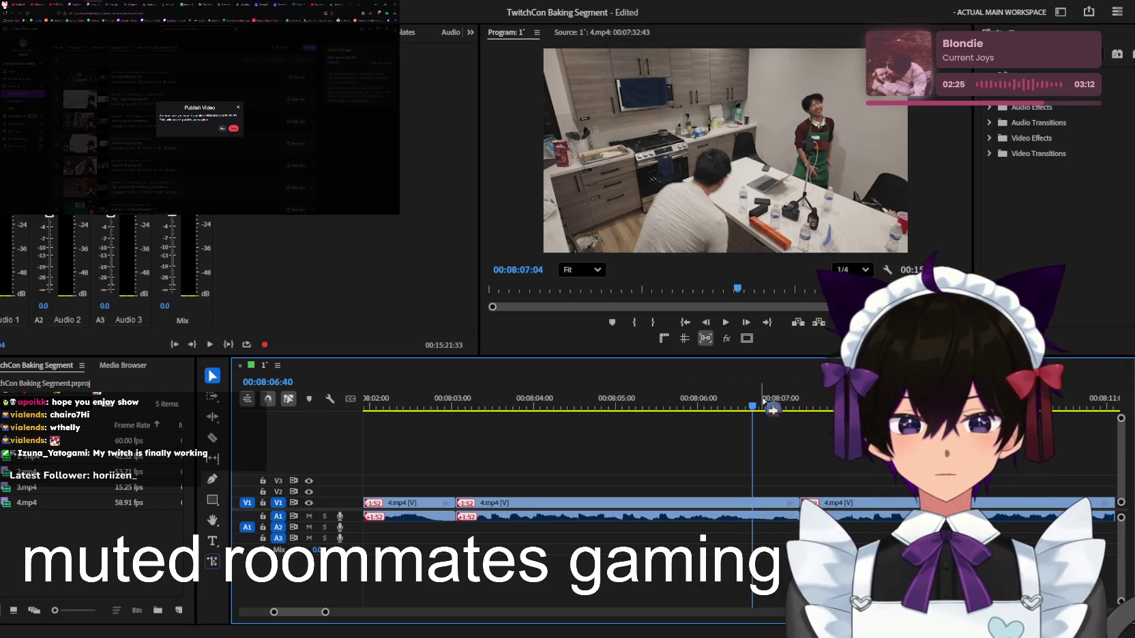
pyautogui.press('space')
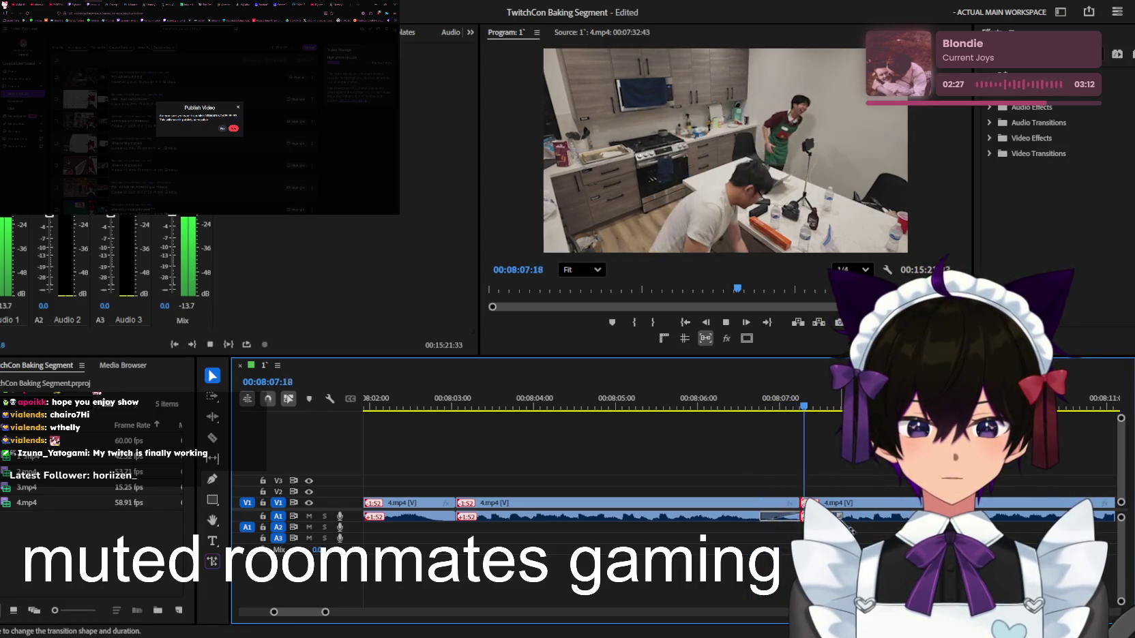
pyautogui.press('-')
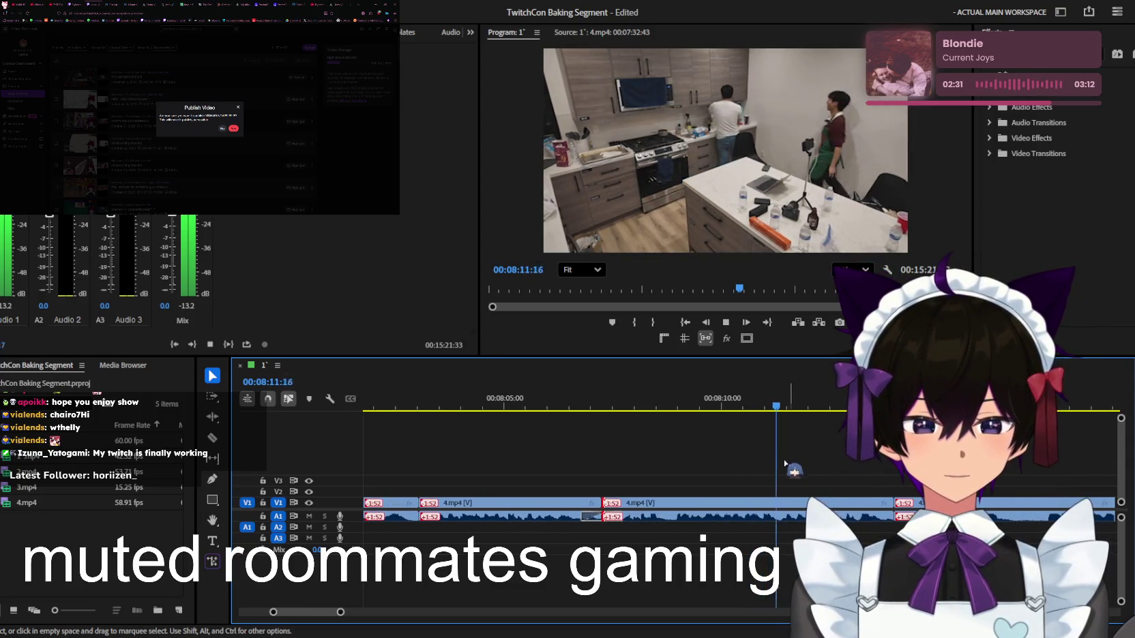
pyautogui.press('-')
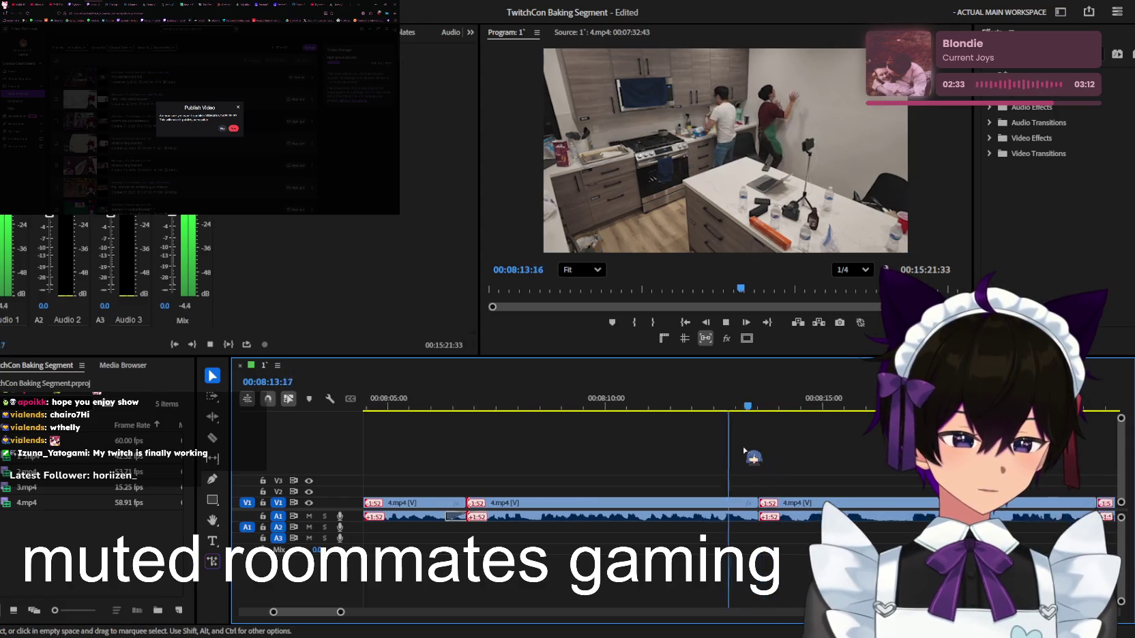
pyautogui.press('-')
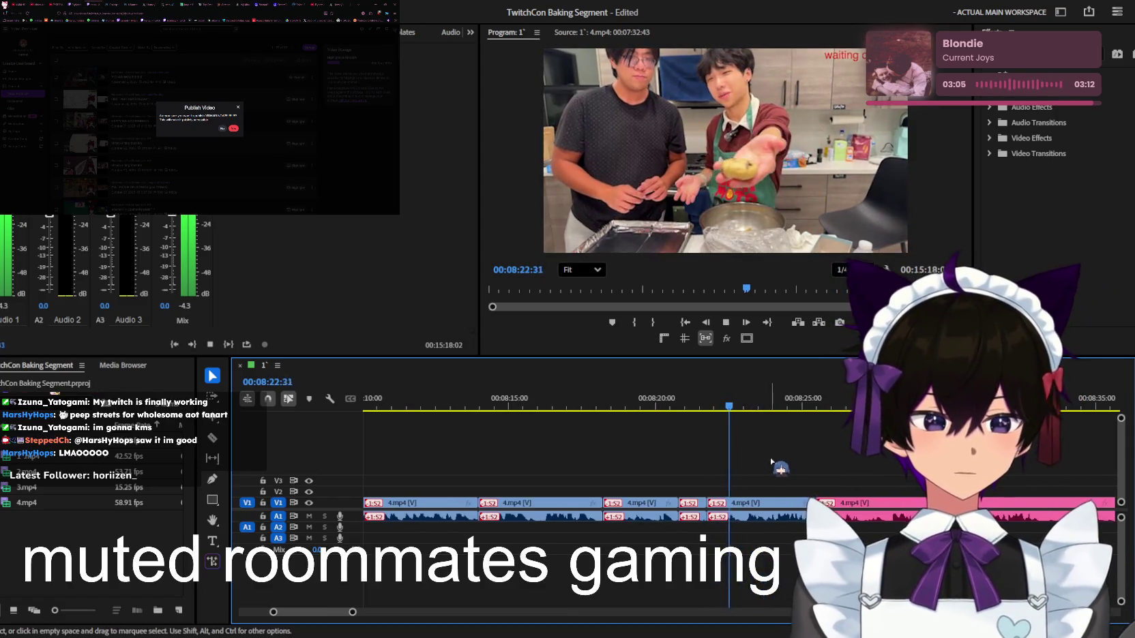
pyautogui.press('-')
pyautogui.press('-')
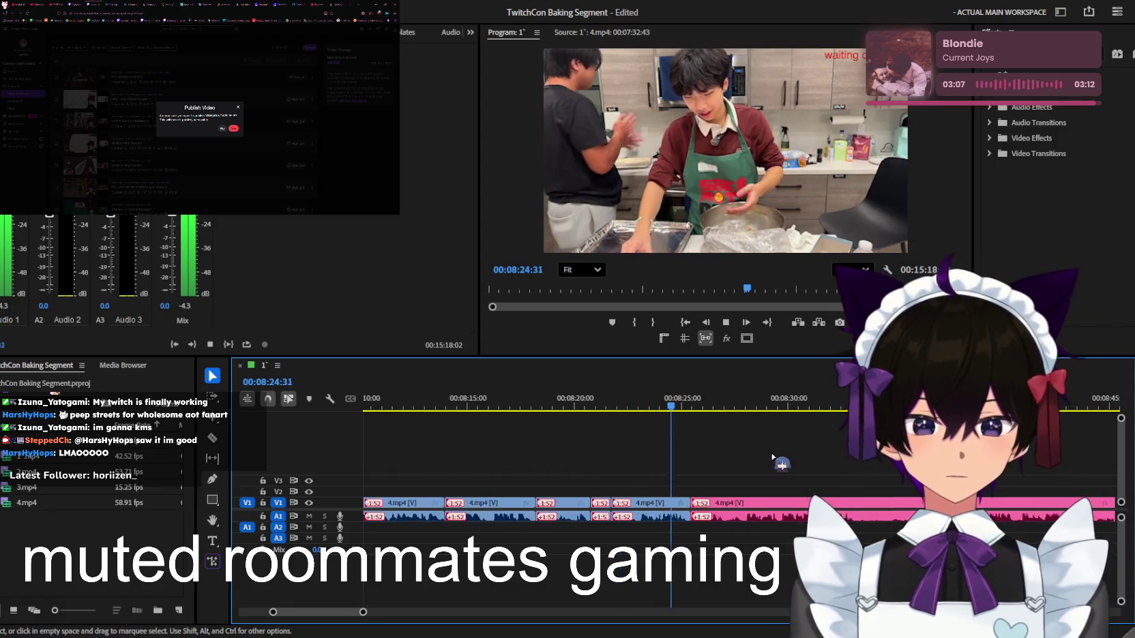
pyautogui.press('-')
pyautogui.press('-')
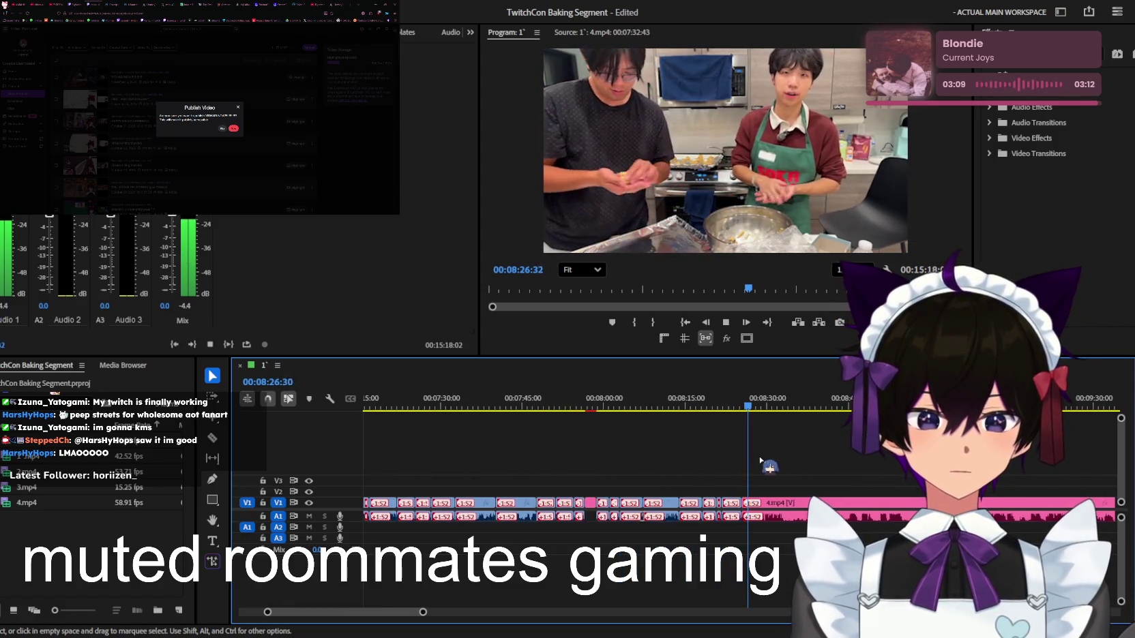
pyautogui.press('-')
pyautogui.press('-')
pyautogui.press('-')
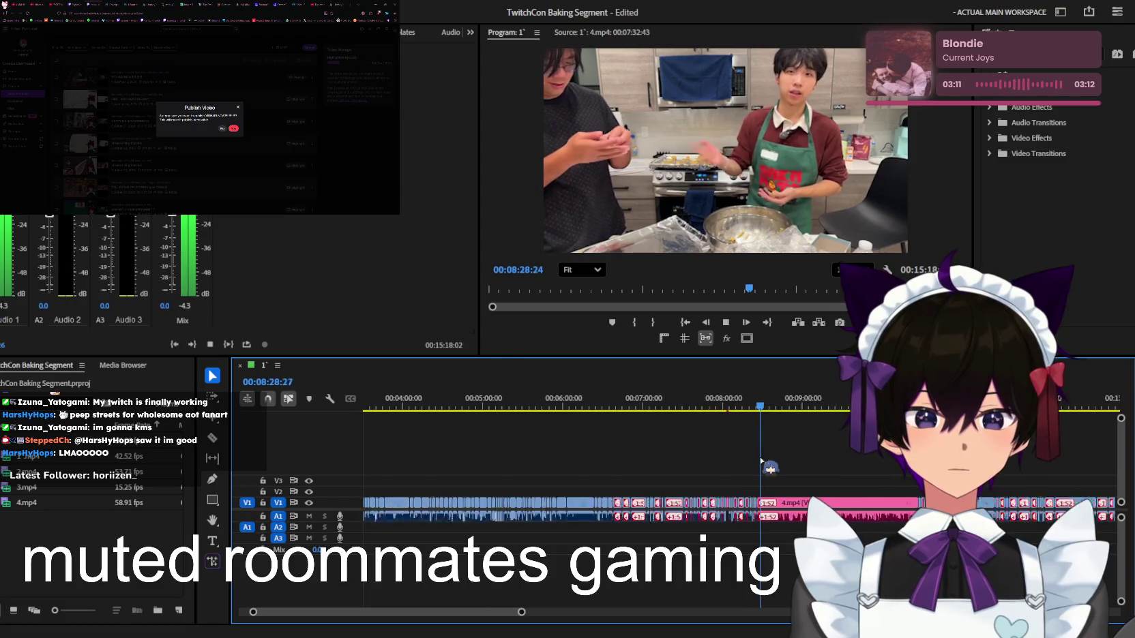
pyautogui.moveTo(618, 407)
pyautogui.mouseDown()
pyautogui.moveTo(688, 408)
pyautogui.moveTo(677, 408)
pyautogui.mouseUp()
pyautogui.press('space')
pyautogui.press('=')
pyautogui.press('=')
pyautogui.press('=')
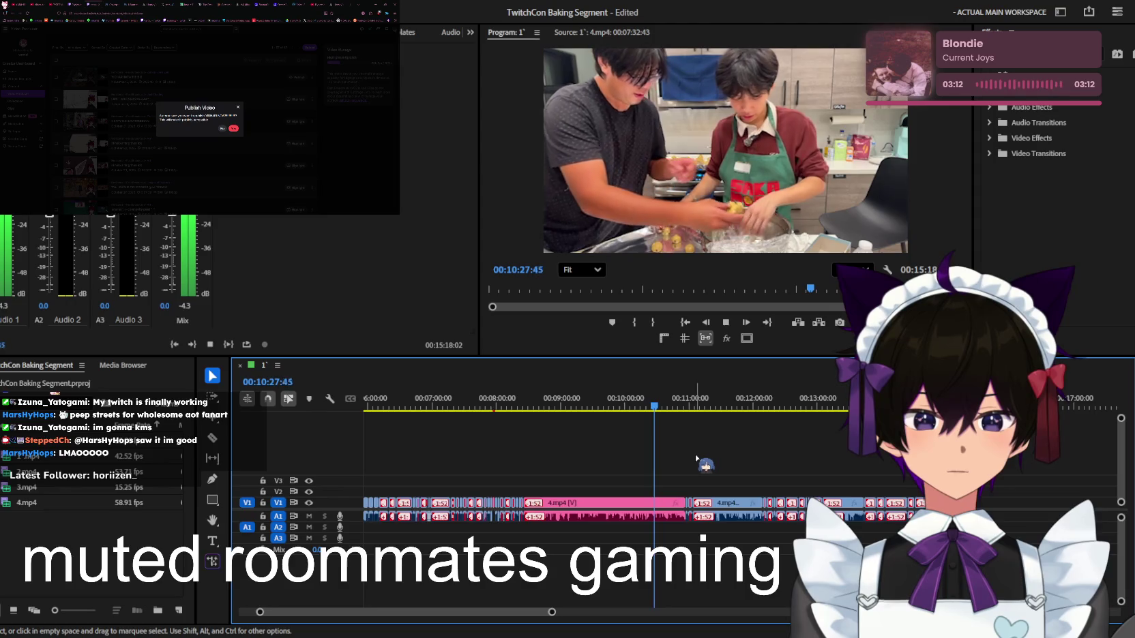
pyautogui.press('=')
# Move a cooking clip to its new spot on V1/A1 and replay from 08:21:57
pyautogui.scroll(2, 705, 463)
pyautogui.scroll(3, 716, 484)
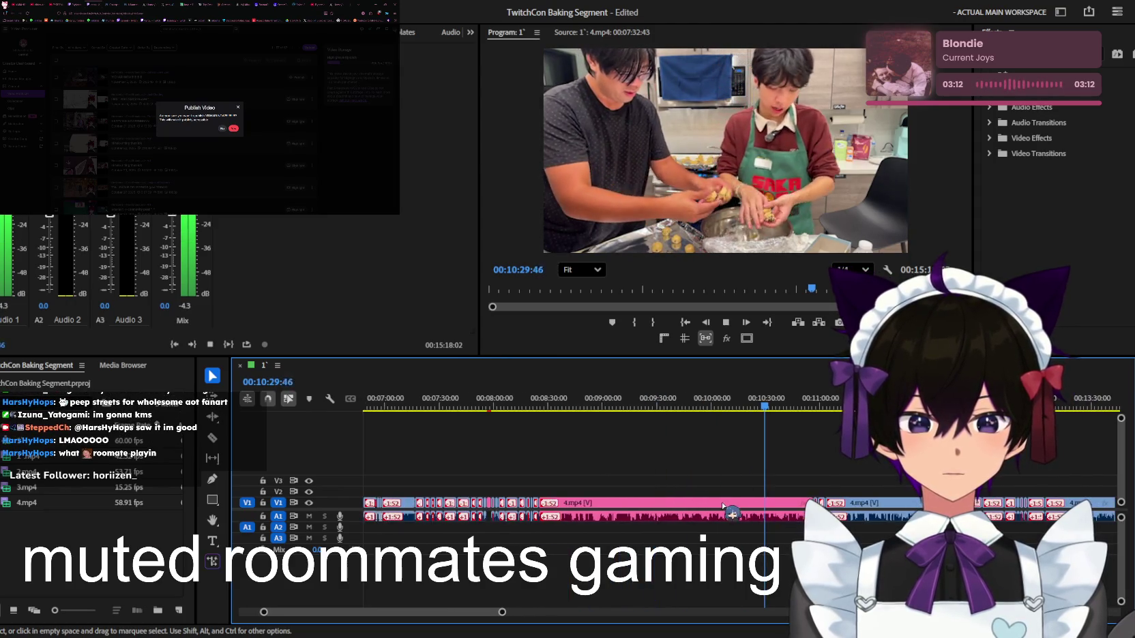
pyautogui.moveTo(720, 500); pyautogui.dragTo(722, 503)
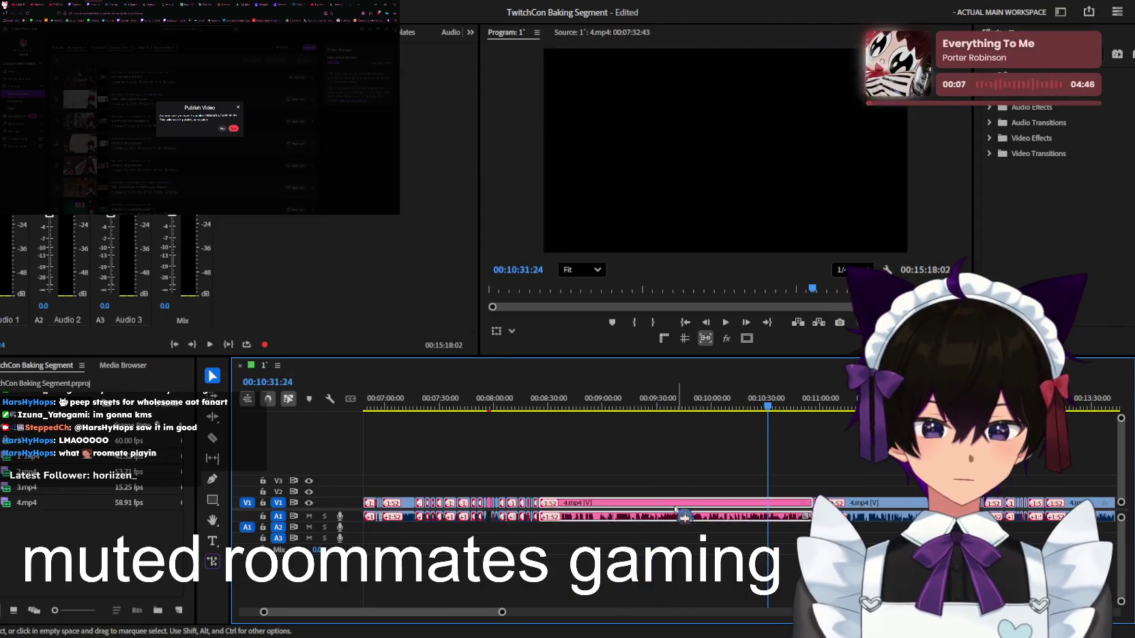
pyautogui.click(534, 408)
pyautogui.press('space')
pyautogui.press('=')
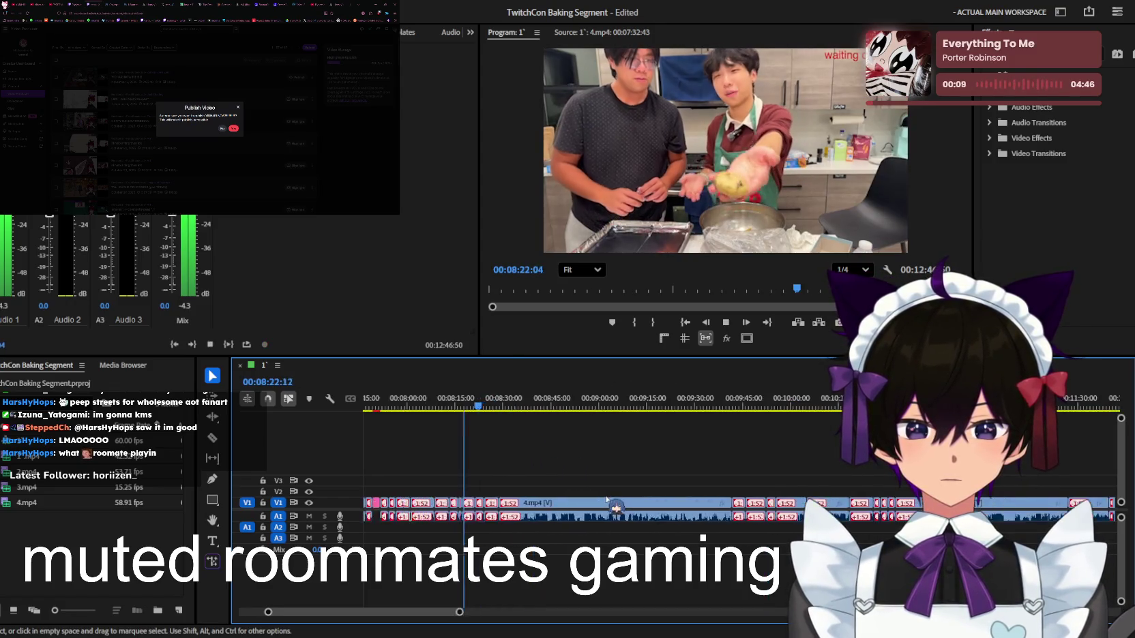
pyautogui.press('=')
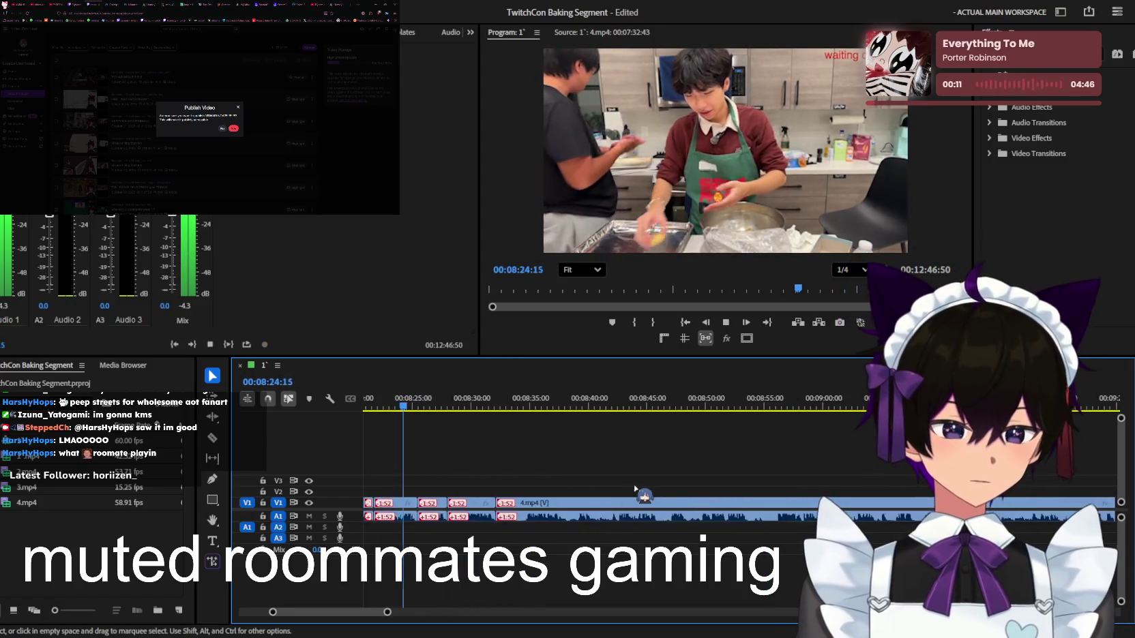
pyautogui.press('=')
pyautogui.press('=')
pyautogui.scroll(2, 638, 488)
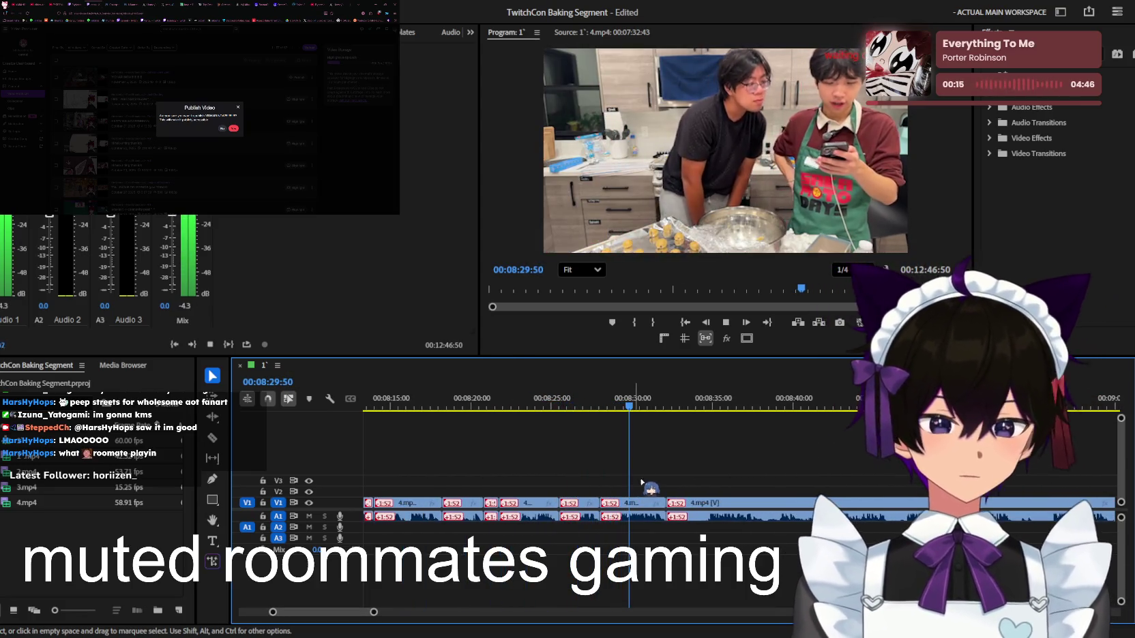
pyautogui.press('-')
pyautogui.press('=')
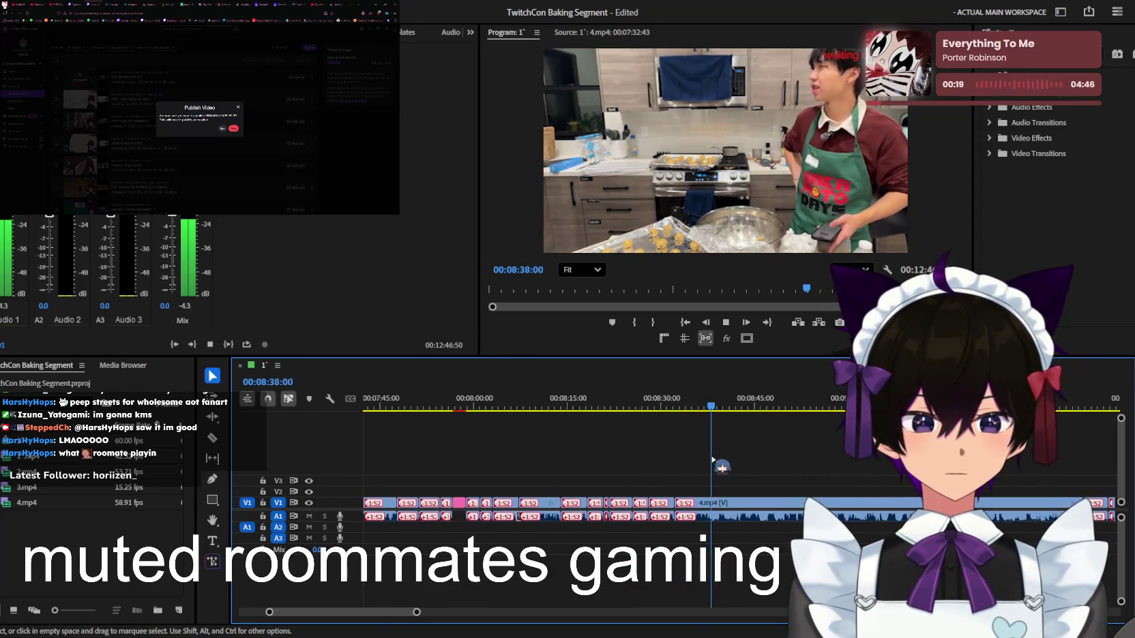
pyautogui.press('-')
pyautogui.press('-')
# Skip ahead past 09:29, then return to replay 08:31 and park at 08:33:58
pyautogui.press('l')
pyautogui.press('l')
pyautogui.press('l')
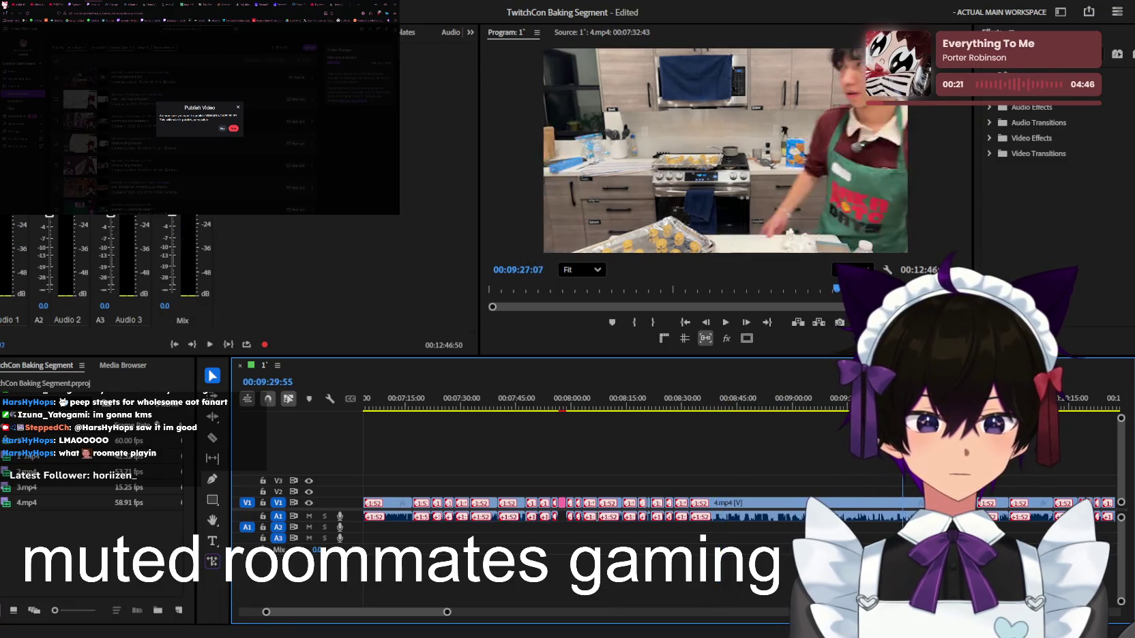
pyautogui.press('k')
pyautogui.press('l')
pyautogui.press('l')
pyautogui.press('l')
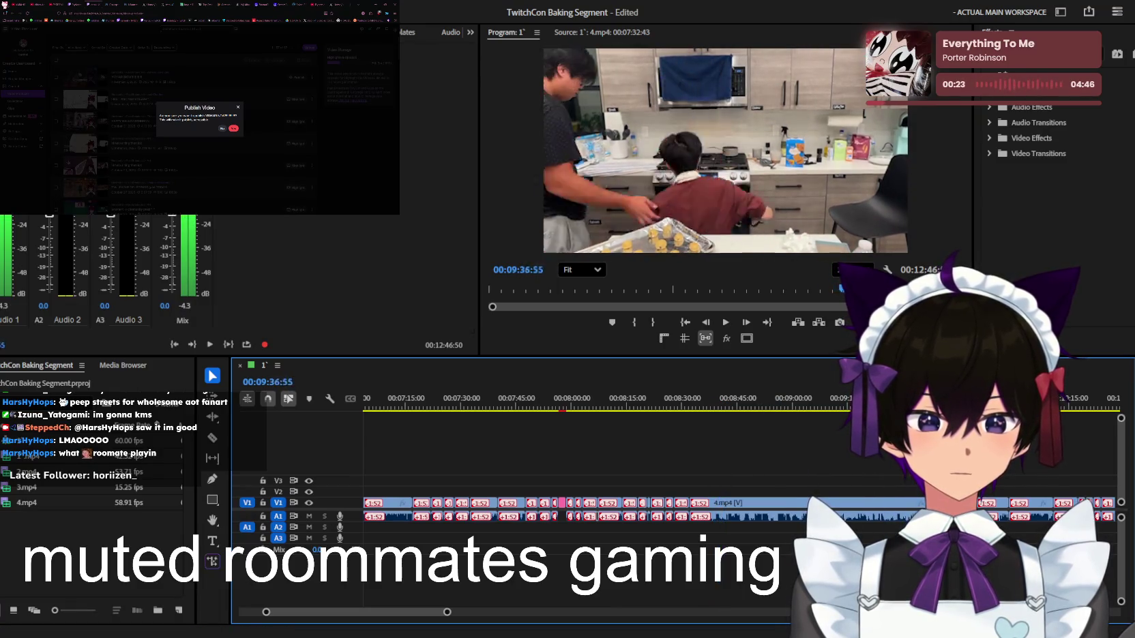
pyautogui.press('j')
pyautogui.press('j')
pyautogui.press('j')
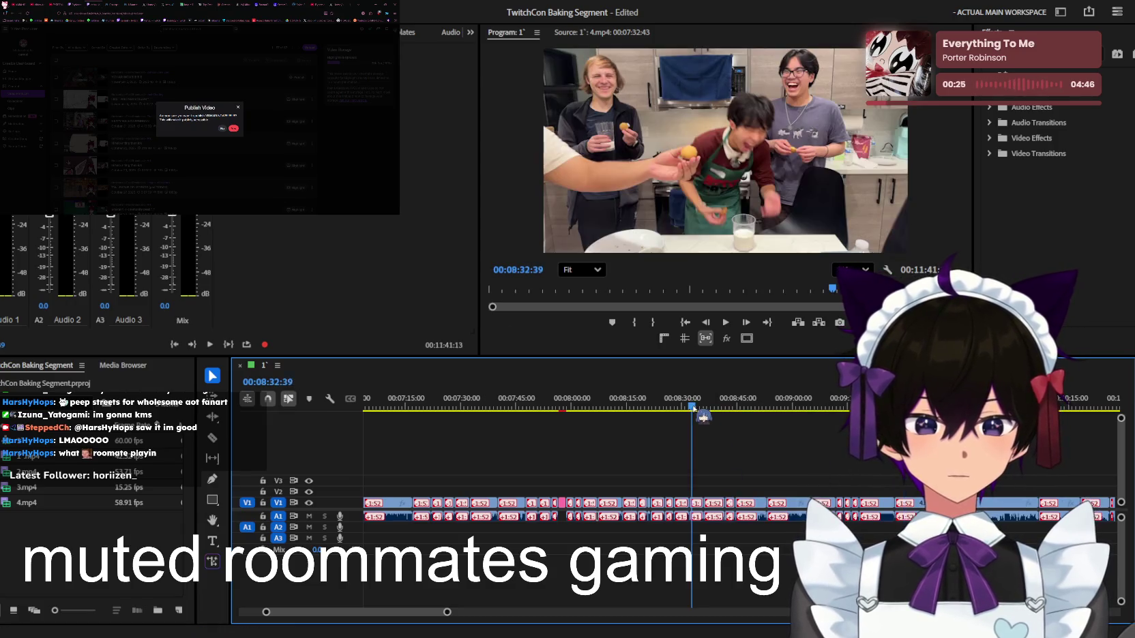
pyautogui.press('=')
pyautogui.press('=')
pyautogui.press('=')
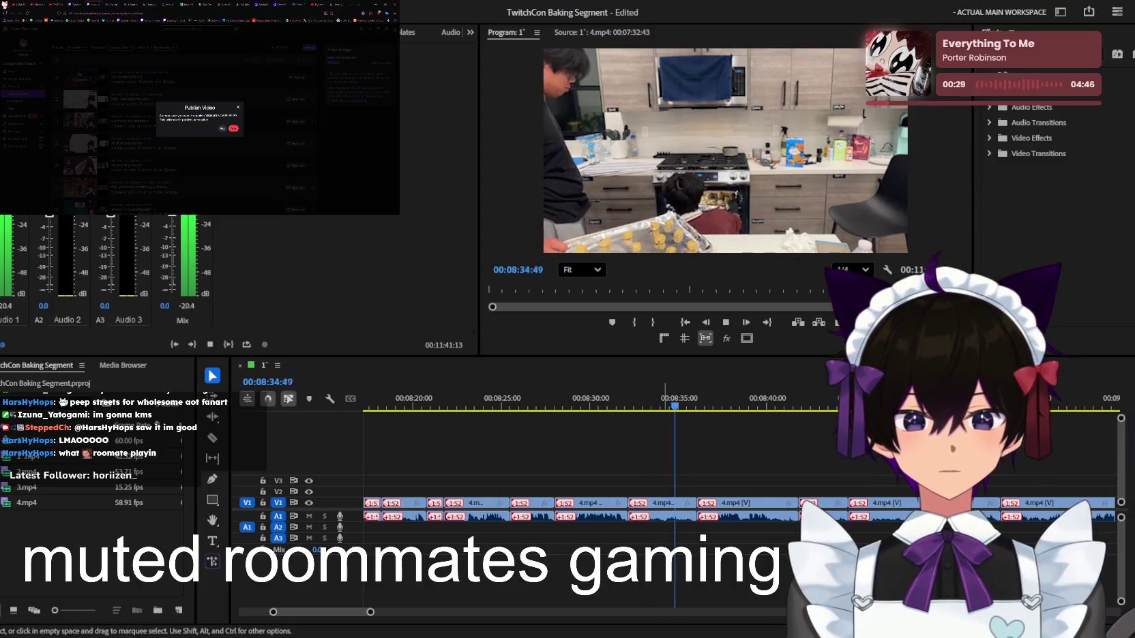
pyautogui.click(692, 506)
# Close the gap after the cooking clip near 08:35 on V1/A1 and start playback
pyautogui.press('j')
pyautogui.press('=')
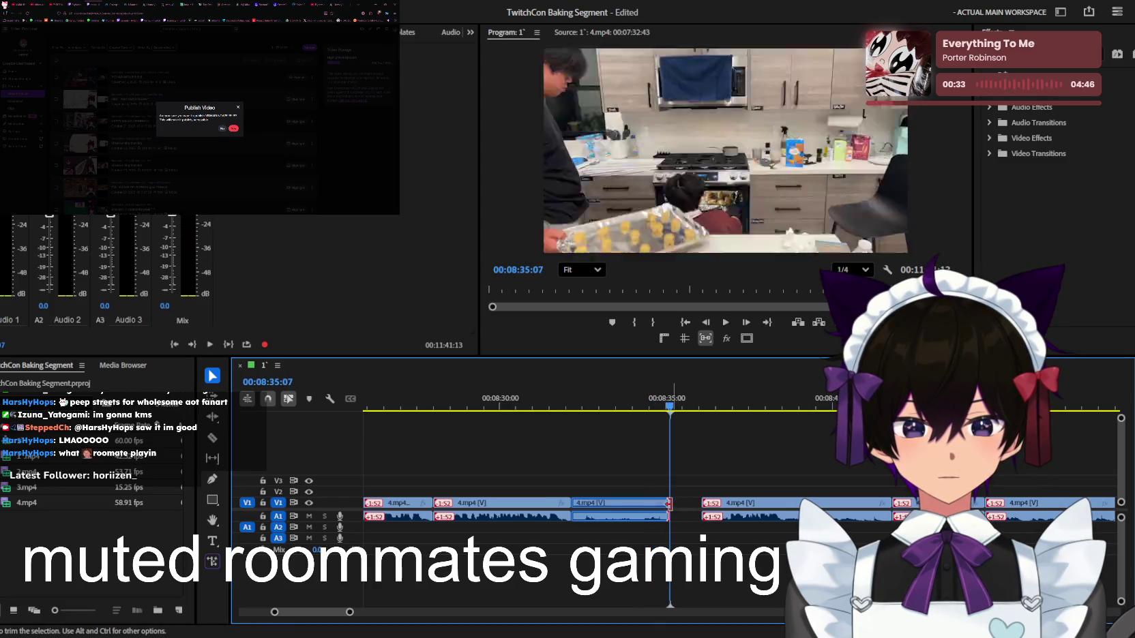
pyautogui.moveTo(668, 503); pyautogui.dragTo(669, 505)
pyautogui.press('space')
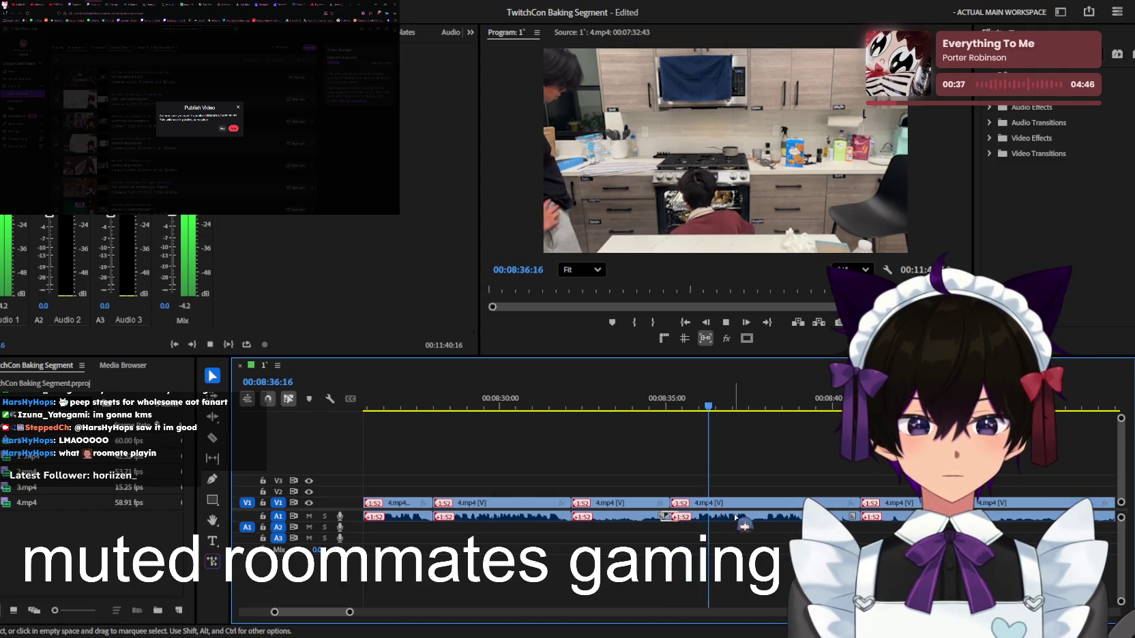
# Review the cooking cuts during playback, then move the playhead back to about 09:20
pyautogui.press('=')
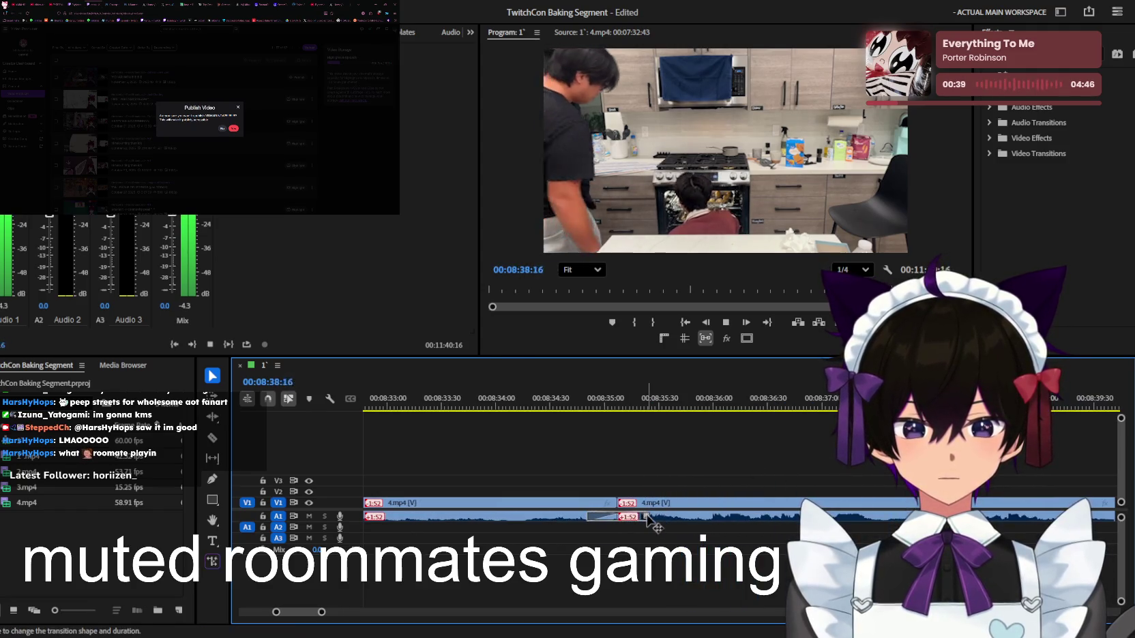
pyautogui.press('-')
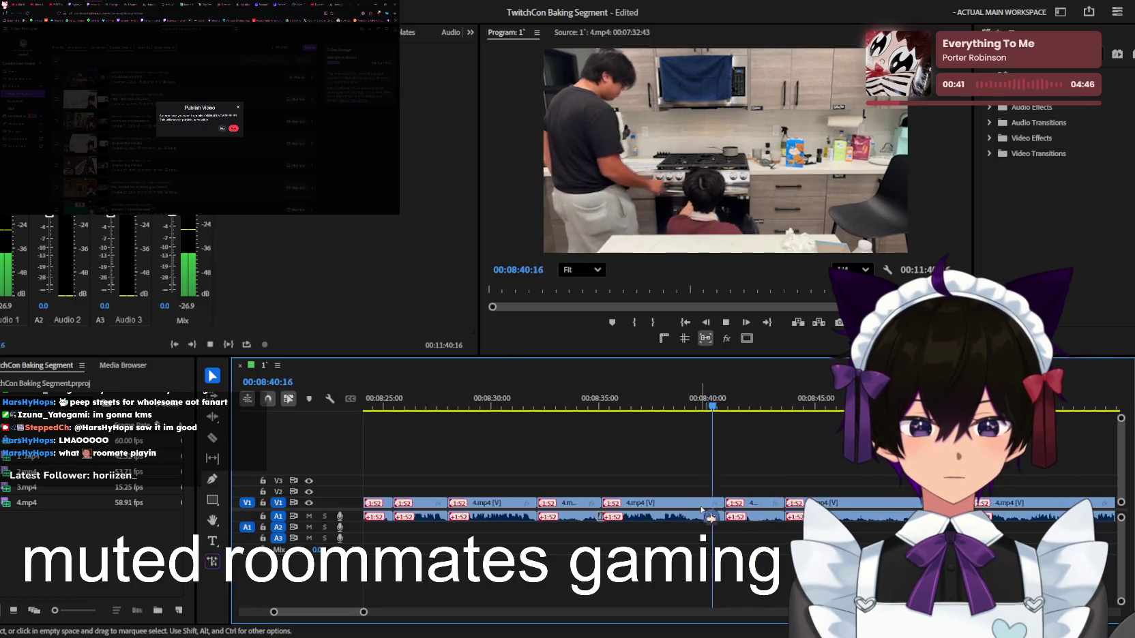
pyautogui.press('-')
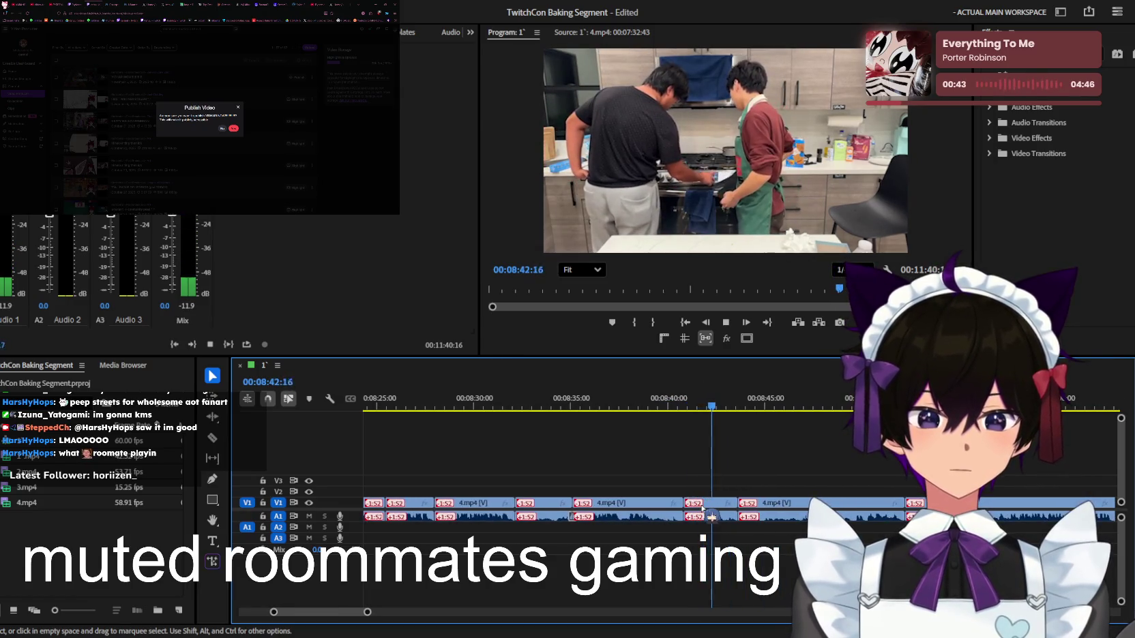
pyautogui.press('-')
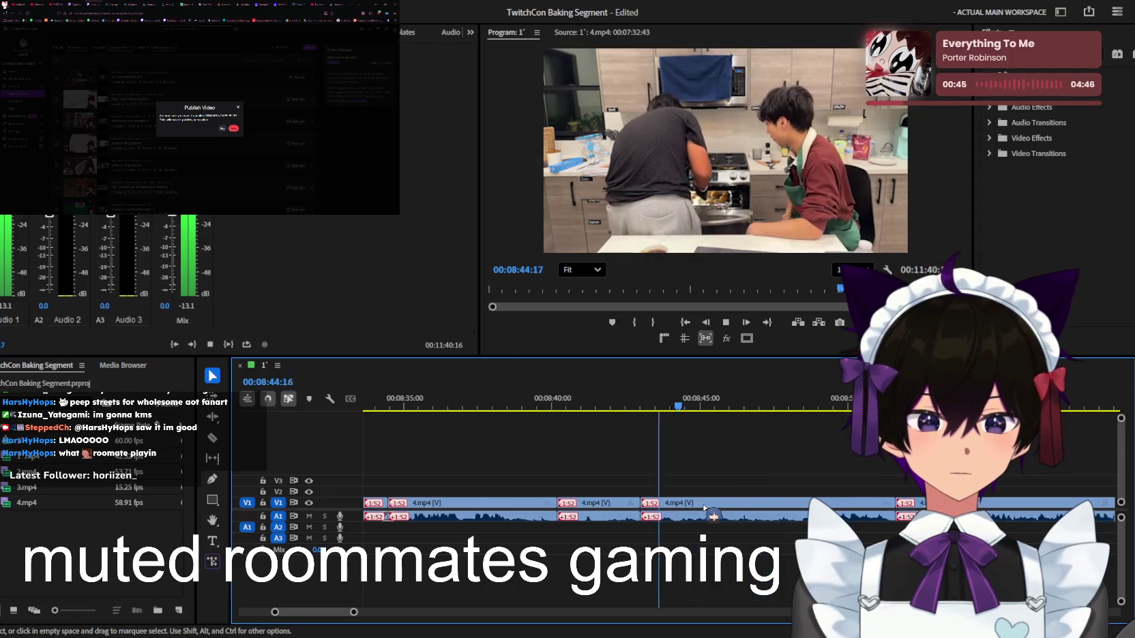
pyautogui.press('-')
pyautogui.press('-')
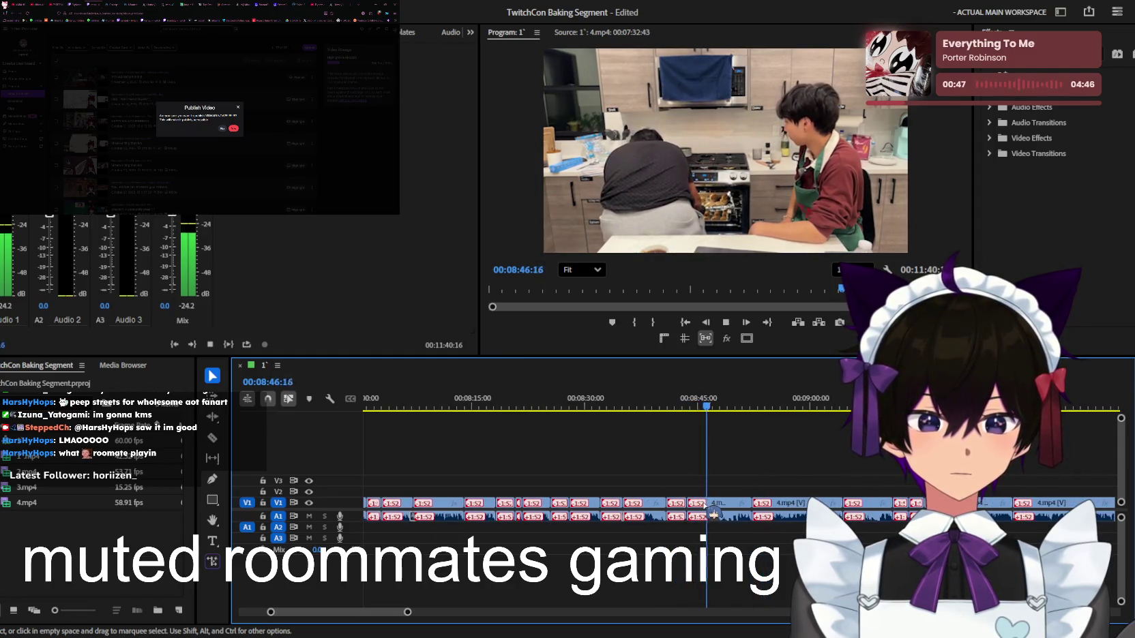
pyautogui.press('=')
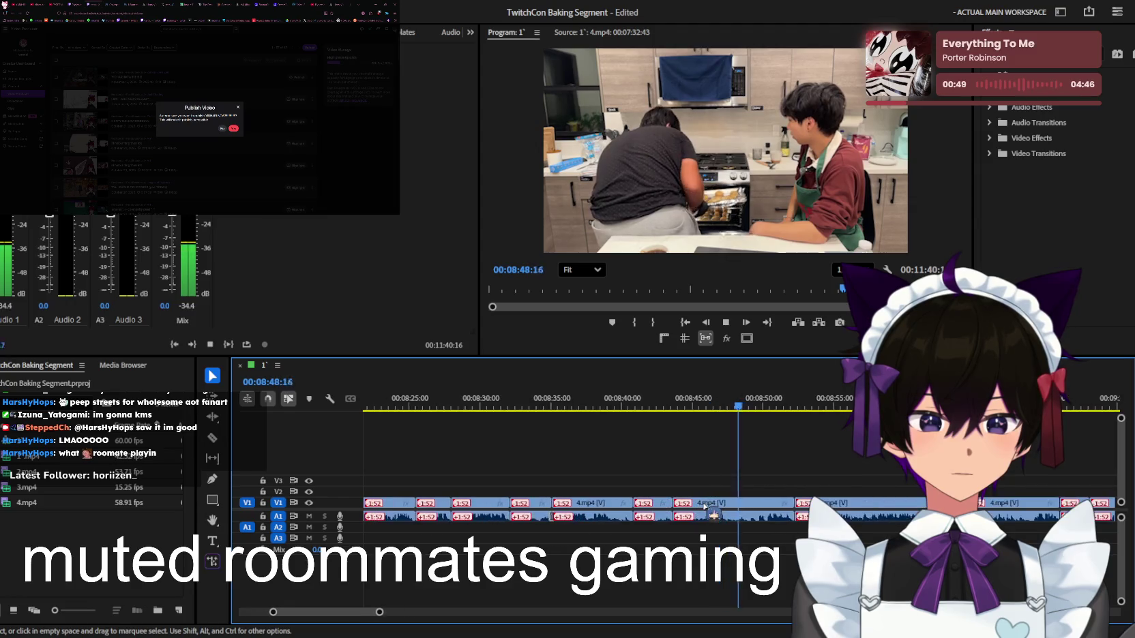
pyautogui.press('=')
pyautogui.press('-')
pyautogui.press('l')
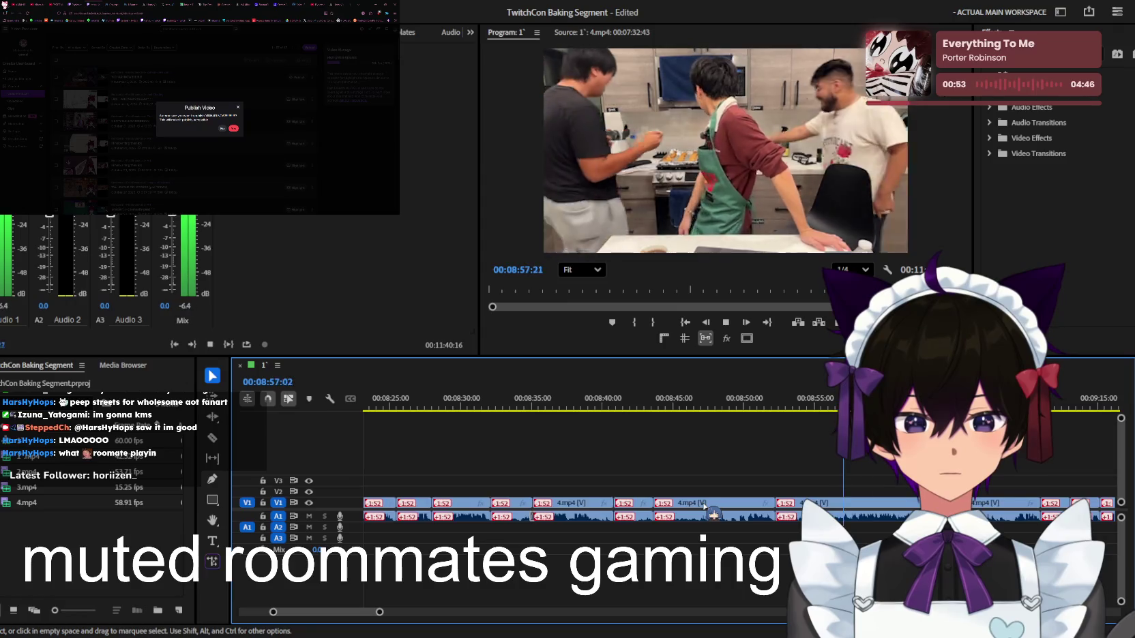
pyautogui.press('=')
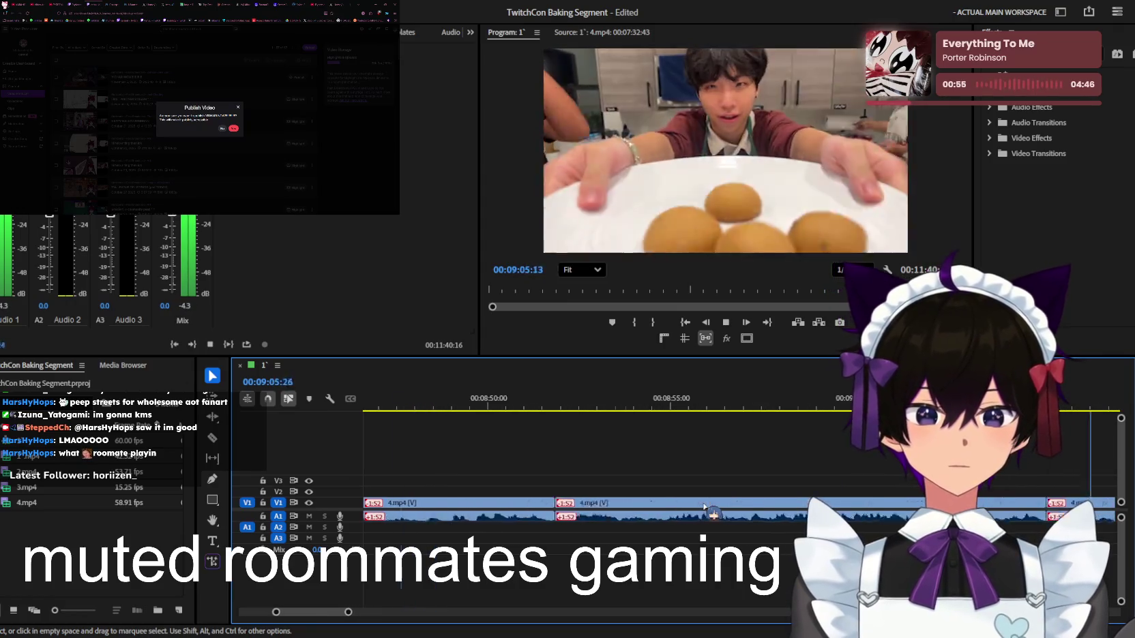
pyautogui.press('=')
pyautogui.press('=')
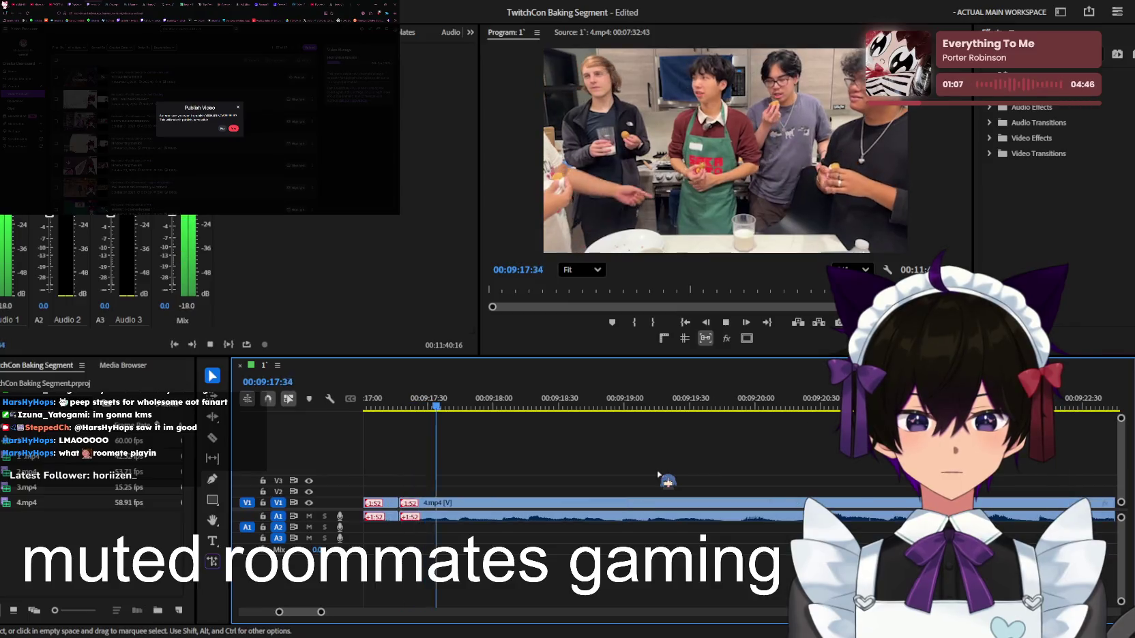
pyautogui.press('-')
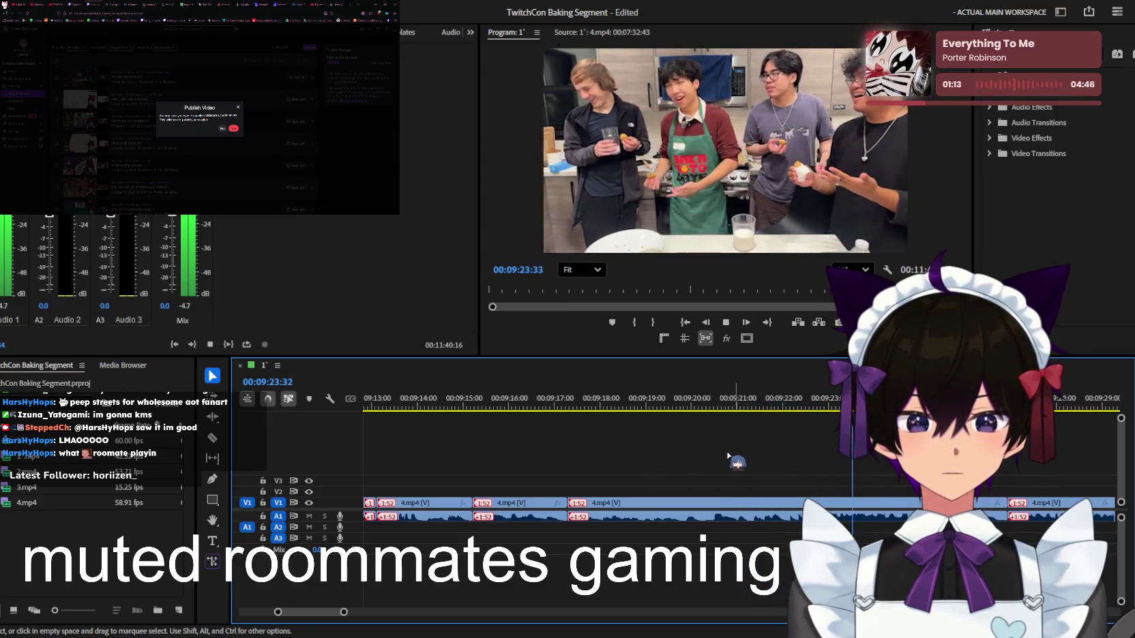
pyautogui.click(698, 395)
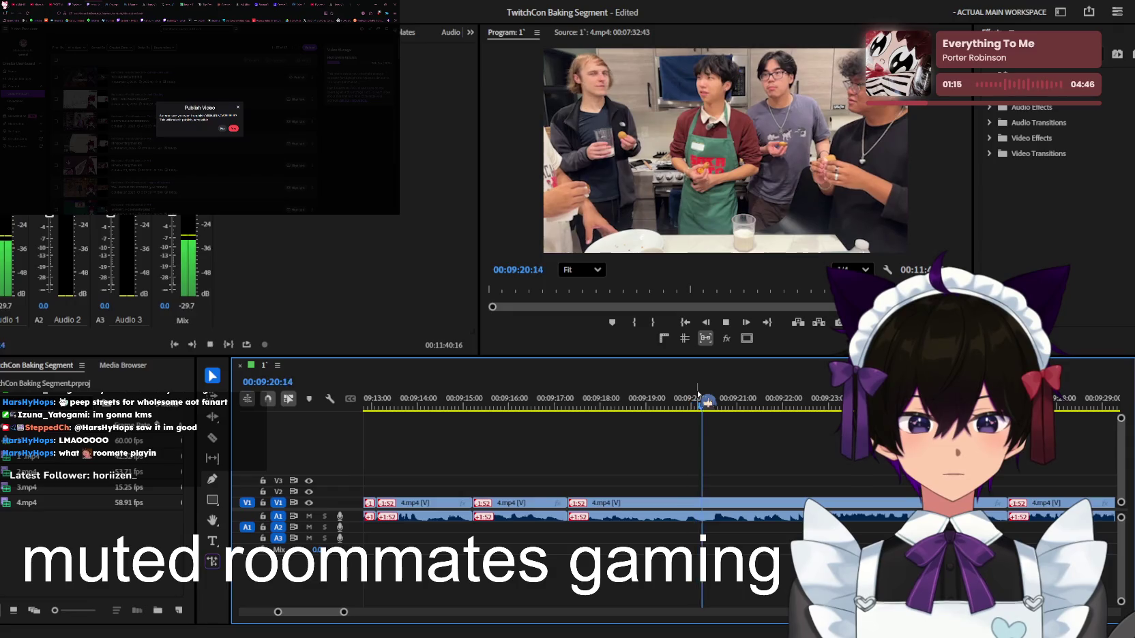
# Split the tasting clip around 09:17–09:20 and ripple delete that stretch
pyautogui.press('space')
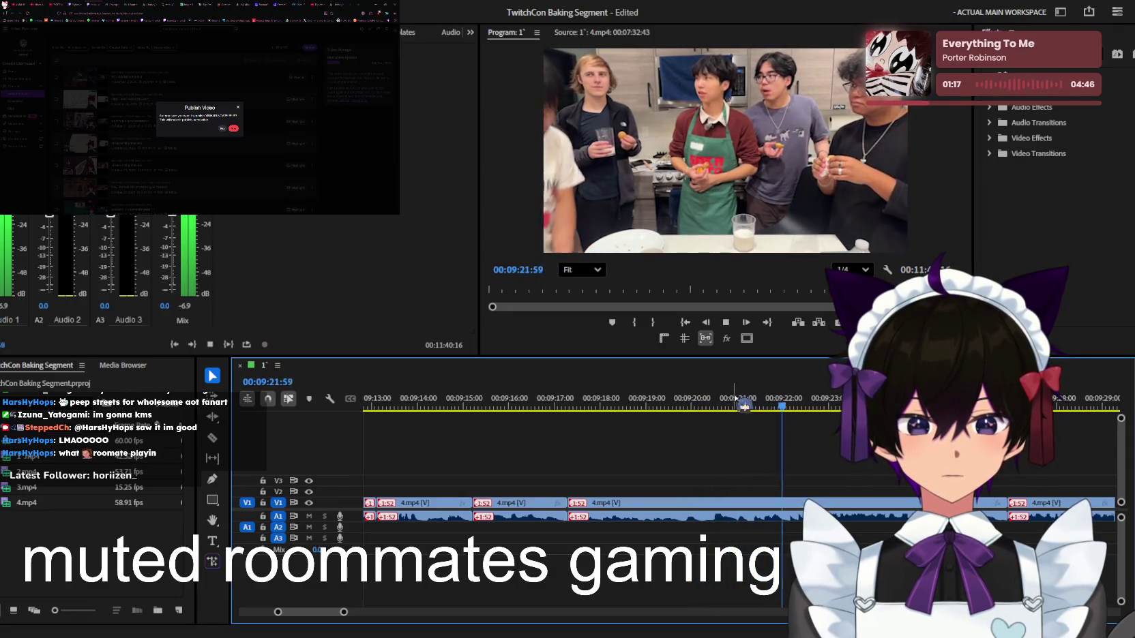
pyautogui.click(788, 408)
pyautogui.click(689, 408)
pyautogui.press('space')
pyautogui.hotkey('ctrl', 'k')
pyautogui.click(643, 521)
pyautogui.press('Up')
pyautogui.press('Up')
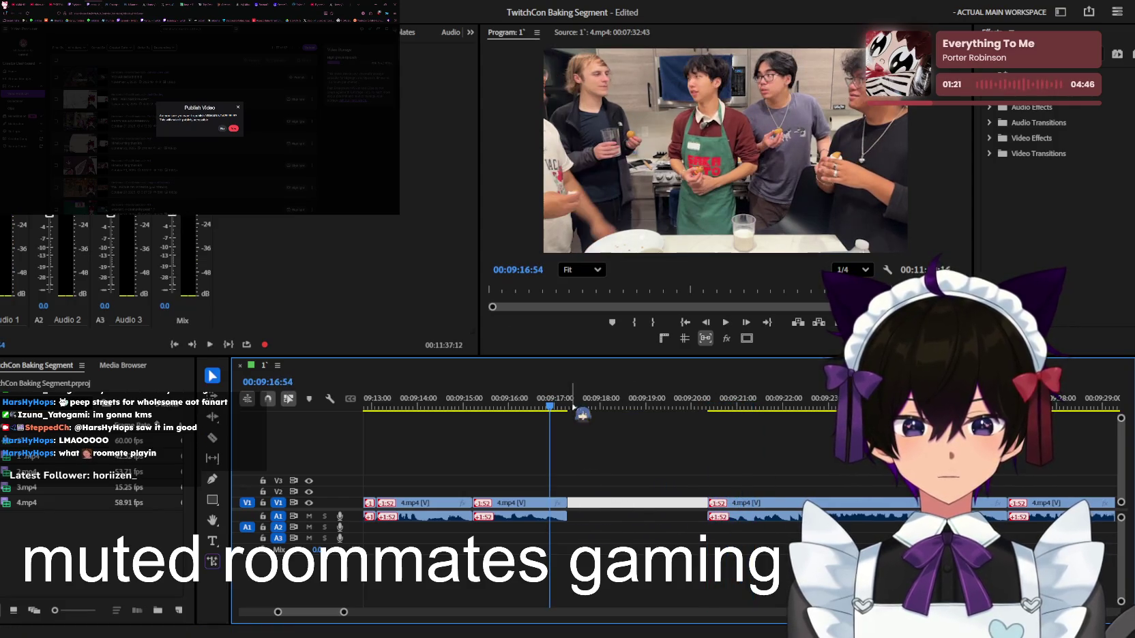
pyautogui.hotkey('shift', 'Delete')
# Play back the edit and stop at about 09:41
pyautogui.press('-')
pyautogui.press('-')
pyautogui.press('-')
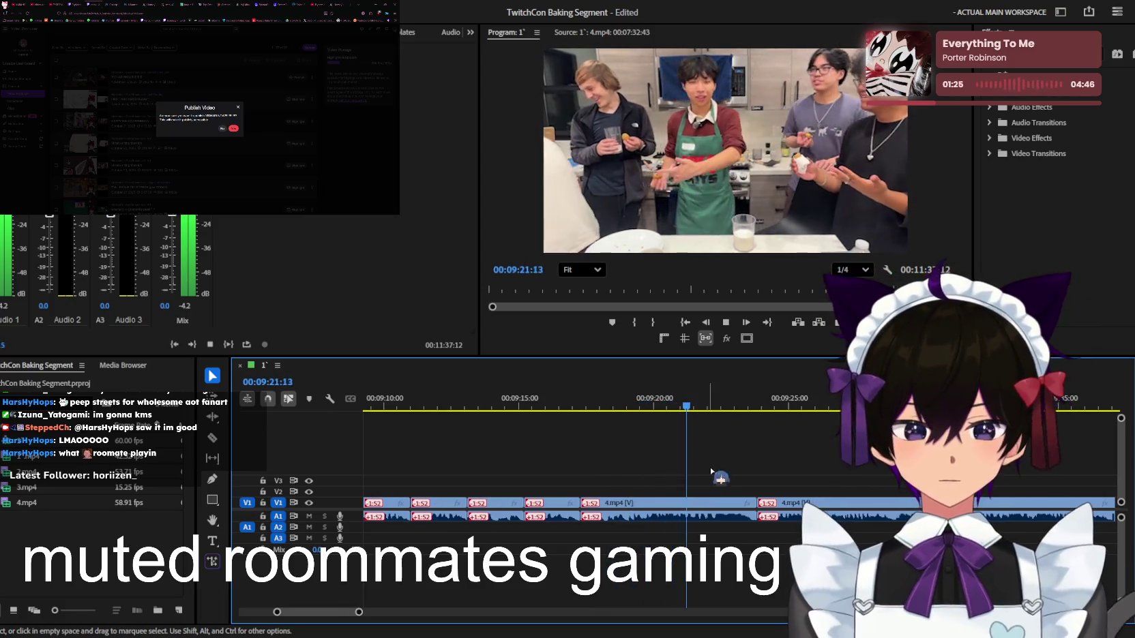
pyautogui.press('-')
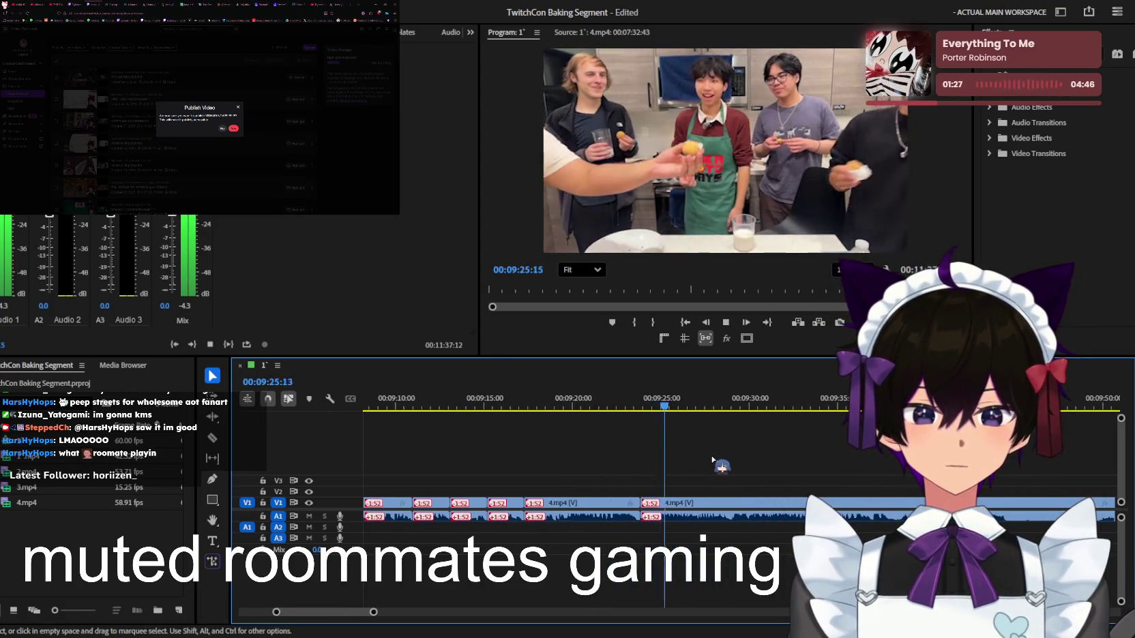
pyautogui.press('=')
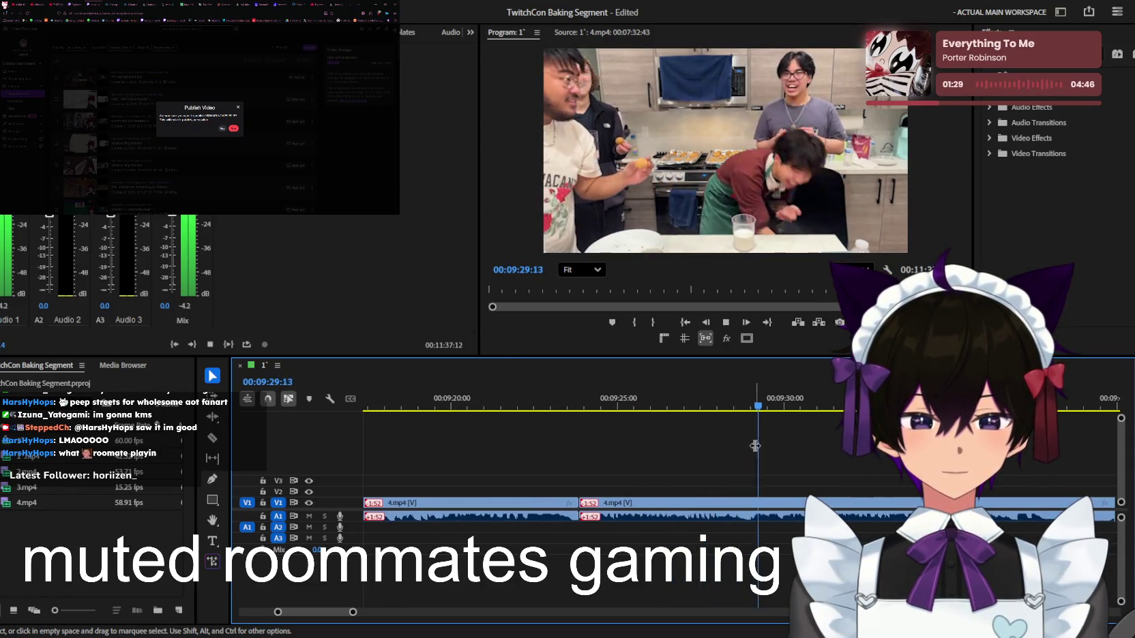
pyautogui.press('-')
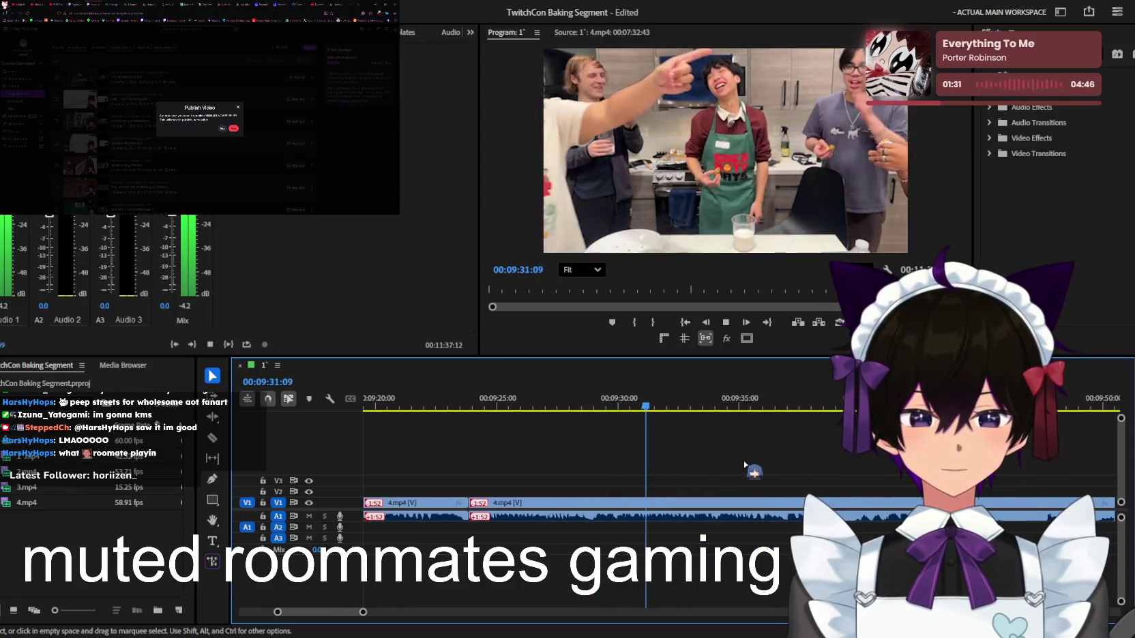
pyautogui.press('=')
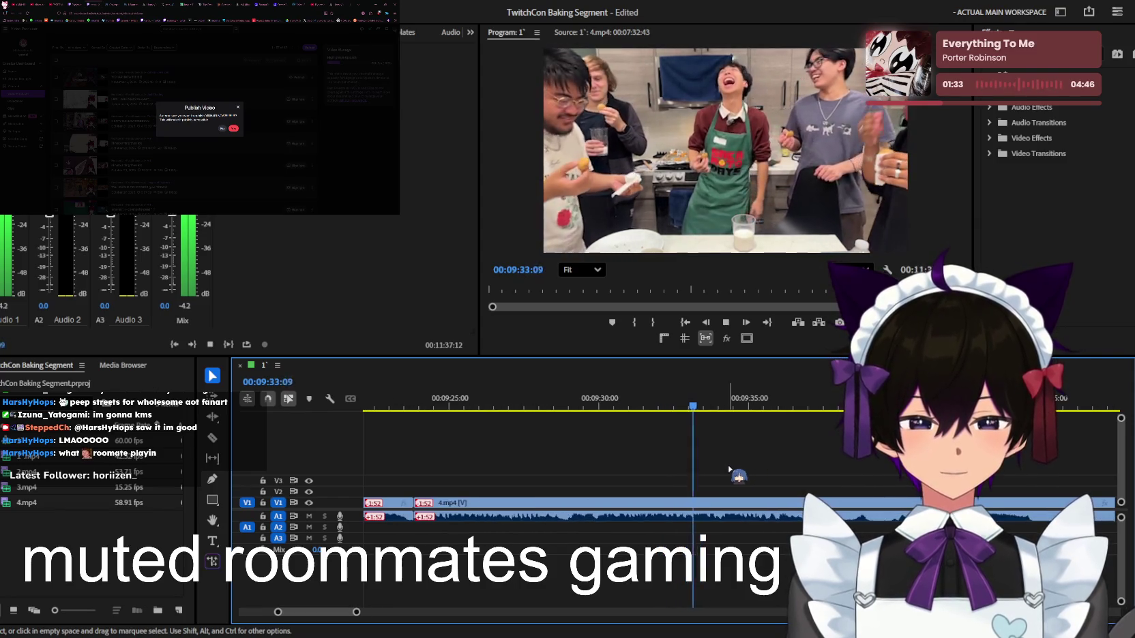
pyautogui.scroll(-1, 712, 464)
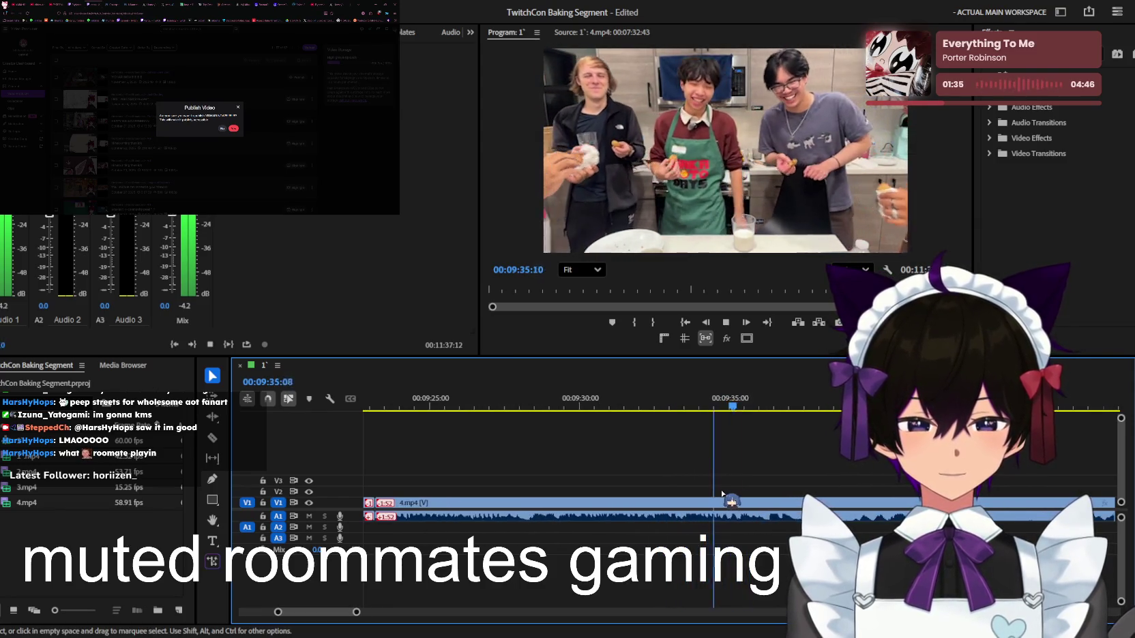
pyautogui.press('-')
pyautogui.press('-')
pyautogui.press('-')
pyautogui.press('=')
pyautogui.press('=')
pyautogui.press('=')
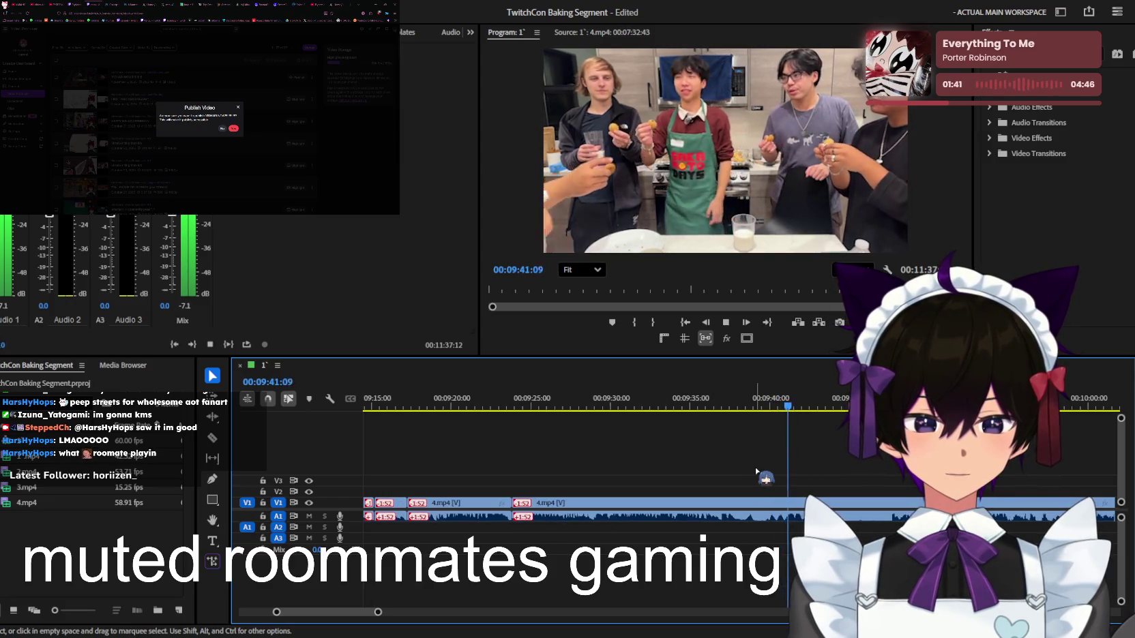
pyautogui.press('=')
pyautogui.press('space')
# Split the cooking clip at about 09:36 with the Razor tool and return to Selection
pyautogui.click(622, 410)
pyautogui.press('space')
pyautogui.press('=')
pyautogui.press('=')
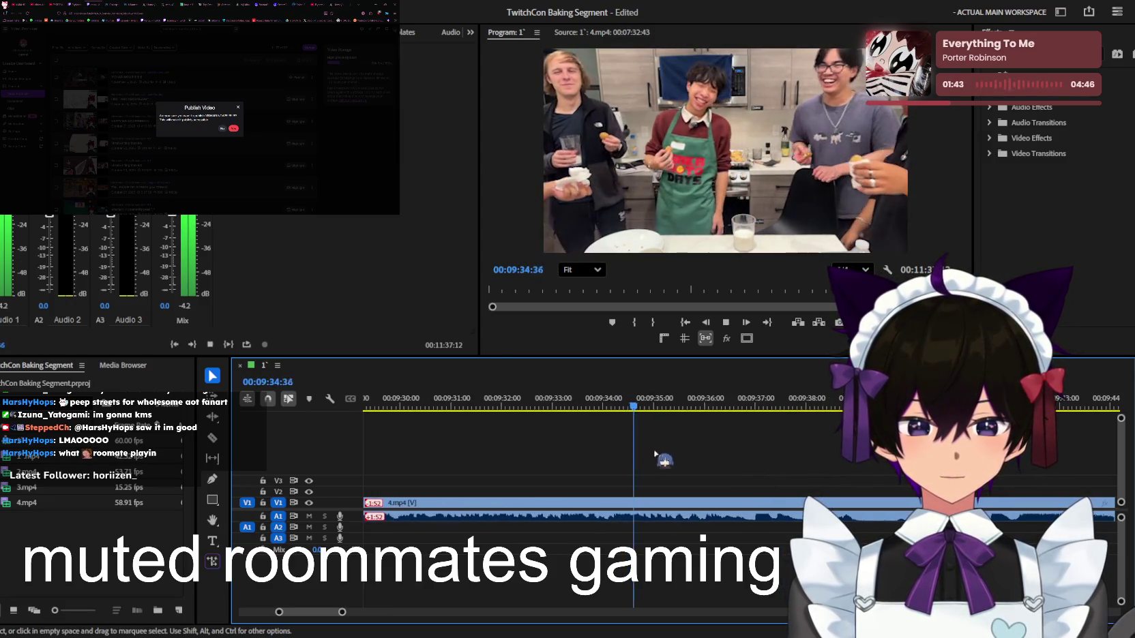
pyautogui.press('space')
pyautogui.press('c')
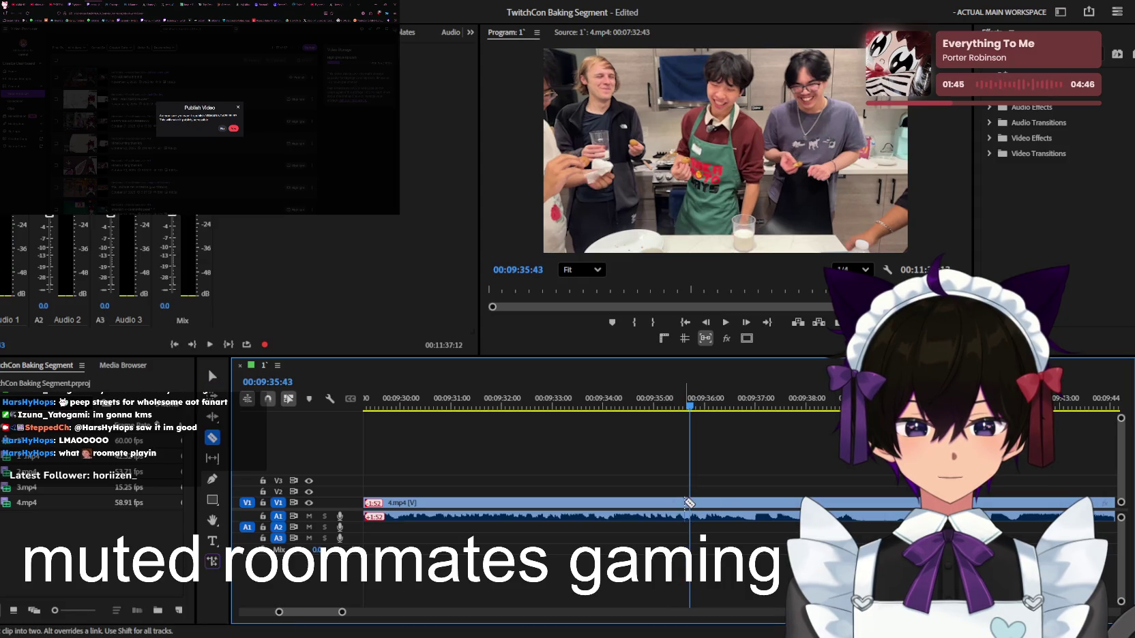
pyautogui.click(686, 503)
pyautogui.press('space')
pyautogui.press('v')
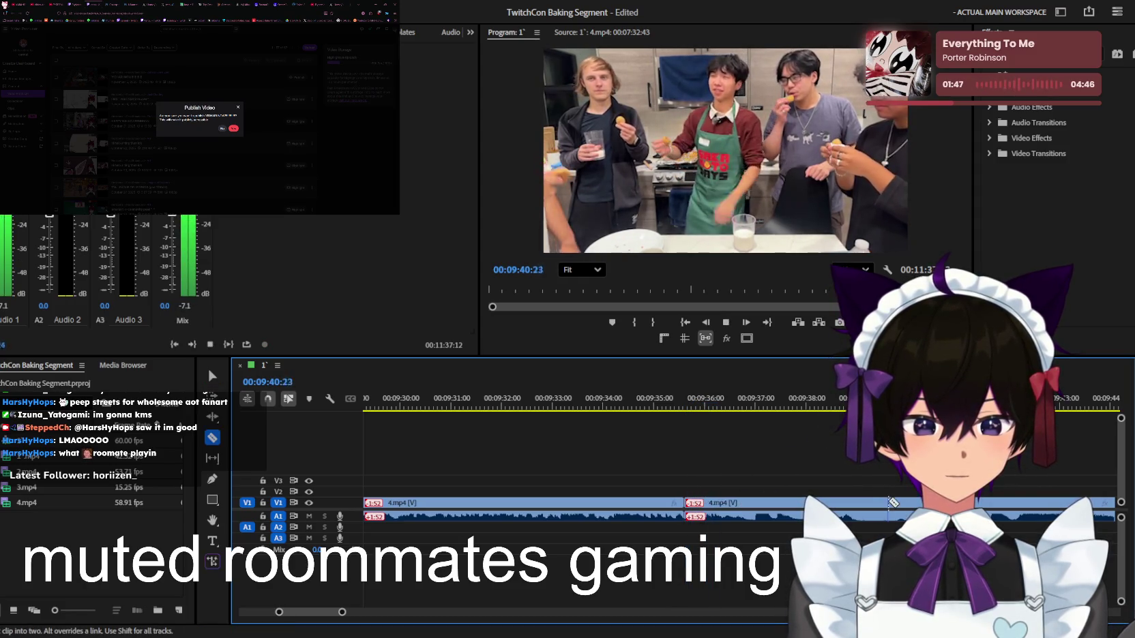
# Replay from just before the new 09:36 cut, stopping at about 09:55
pyautogui.click(820, 404)
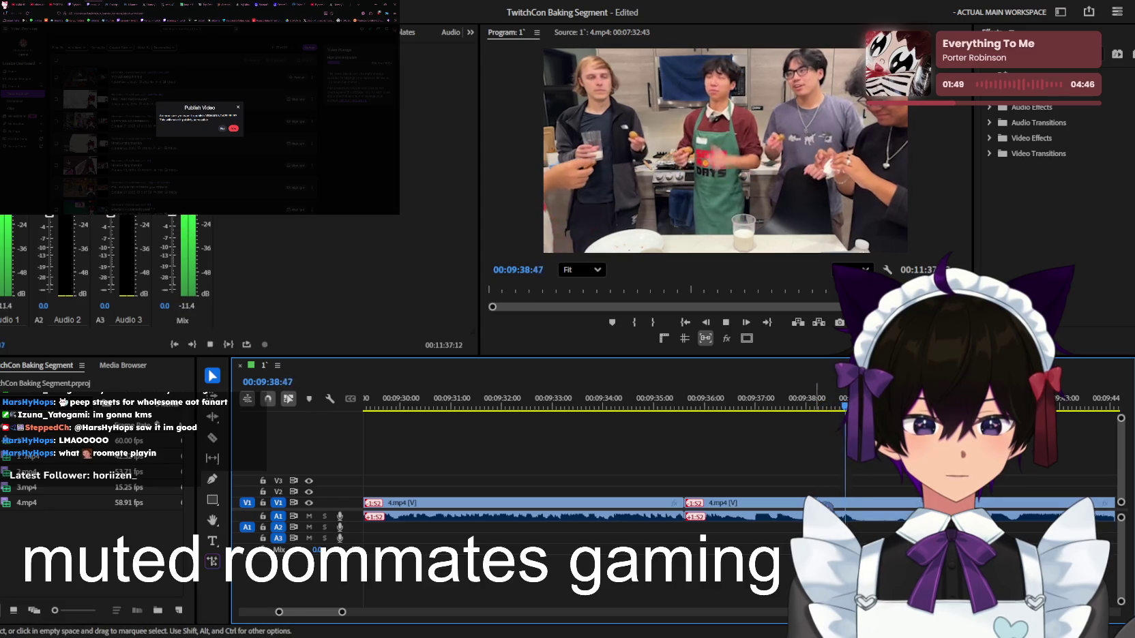
pyautogui.moveTo(811, 407); pyautogui.dragTo(692, 410)
pyautogui.press('space')
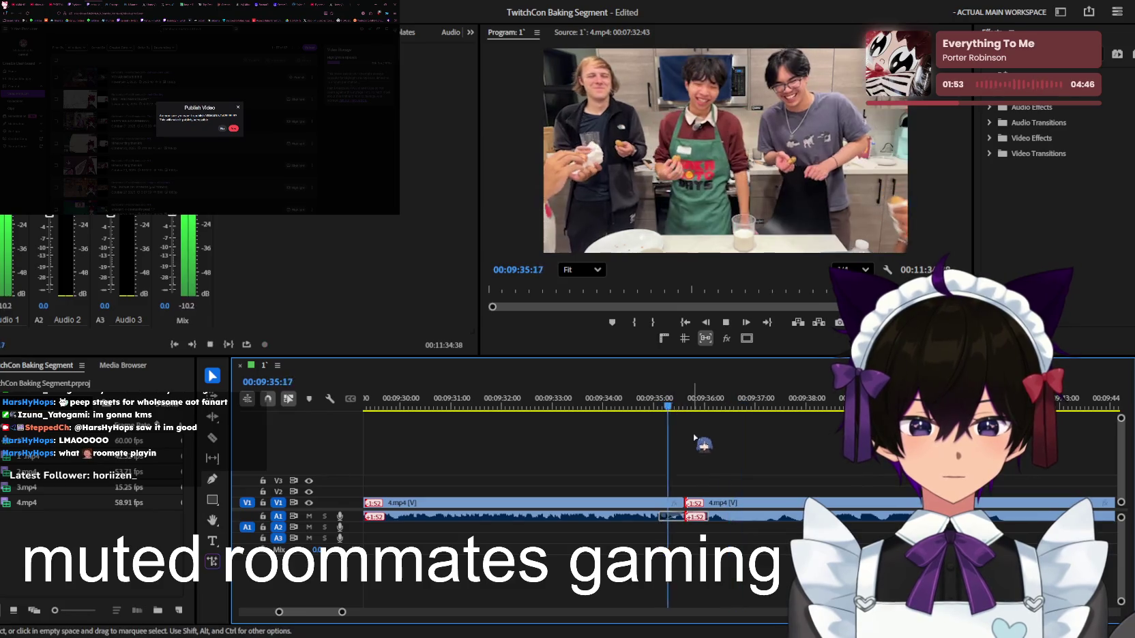
pyautogui.press('-')
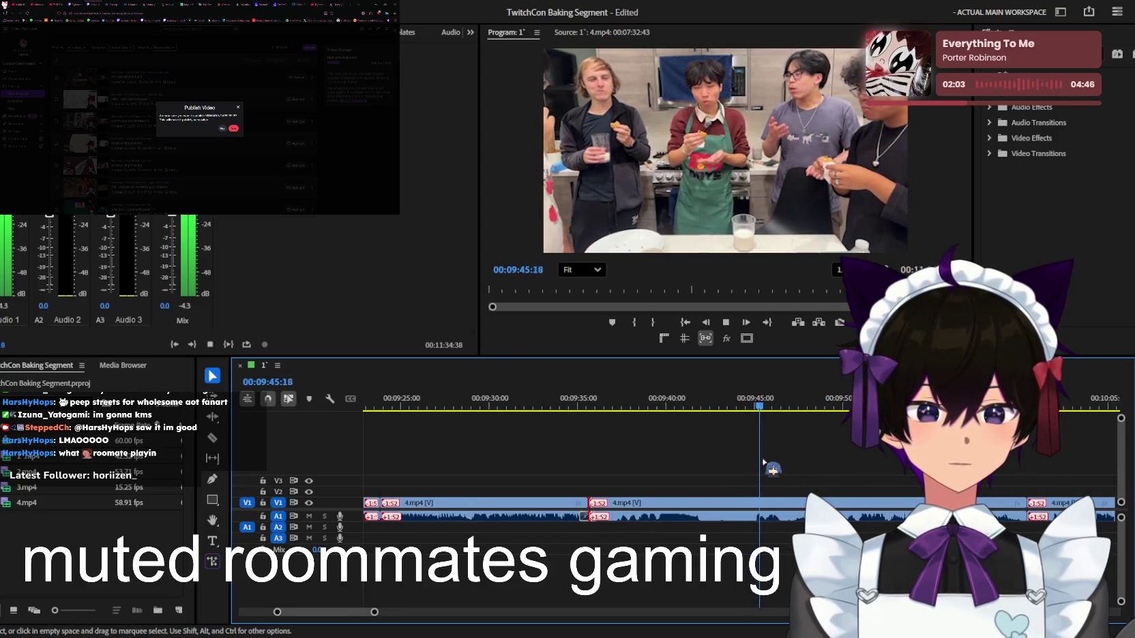
pyautogui.press('=')
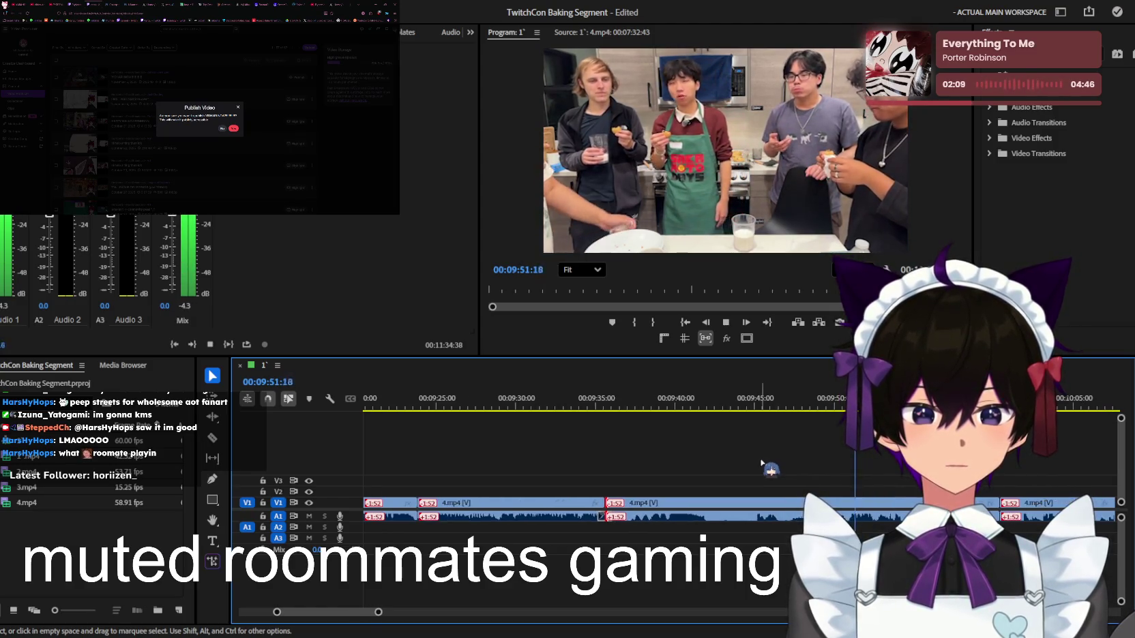
pyautogui.press('-')
pyautogui.press('=')
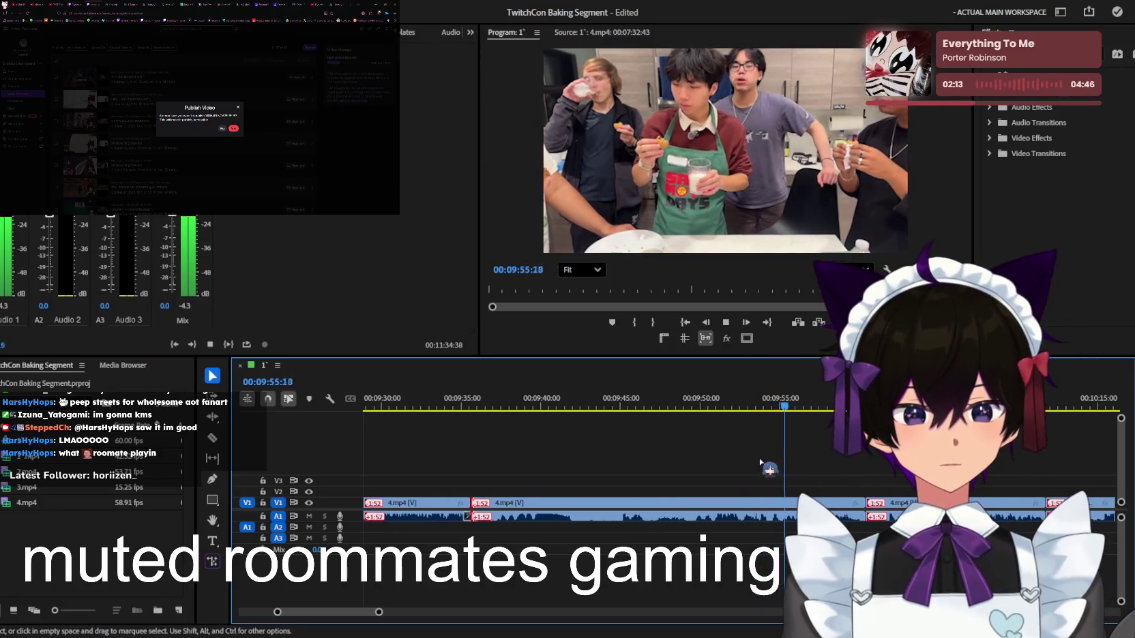
pyautogui.press('space')
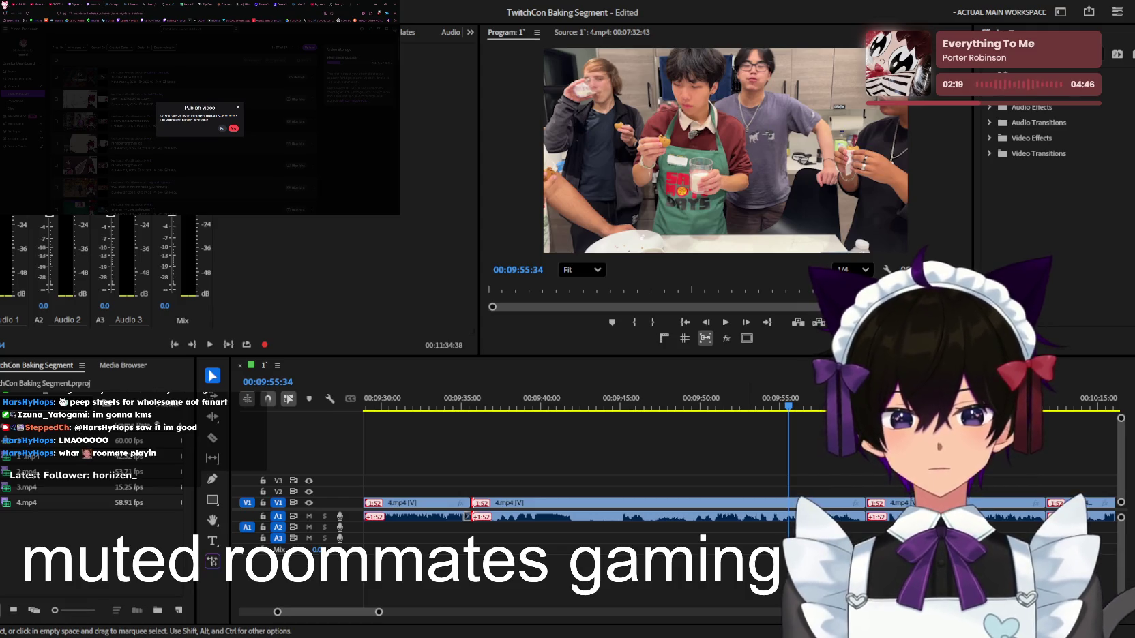
# Dismiss the browser's publish prompt and play the sequence from 9:55 to about 10:18
pyautogui.click(238, 108)
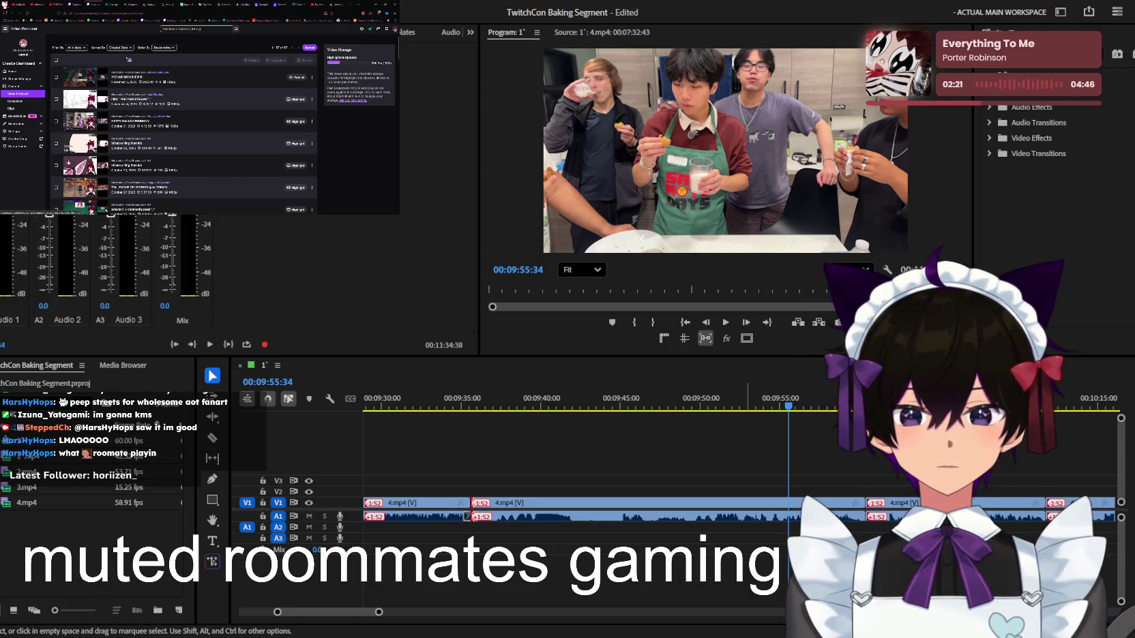
pyautogui.click(89, 3)
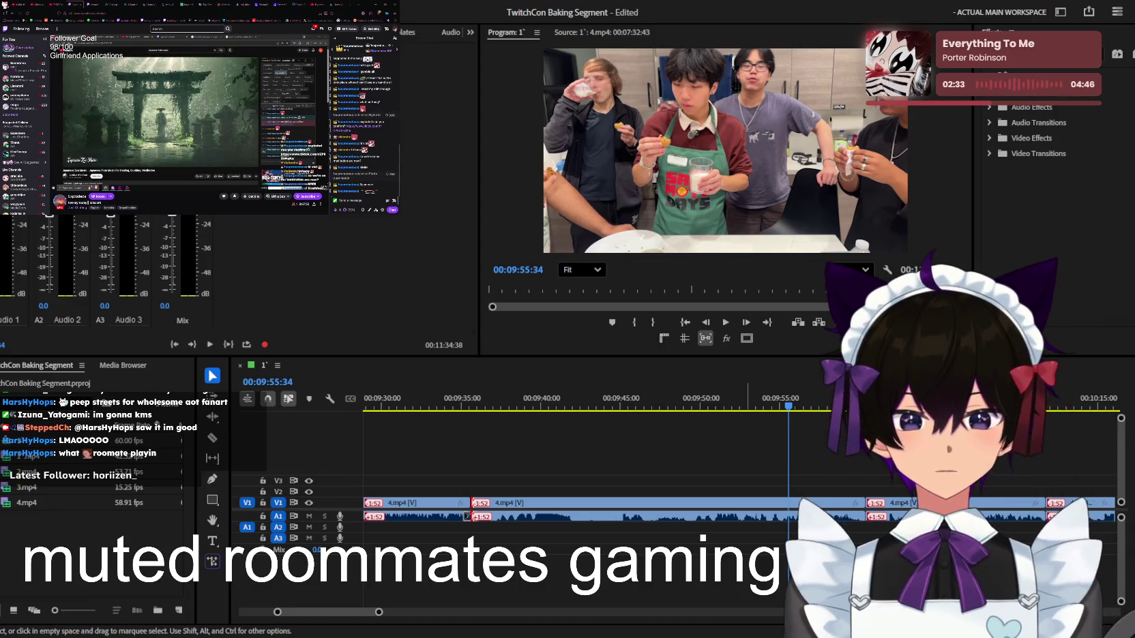
pyautogui.click(816, 413)
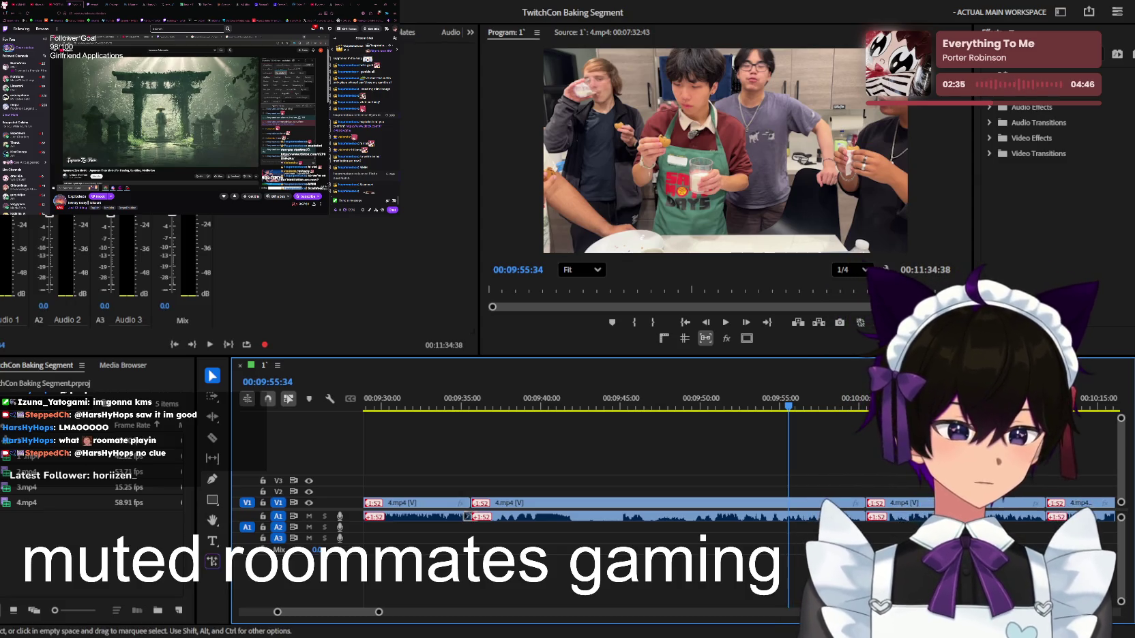
pyautogui.press('space')
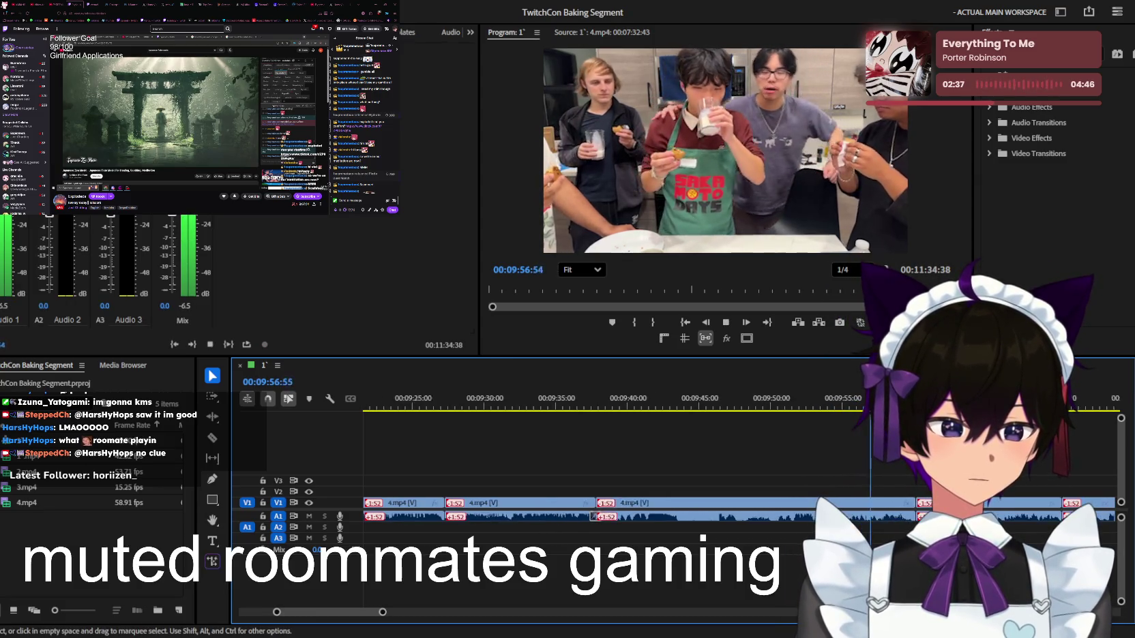
pyautogui.press('-')
pyautogui.press('=')
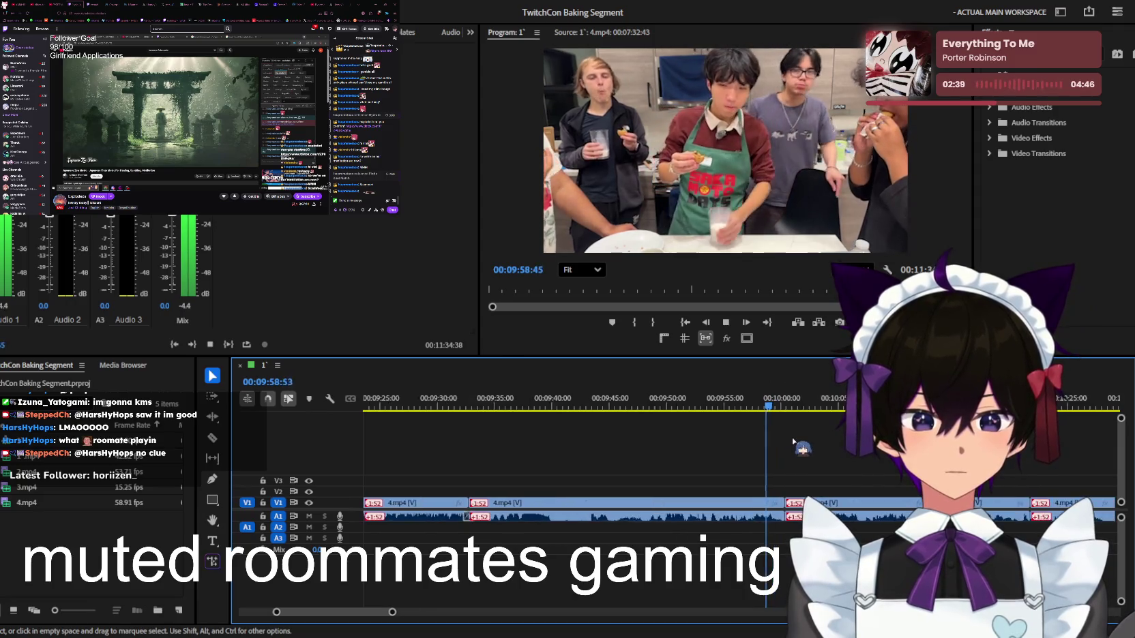
pyautogui.press('-')
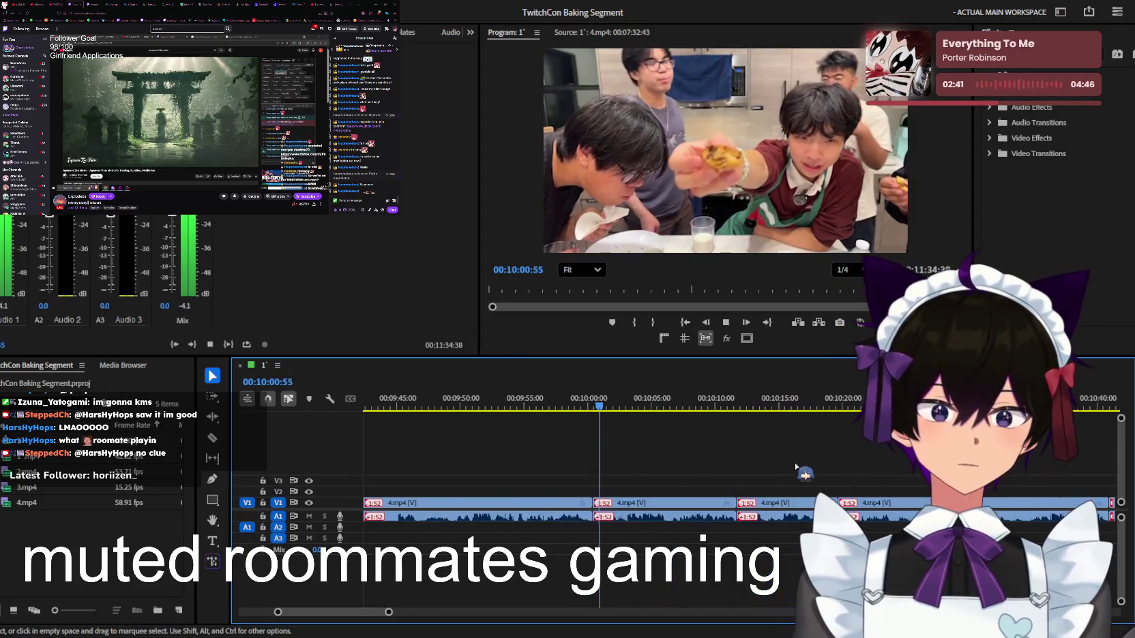
pyautogui.press('=')
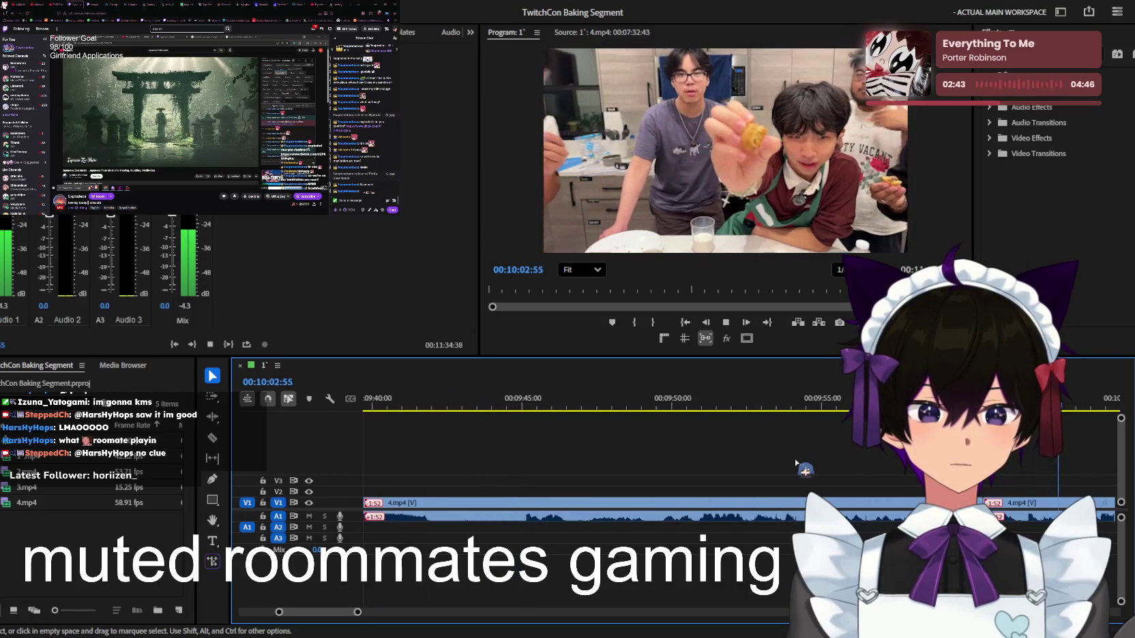
pyautogui.press('=')
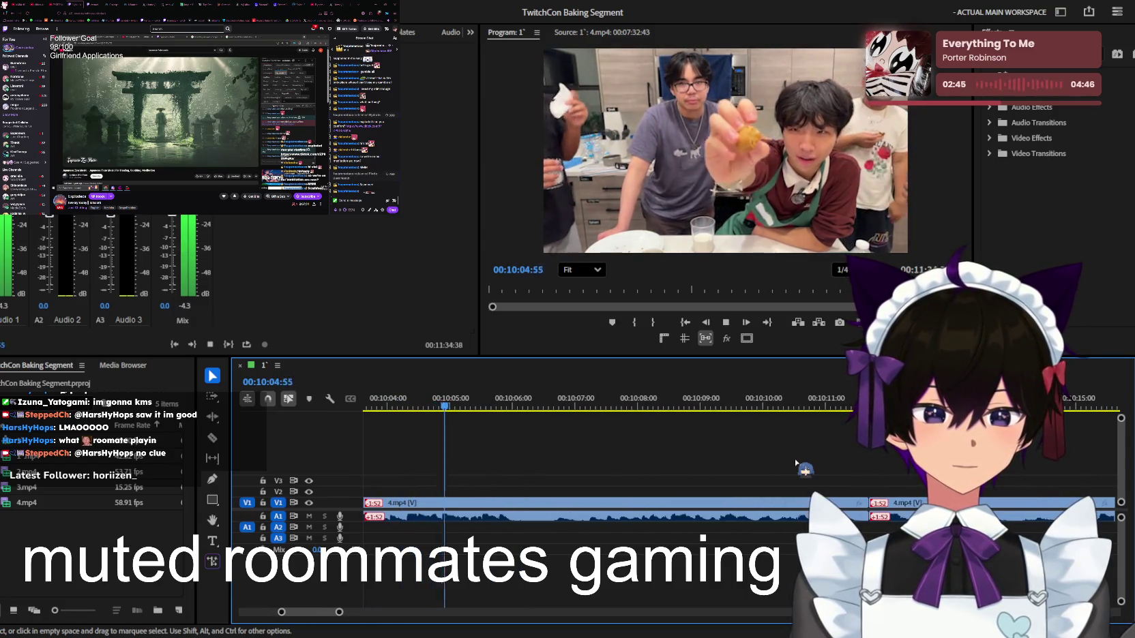
pyautogui.press('=')
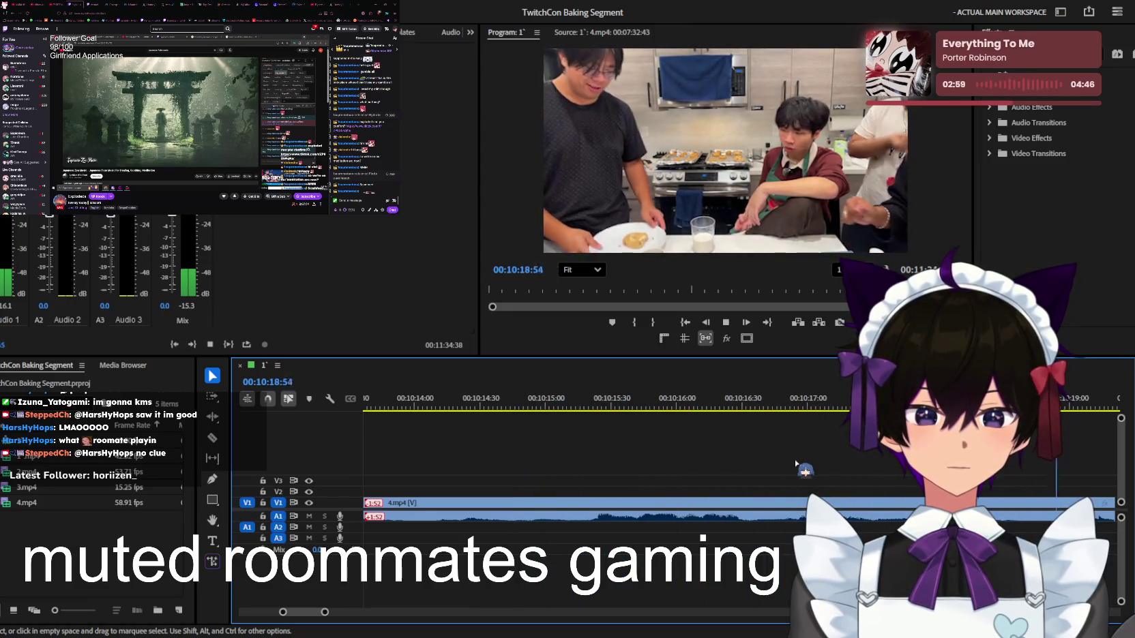
pyautogui.press('-')
pyautogui.press('-')
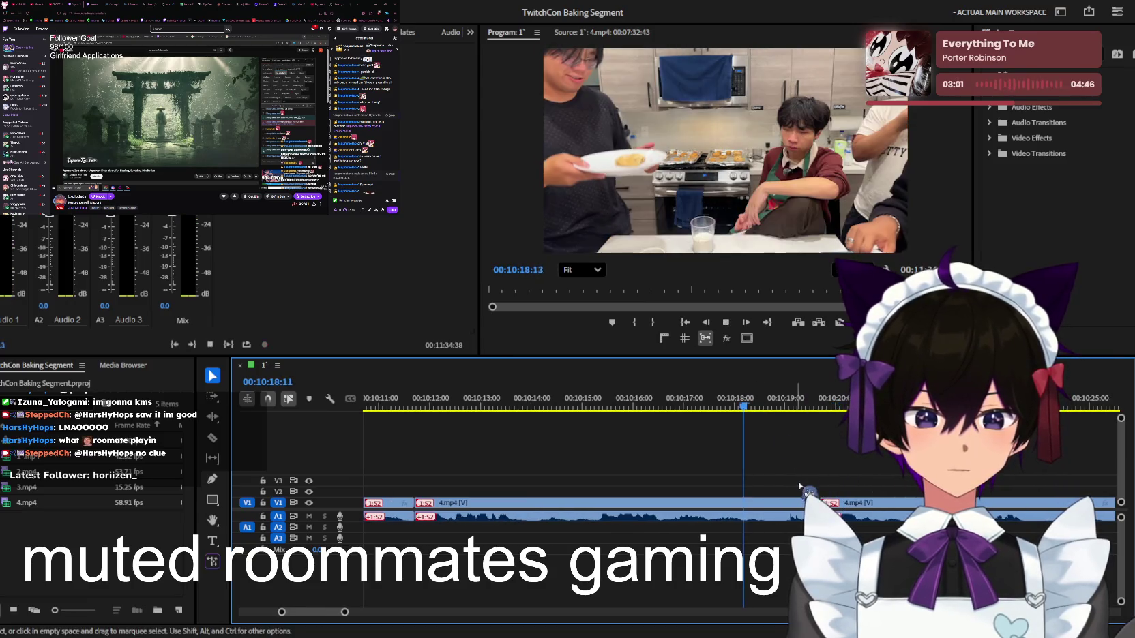
# Split V1/A1 at about 10:17 and ripple delete the middle piece of the cooking clip
pyautogui.press('=')
pyautogui.moveTo(641, 410); pyautogui.dragTo(560, 409)
pyautogui.hotkey('ctrl', 'k')
pyautogui.press('space')
pyautogui.click(716, 503)
pyautogui.hotkey('shift', 'Delete')
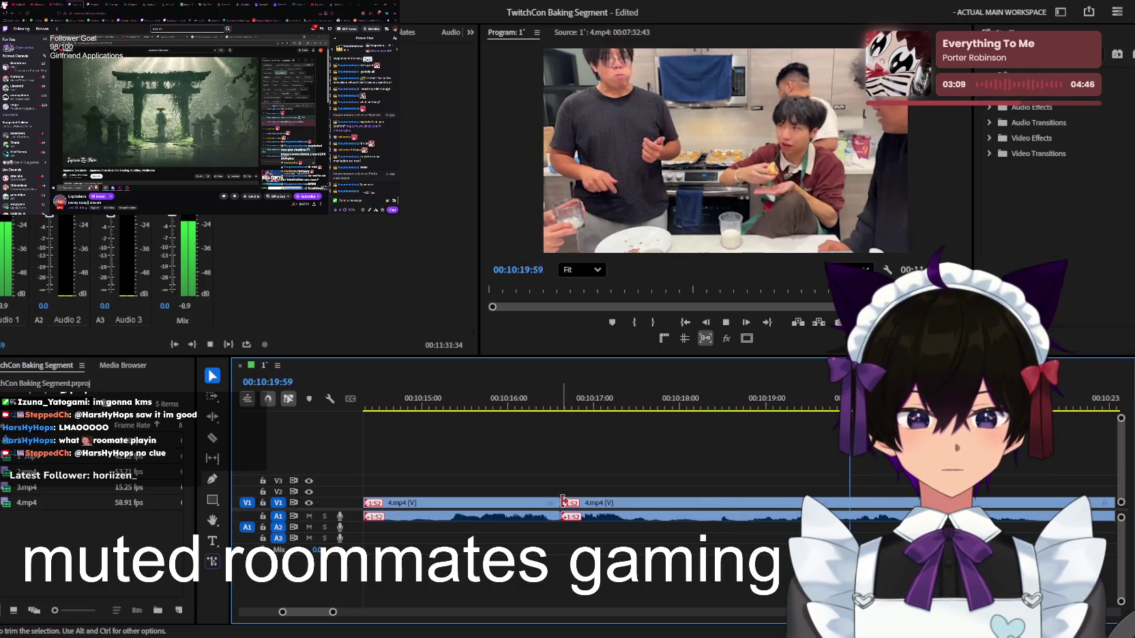
# Resume playback to review the cooking cuts past 11:00
pyautogui.press('-')
pyautogui.press('-')
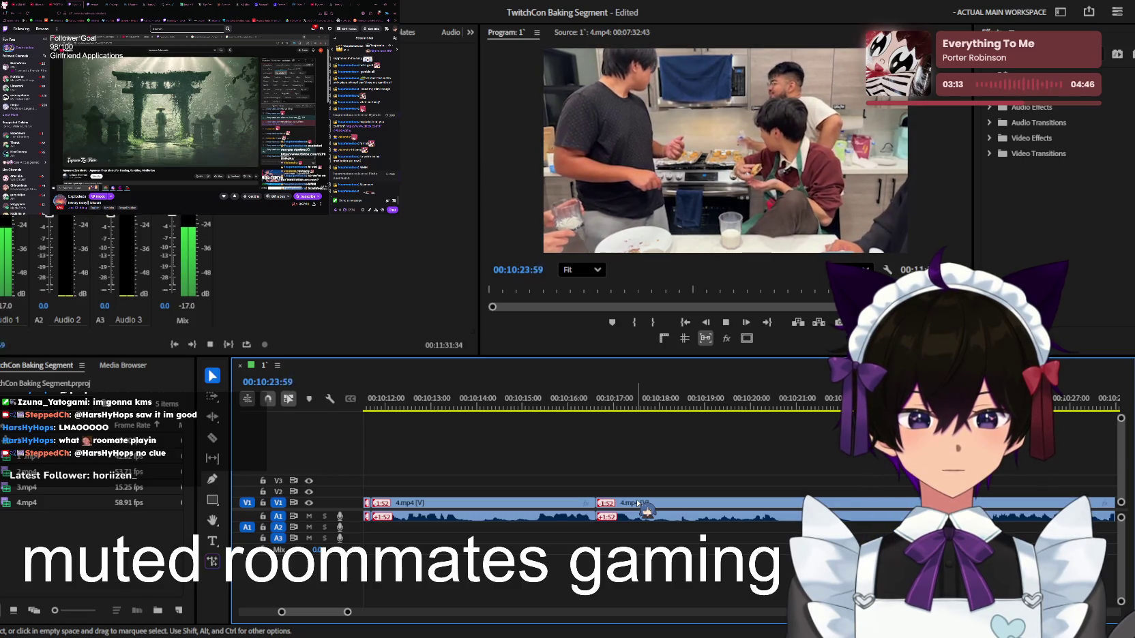
pyautogui.press('-')
pyautogui.press('-')
pyautogui.press('-')
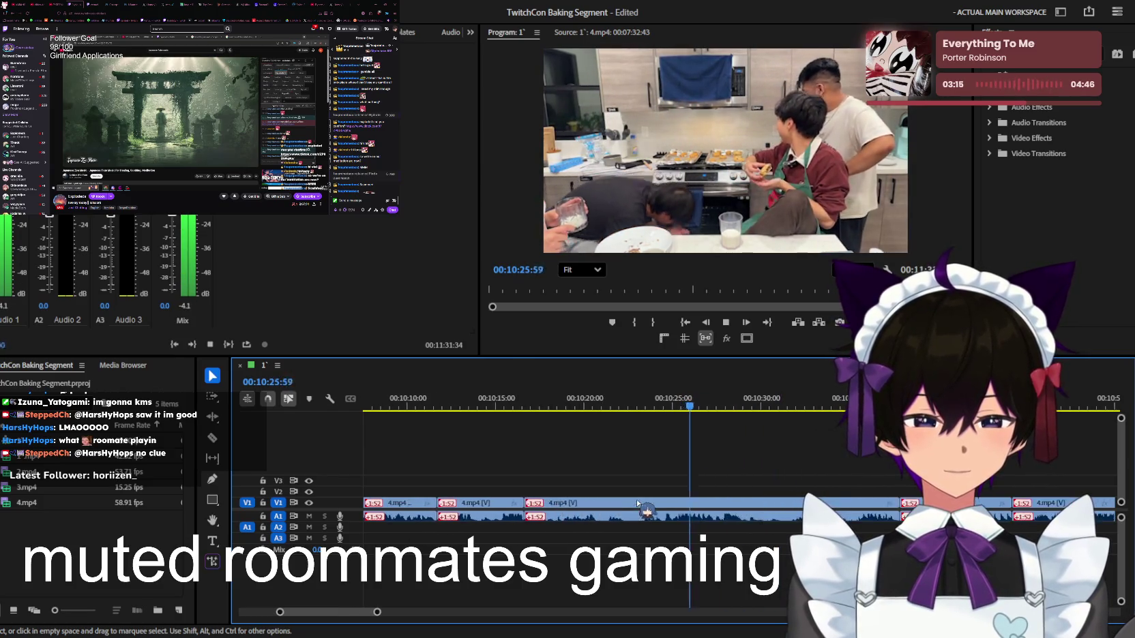
pyautogui.press('=')
pyautogui.press('=')
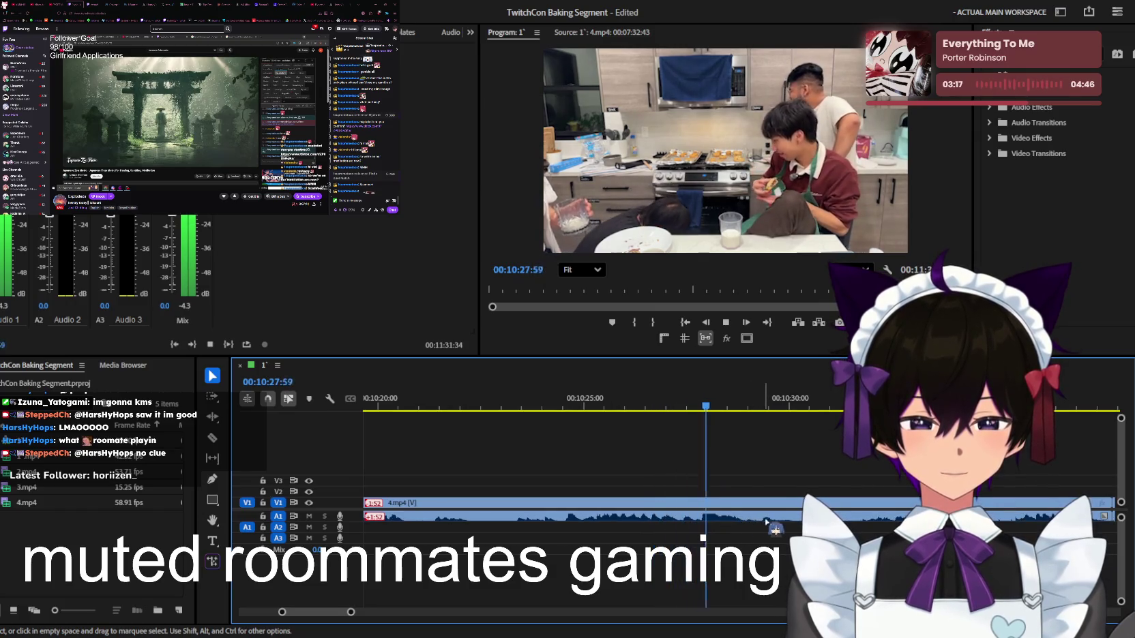
pyautogui.press('=')
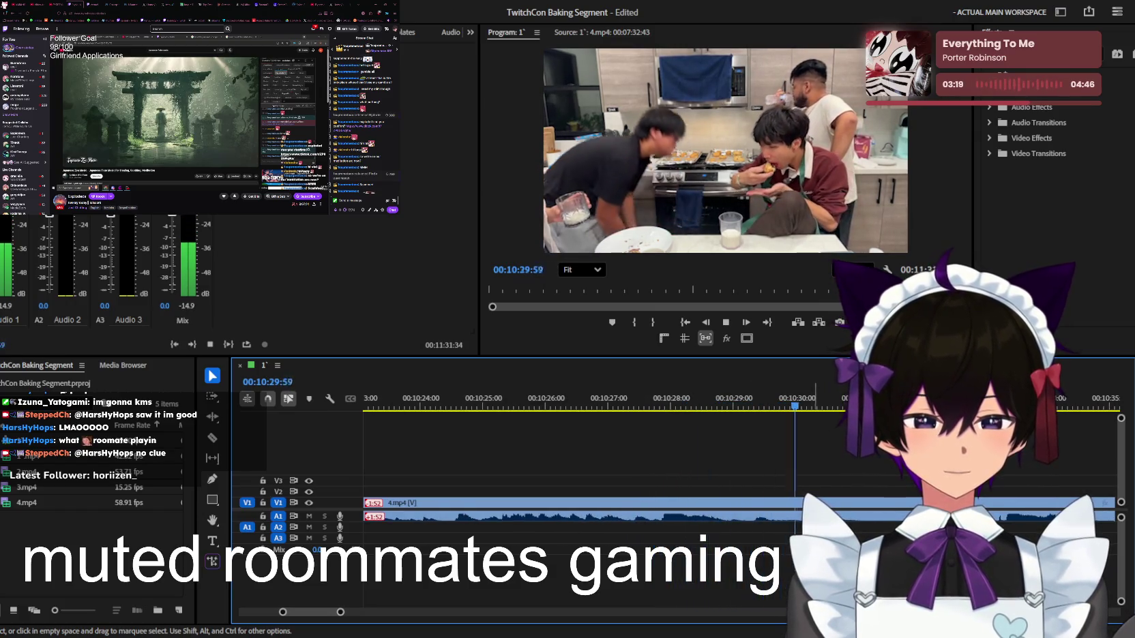
pyautogui.press('space')
pyautogui.press('-')
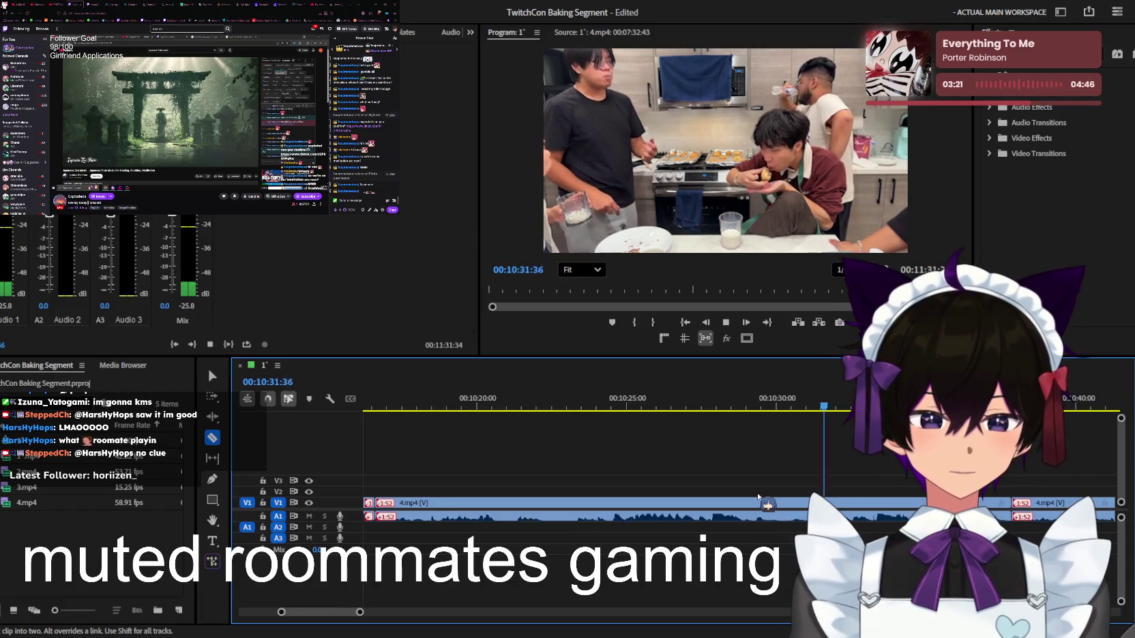
pyautogui.press('-')
pyautogui.press('-')
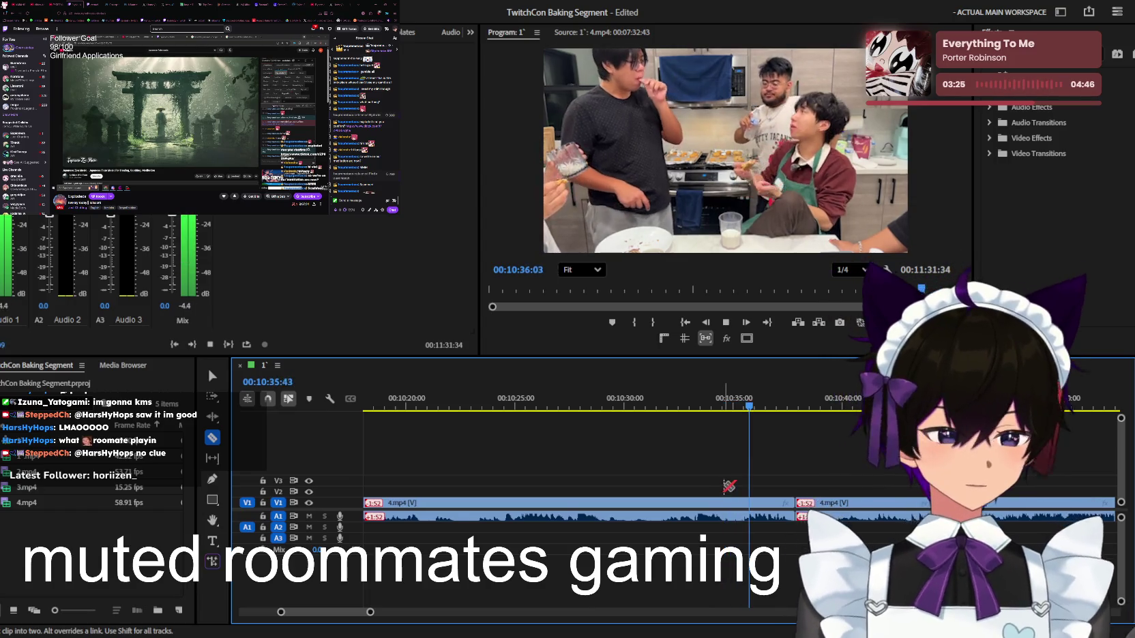
pyautogui.press('=')
pyautogui.press('v')
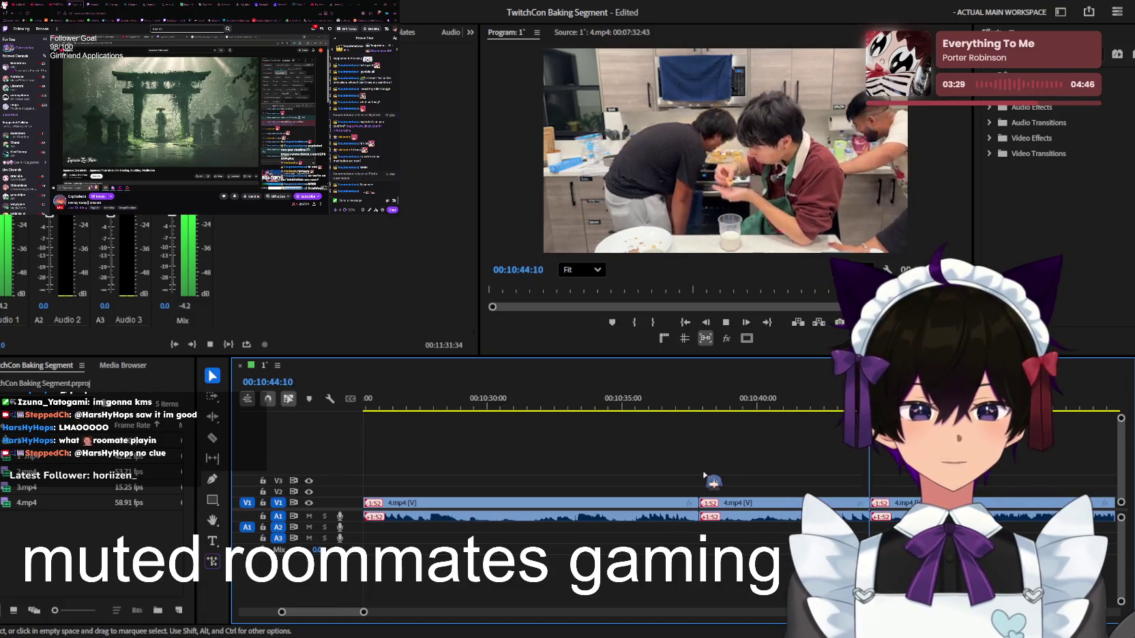
# Stop playback at 11:31:23 and save the project
pyautogui.press('-')
pyautogui.press('-')
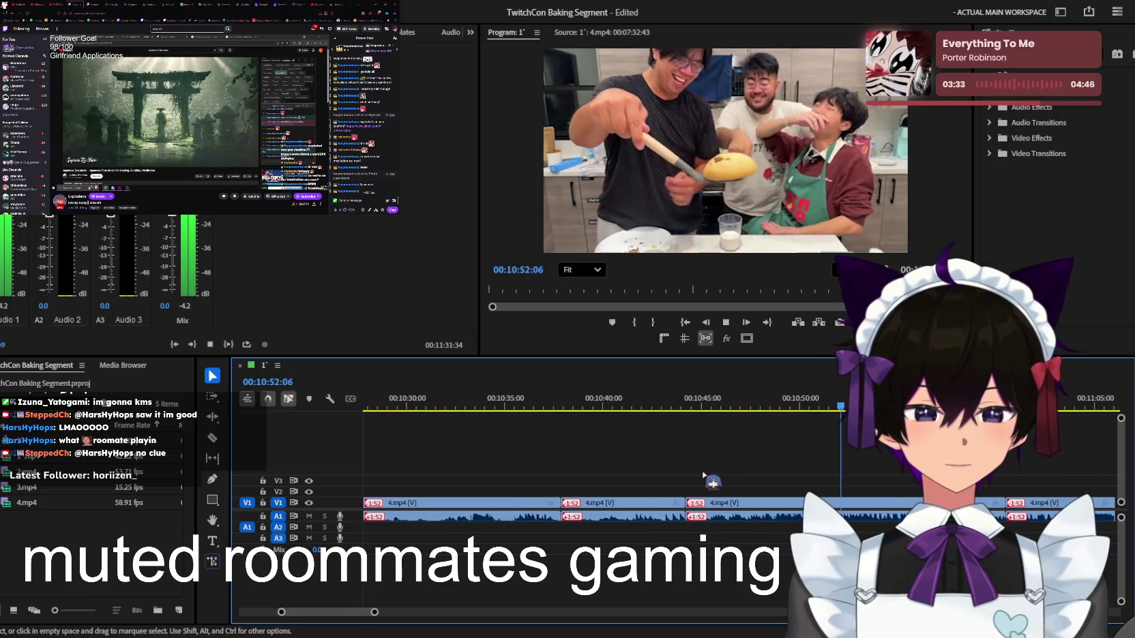
pyautogui.press('-')
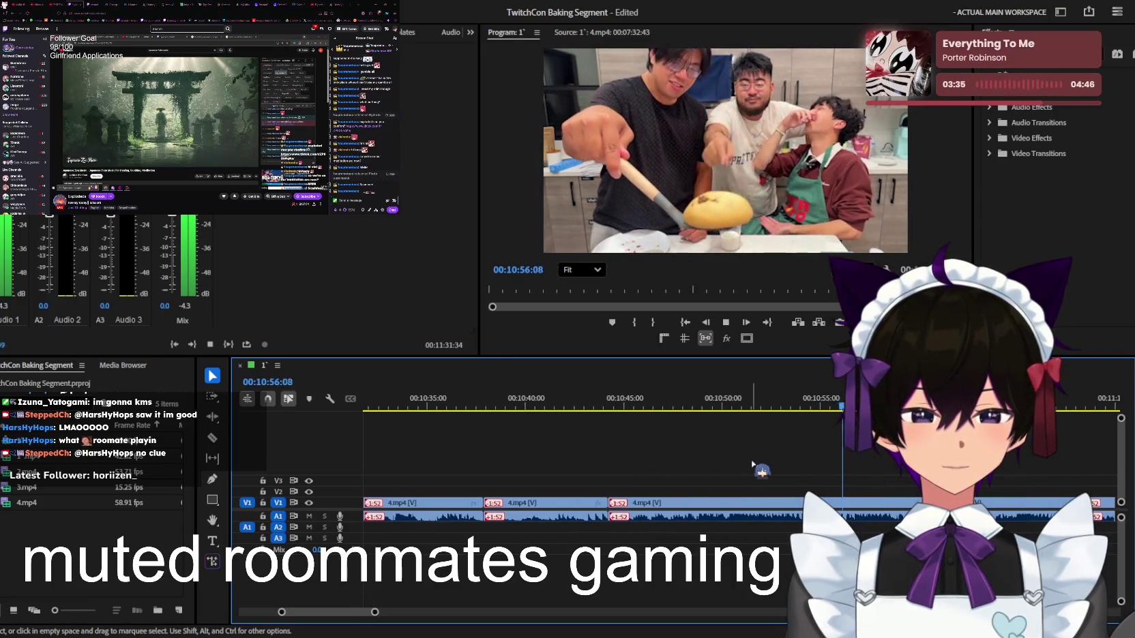
pyautogui.press('-')
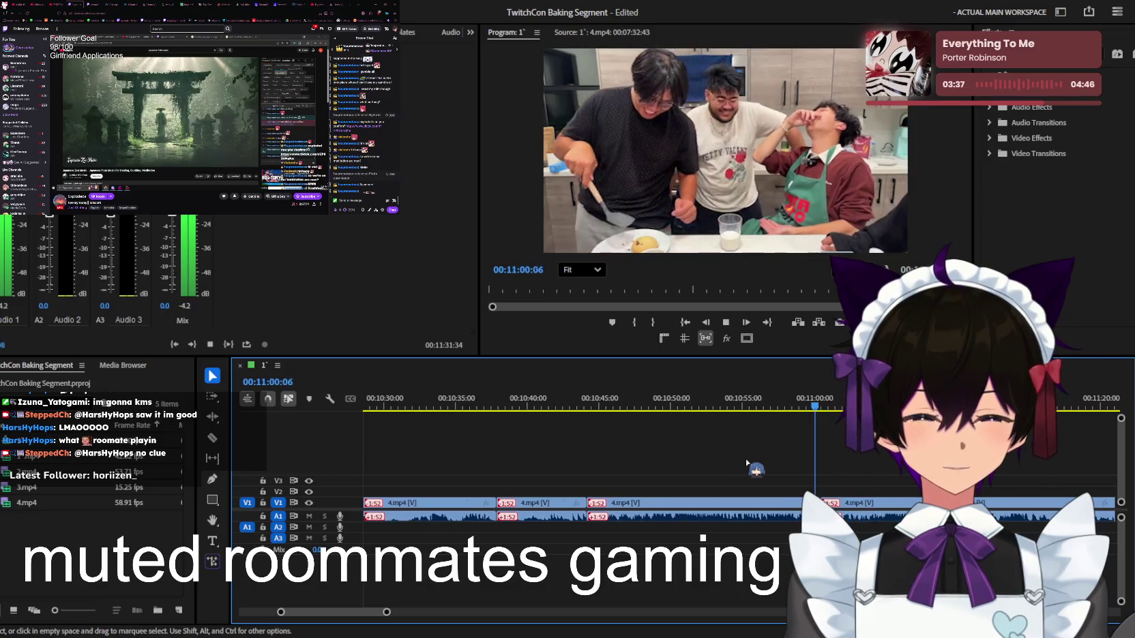
pyautogui.press('=')
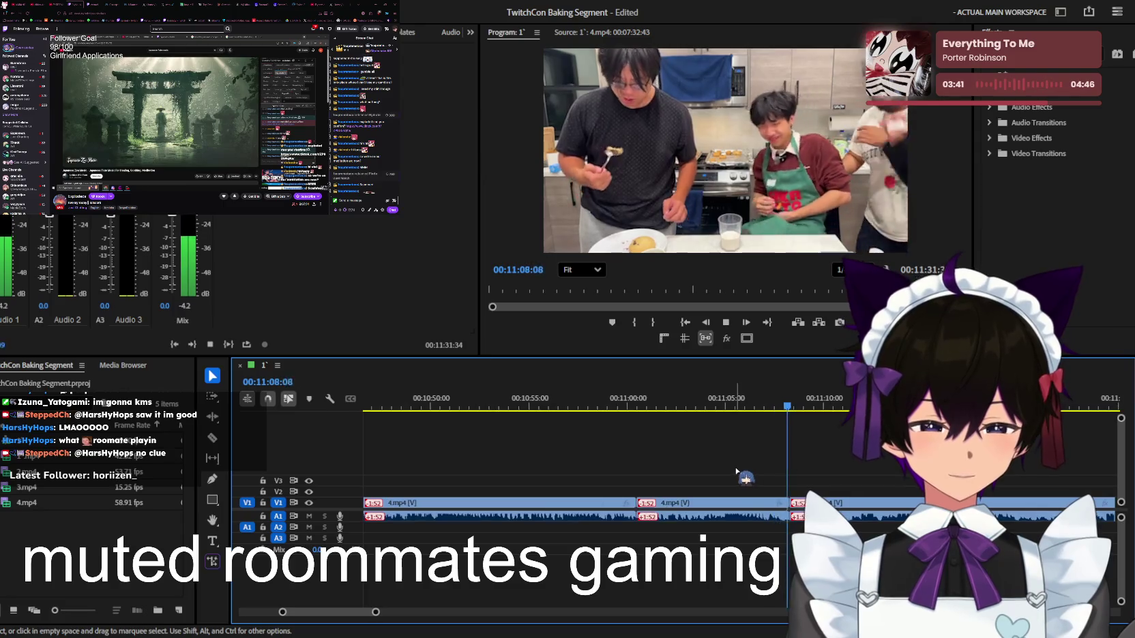
pyautogui.press('-')
pyautogui.press('-')
pyautogui.press('-')
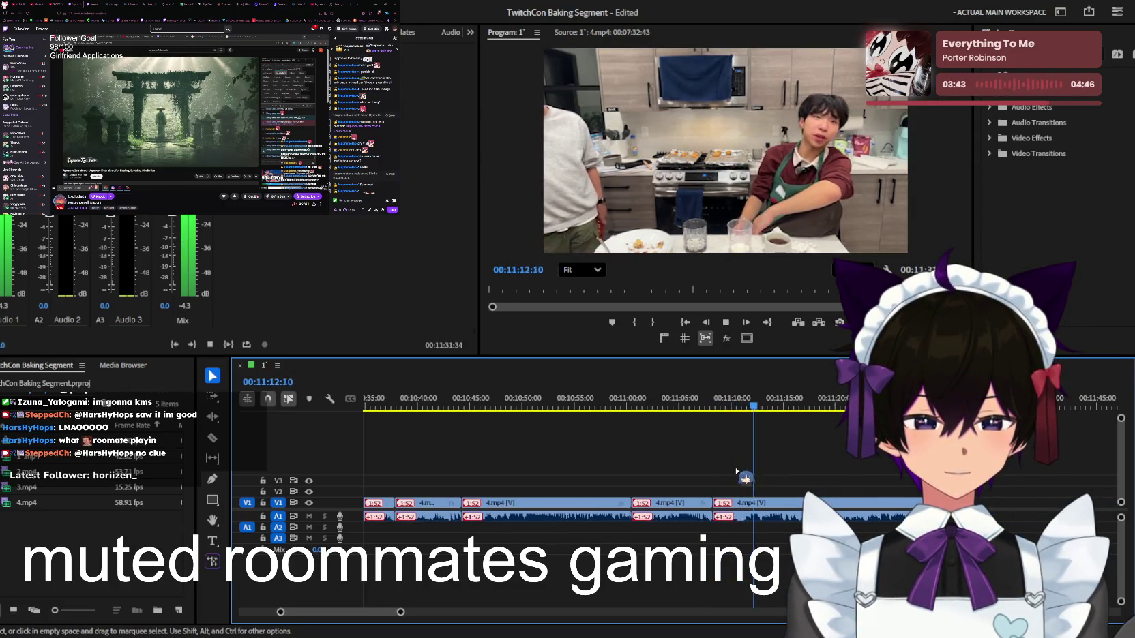
pyautogui.press('=')
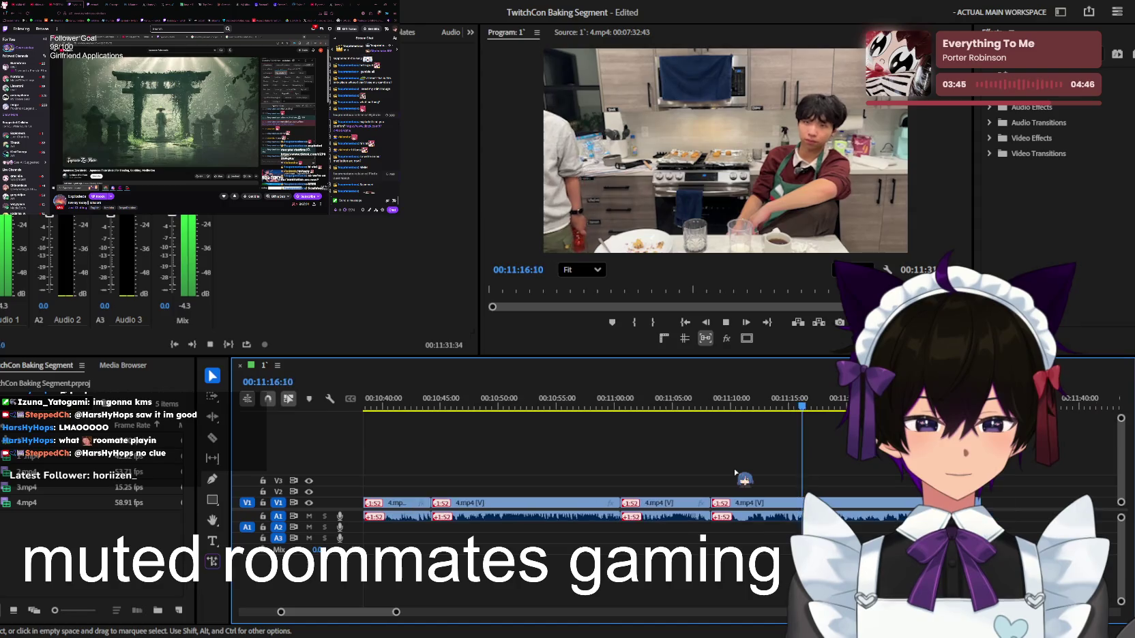
pyautogui.press('-')
pyautogui.press('-')
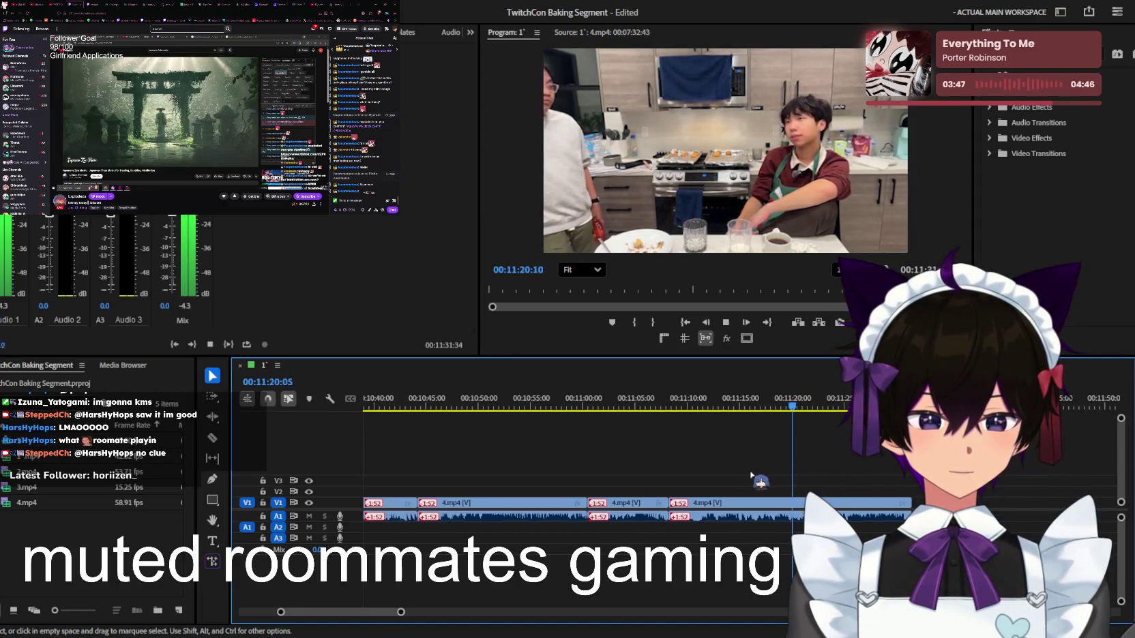
pyautogui.press('-')
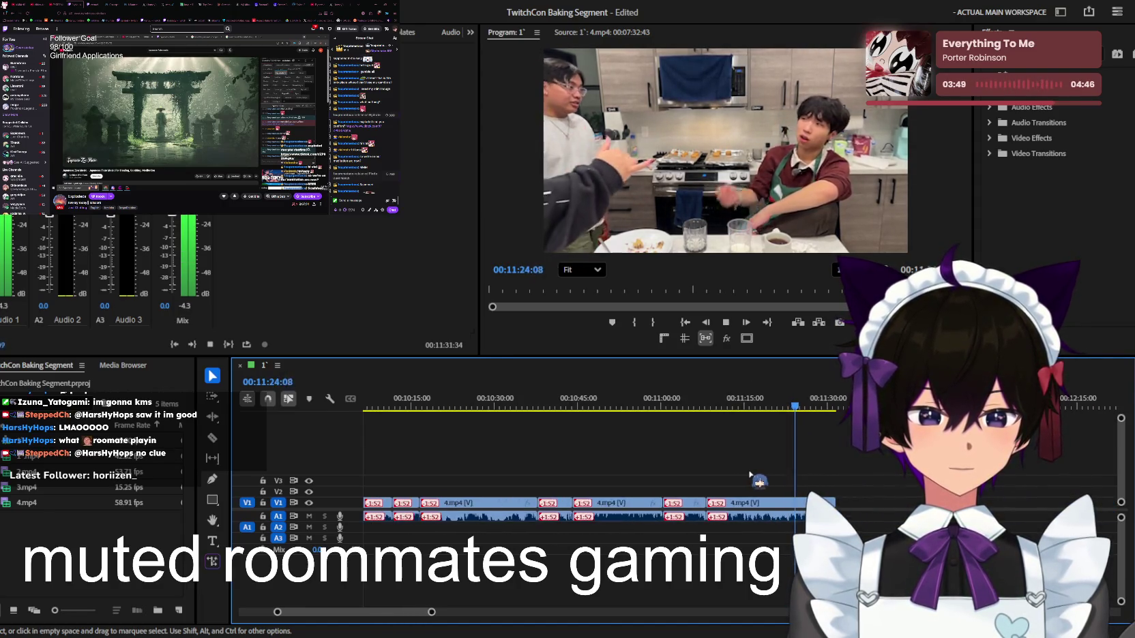
pyautogui.press('-')
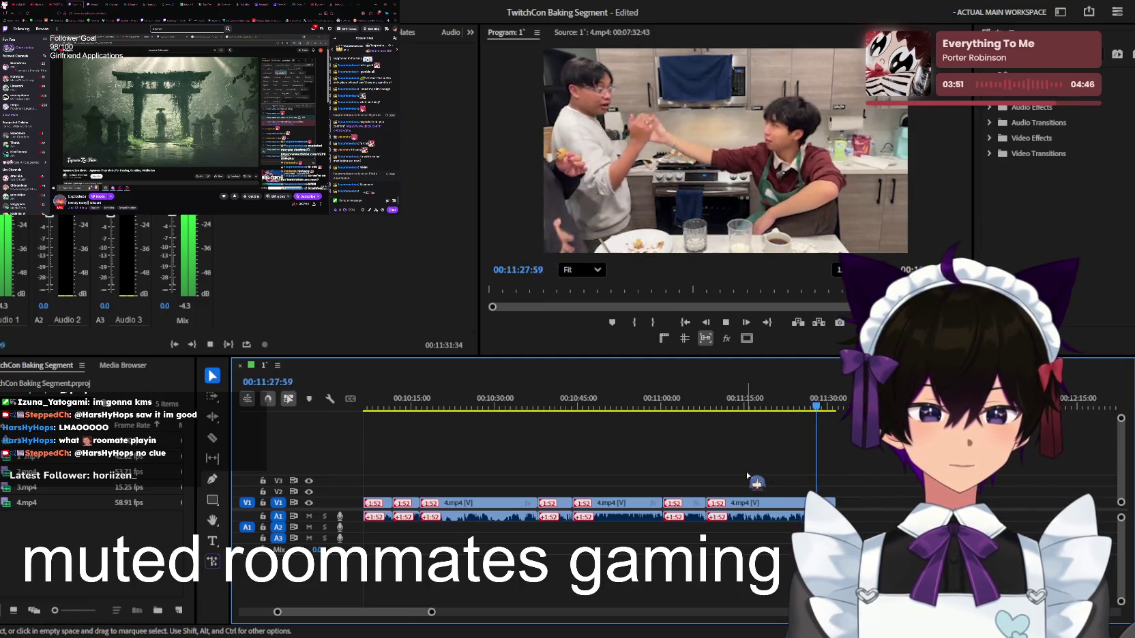
pyautogui.press('space')
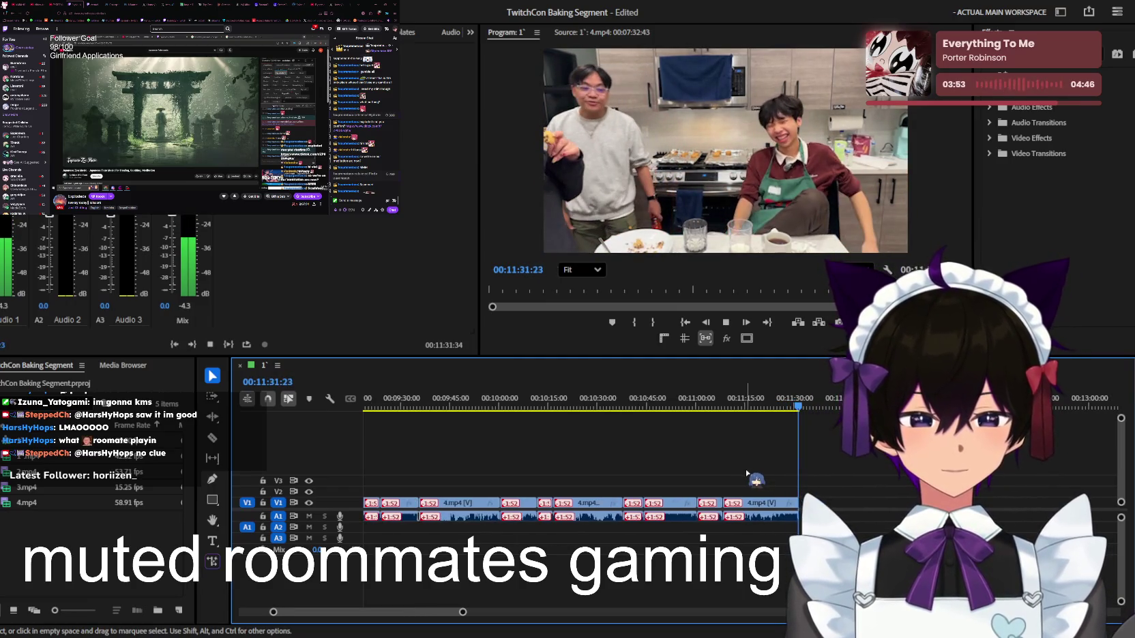
pyautogui.hotkey('ctrl', 's')
pyautogui.press('-')
pyautogui.press('-')
pyautogui.press('-')
pyautogui.press('-')
pyautogui.press('-')
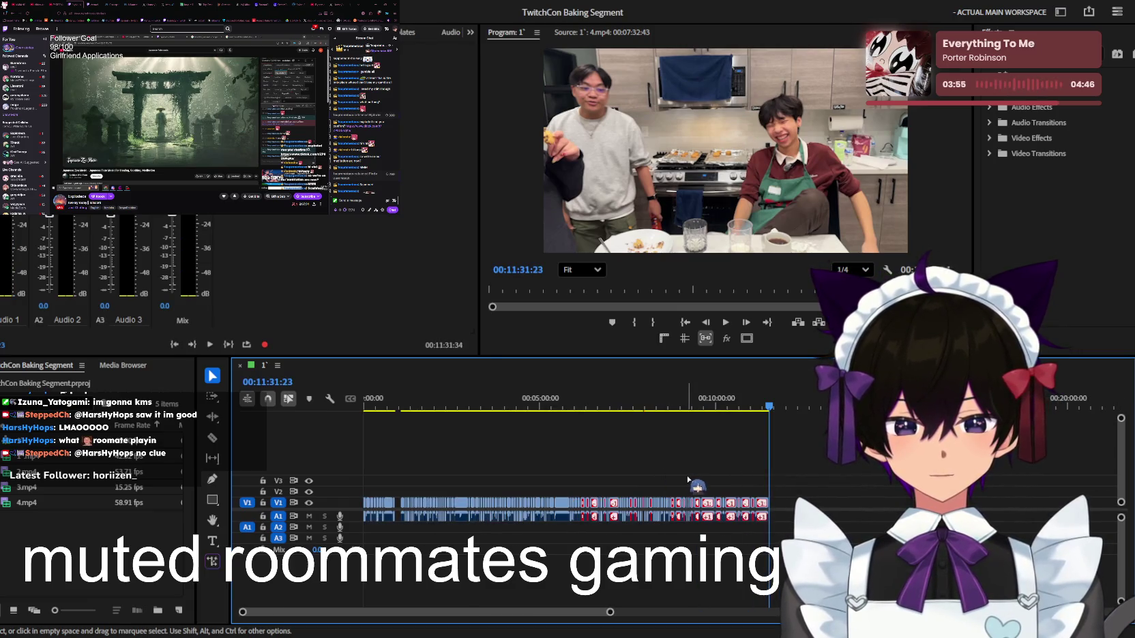
# Delete a selected timeline item and save the TwitchCon Baking Segment project
pyautogui.click(487, 513)
pyautogui.press('Delete')
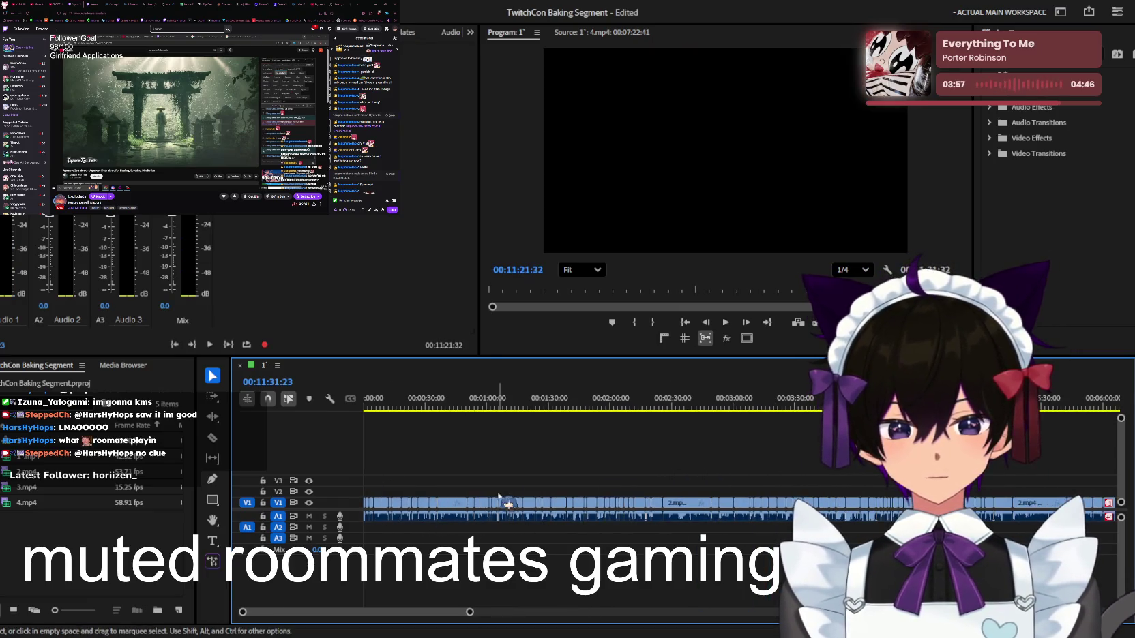
pyautogui.press('=')
pyautogui.hotkey('ctrl', 's')
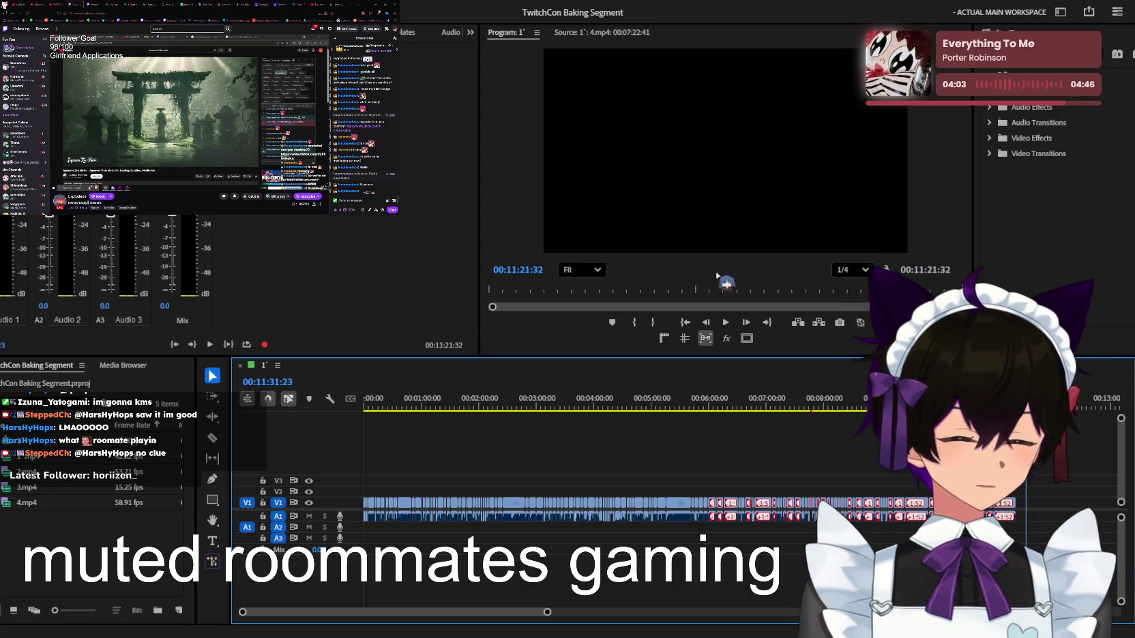
# Return to the sequence start and play the opening 2.mp4 clips to about 00:08
pyautogui.click(742, 472)
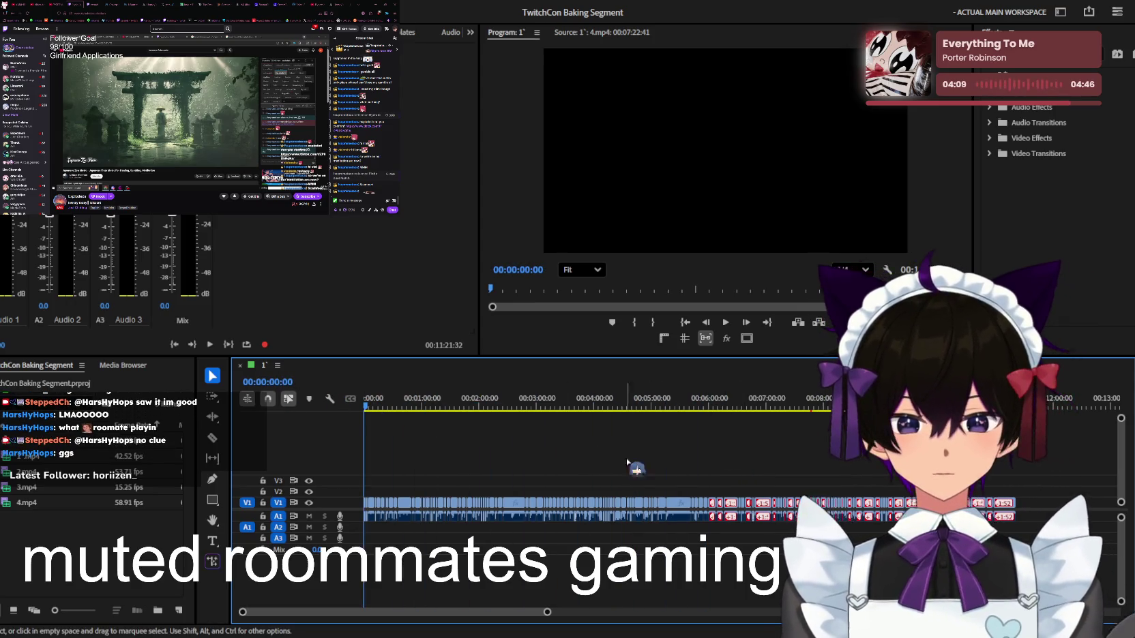
pyautogui.keyDown('alt'); pyautogui.scroll(2, 559, 456); pyautogui.keyUp('alt')
pyautogui.keyDown('alt'); pyautogui.scroll(2, 518, 453); pyautogui.keyUp('alt')
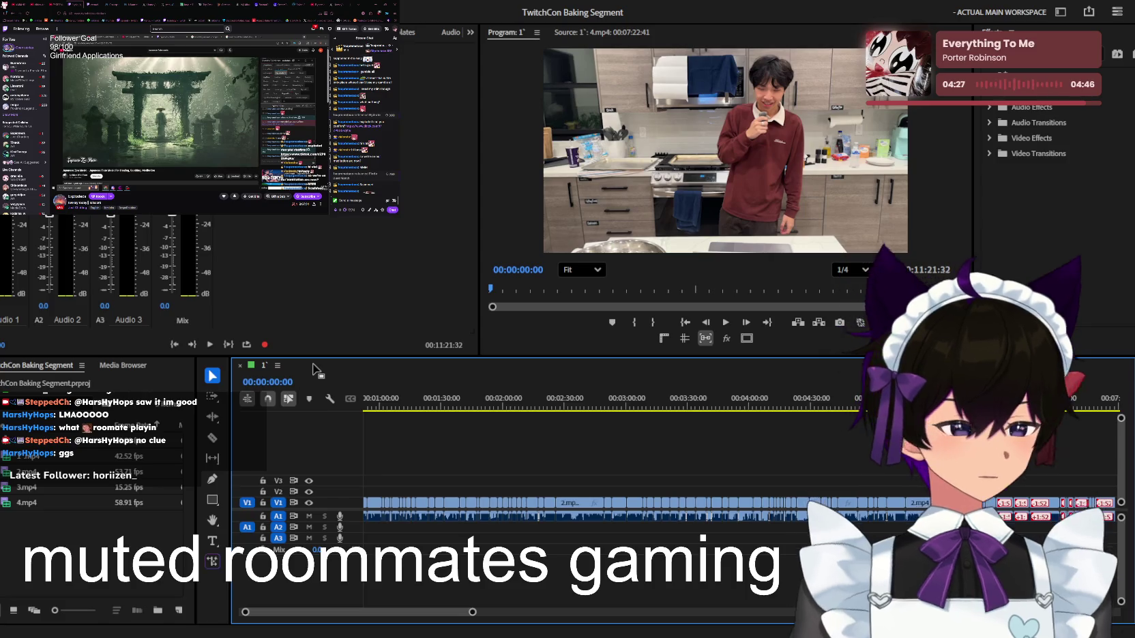
pyautogui.press('-')
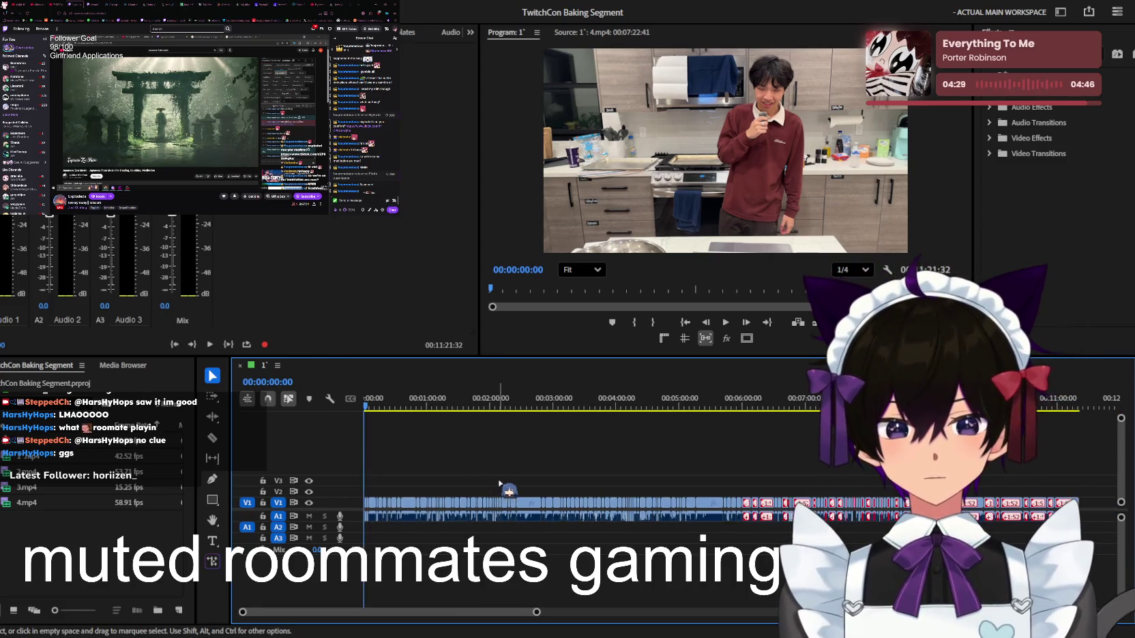
pyautogui.press('=')
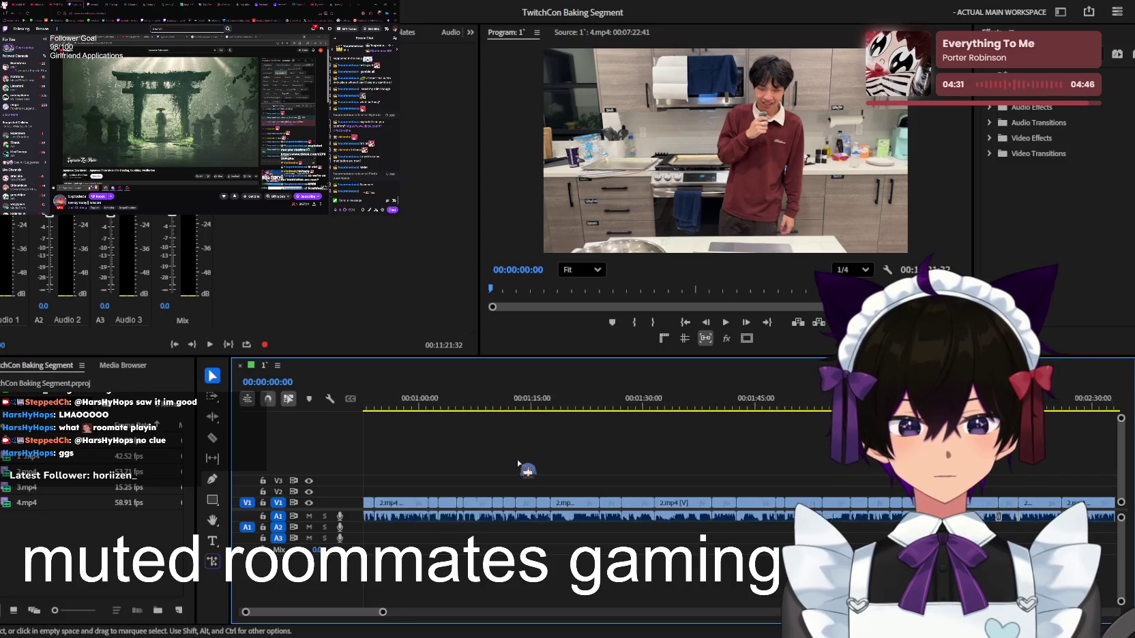
pyautogui.press('=')
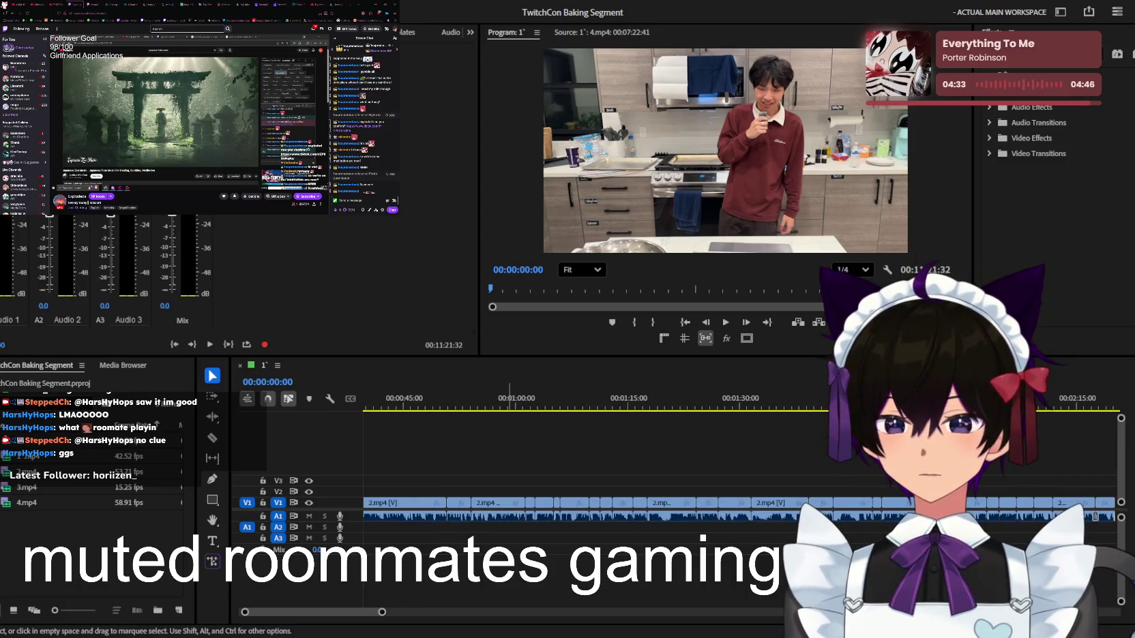
pyautogui.click(494, 486)
pyautogui.press('space')
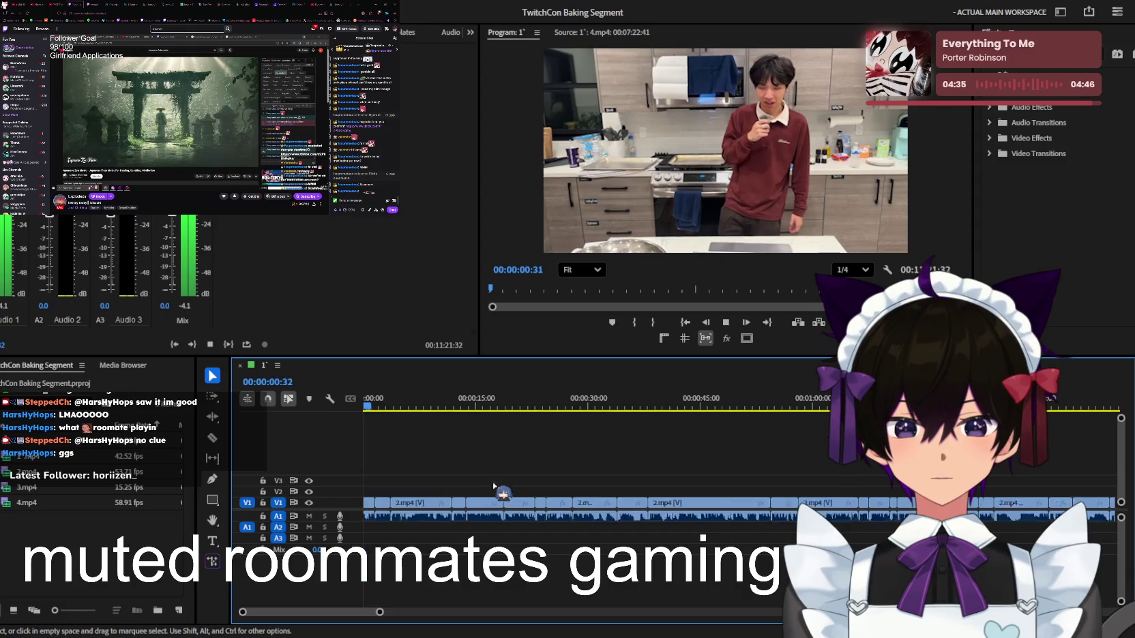
pyautogui.press('=')
pyautogui.press('=')
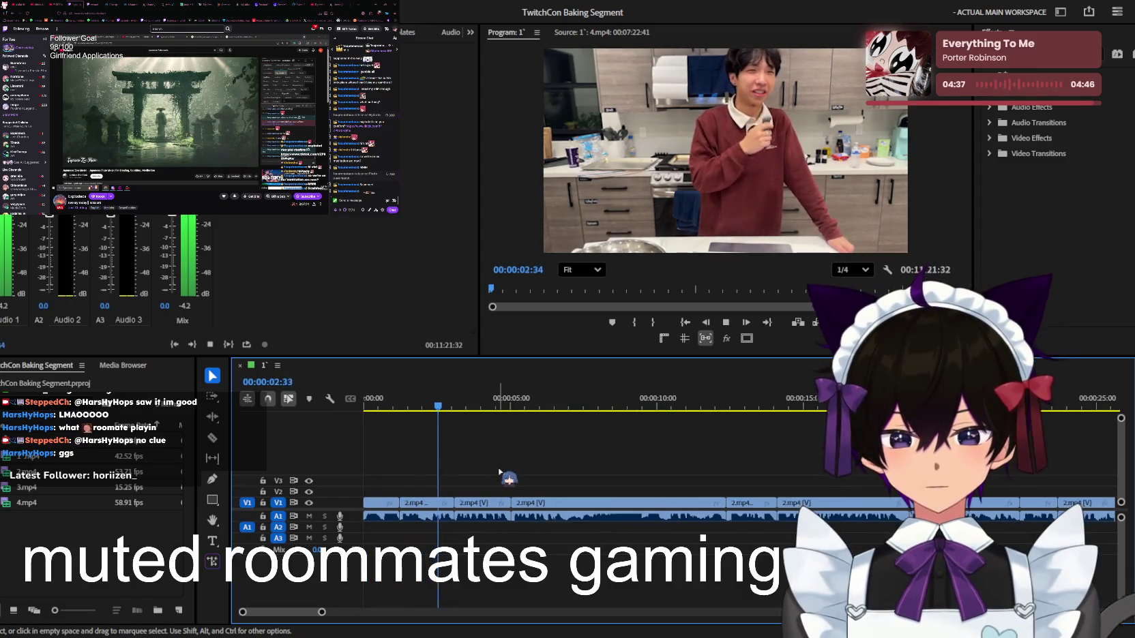
pyautogui.press('=')
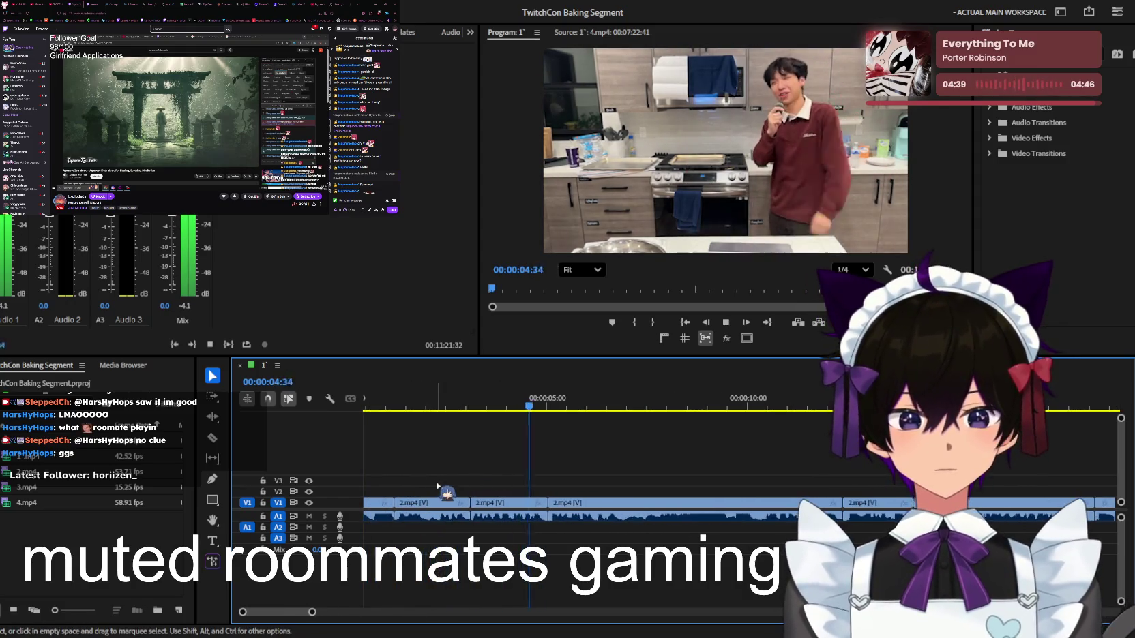
pyautogui.press('=')
pyautogui.press('-')
# Split the V1/A1 clip at the playhead near 11–12 seconds, ripple delete the short piece, and replay it
pyautogui.press('=')
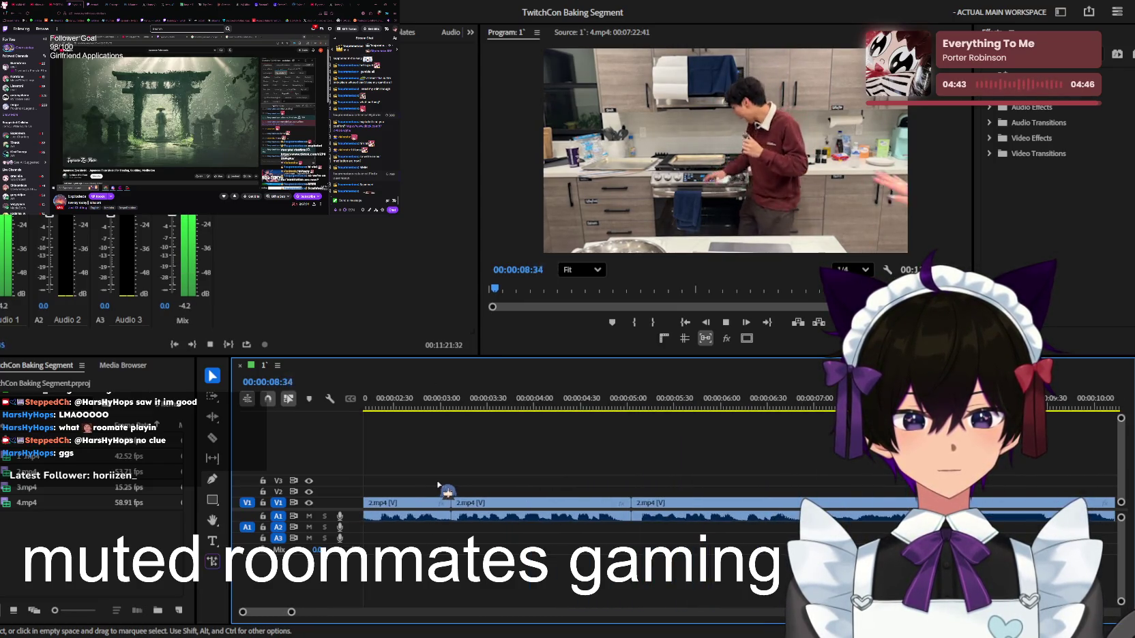
pyautogui.press('-')
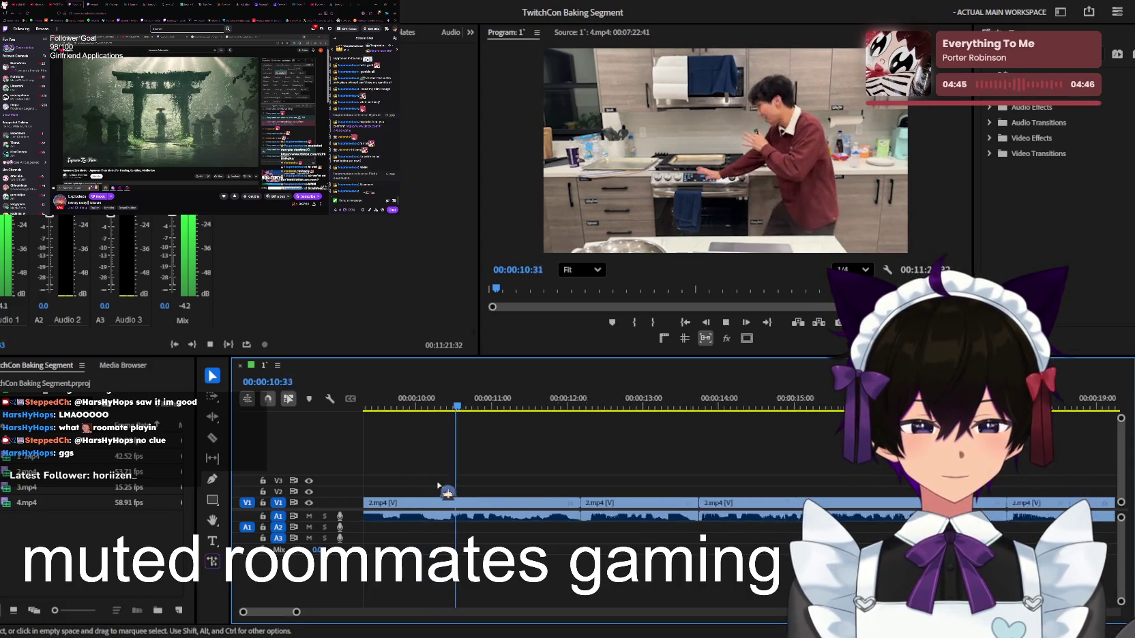
pyautogui.scroll(-1, 531, 494)
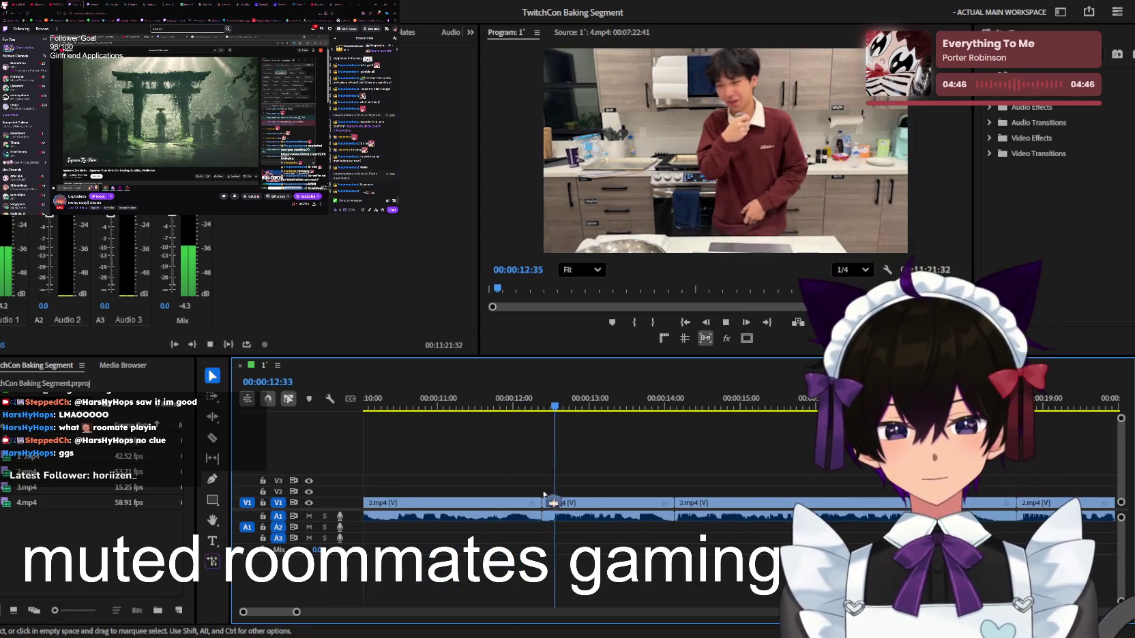
pyautogui.press('space')
pyautogui.hotkey('ctrl', 'k')
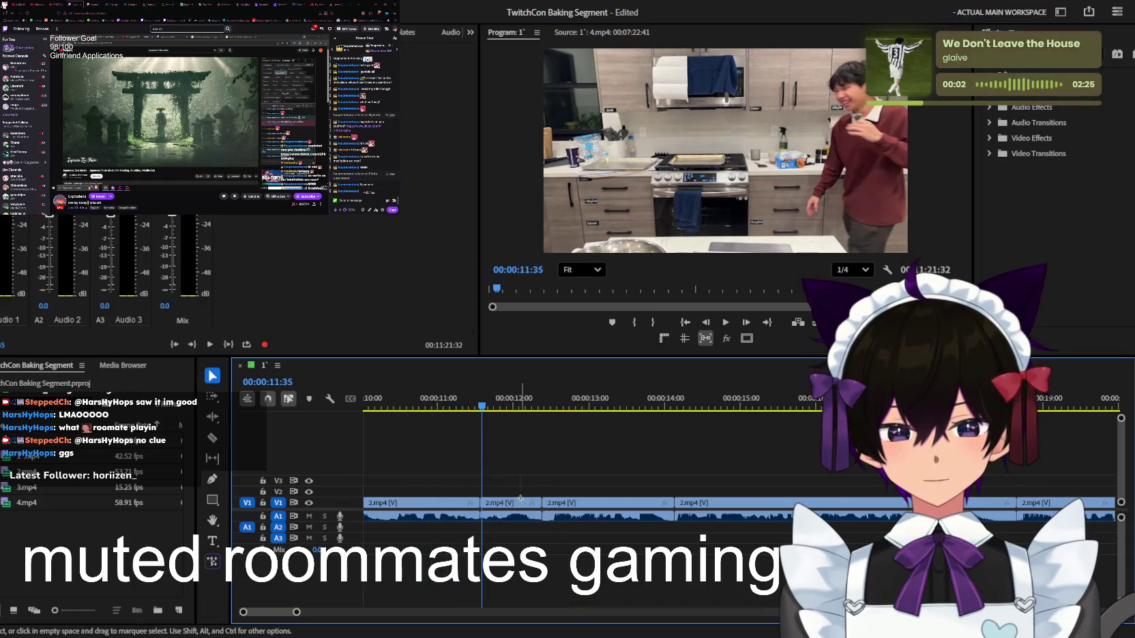
pyautogui.click(520, 503)
pyautogui.hotkey('shift', 'Delete')
pyautogui.press('space')
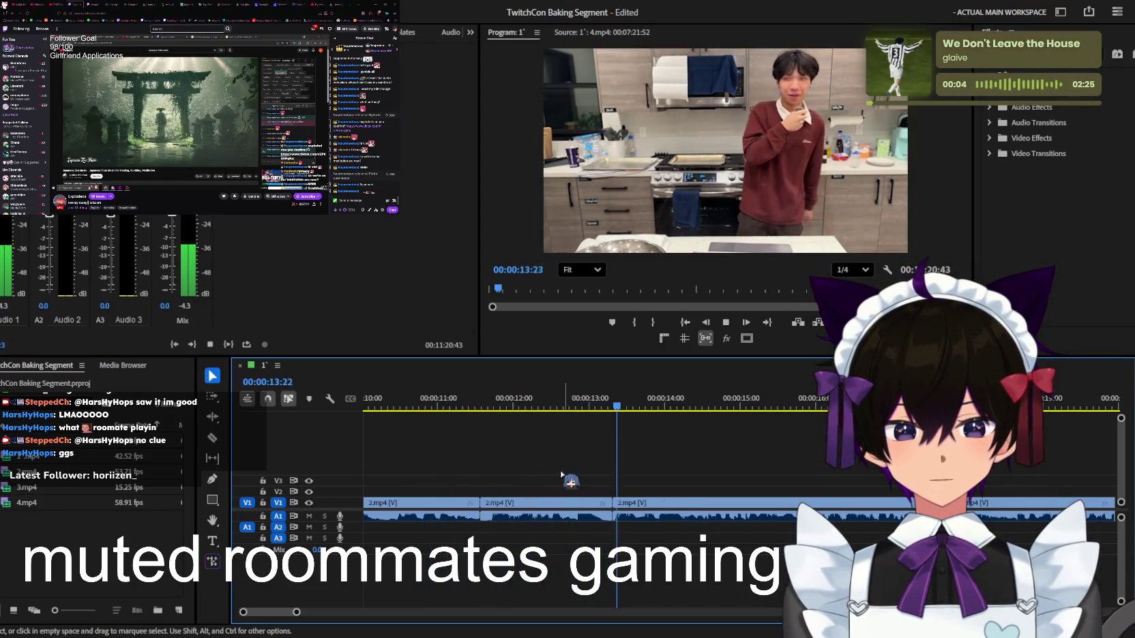
pyautogui.press('space')
pyautogui.press('-')
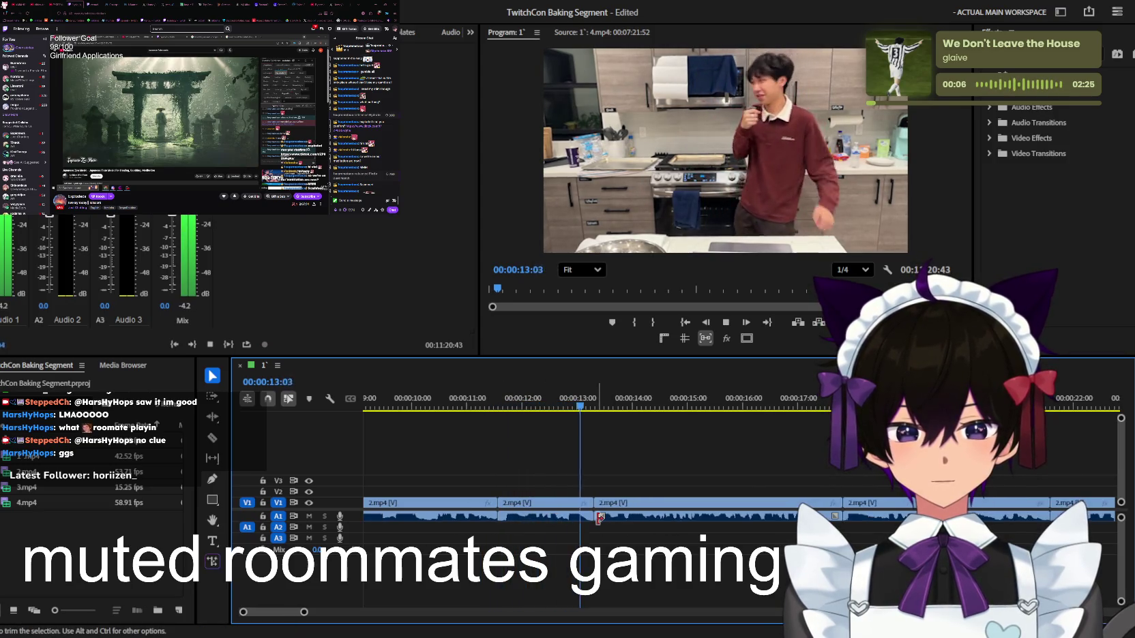
pyautogui.press('-')
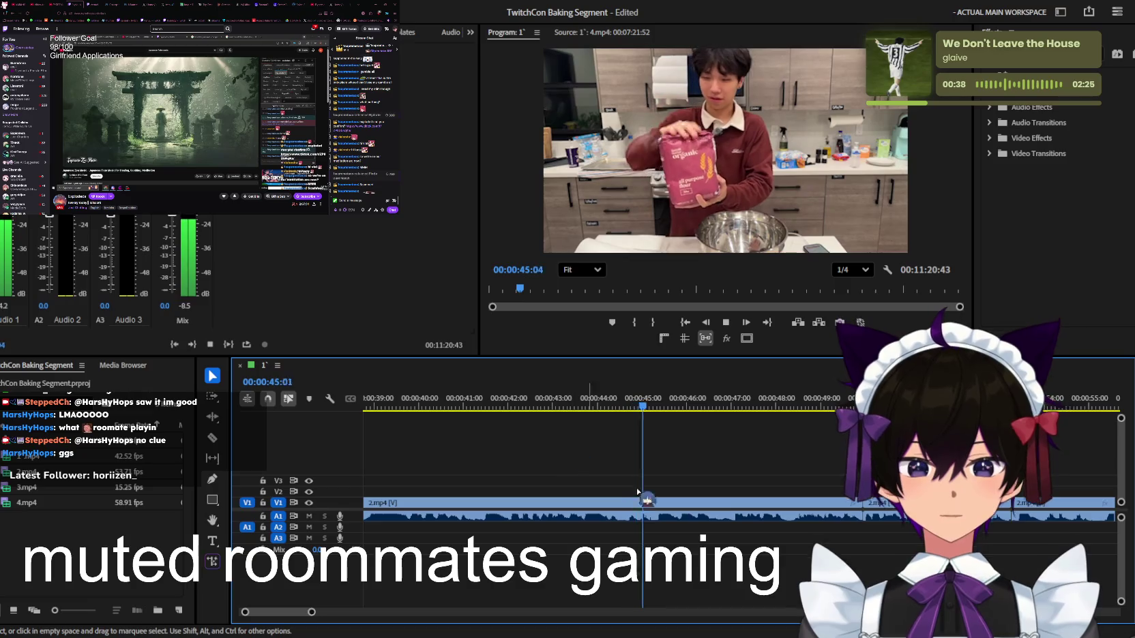
# Ripple delete the 27-frame piece near 46 seconds so the sequence ends at 11:20:16
pyautogui.keyDown('alt'); pyautogui.scroll(-1, 708, 480); pyautogui.keyUp('alt')
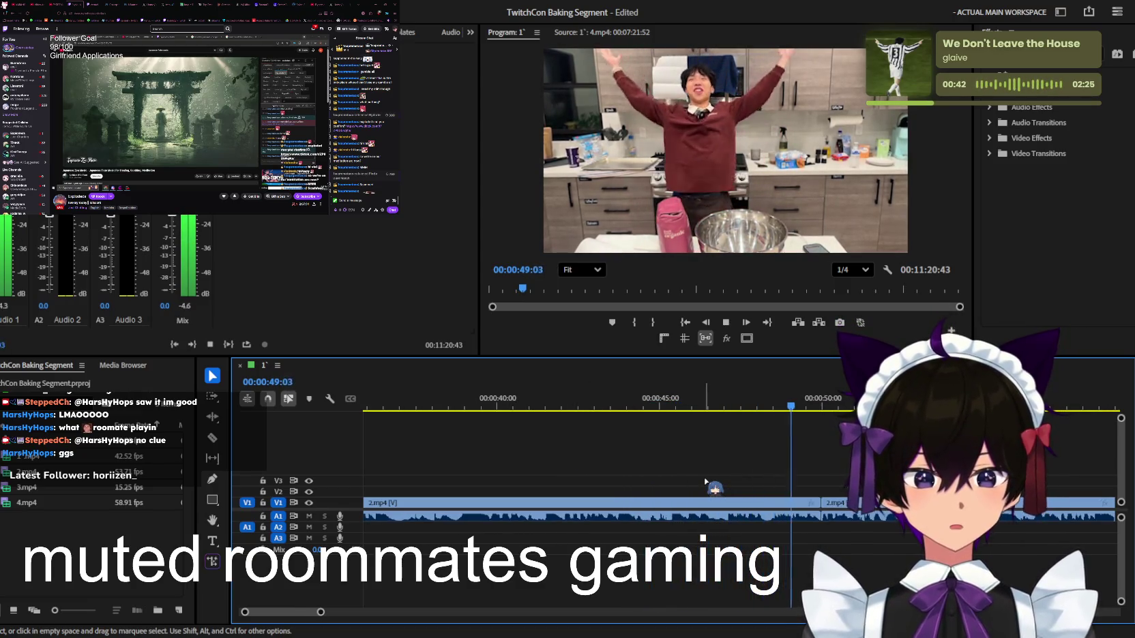
pyautogui.press('space')
pyautogui.click(697, 429)
pyautogui.keyDown('alt'); pyautogui.scroll(3, 702, 464); pyautogui.keyUp('alt')
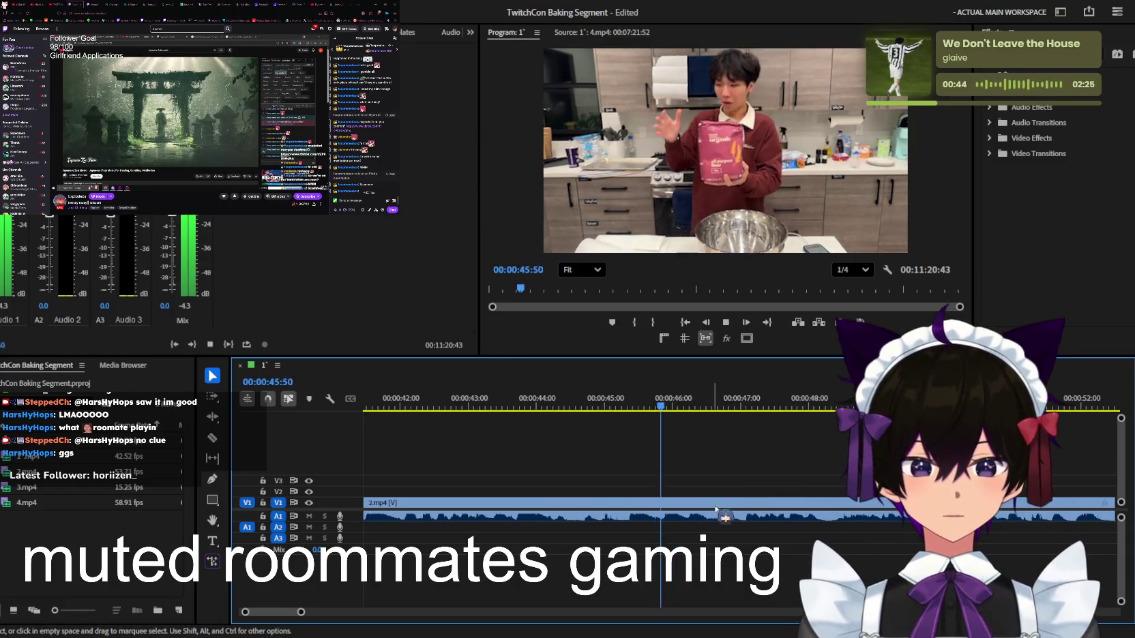
pyautogui.press('c')
pyautogui.click(730, 502)
pyautogui.hotkey('shift', 'Delete')
# Play back the edit through about 01:18 of the 2.mp4 kitchen clips
pyautogui.press('space')
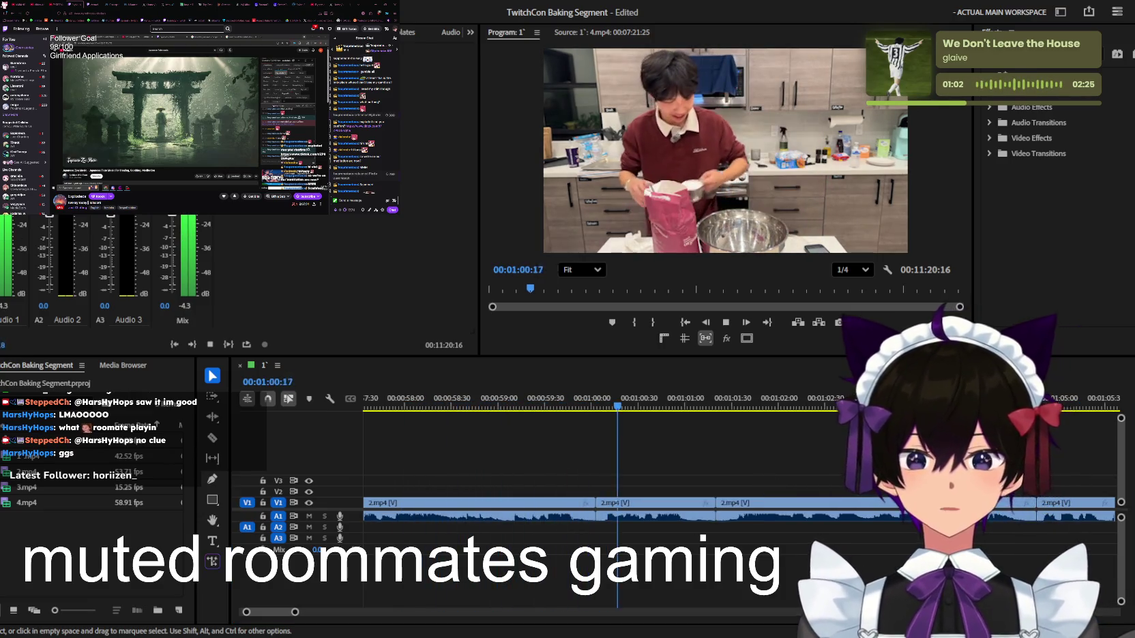
pyautogui.scroll(-2, 625, 397)
pyautogui.scroll(-2, 626, 397)
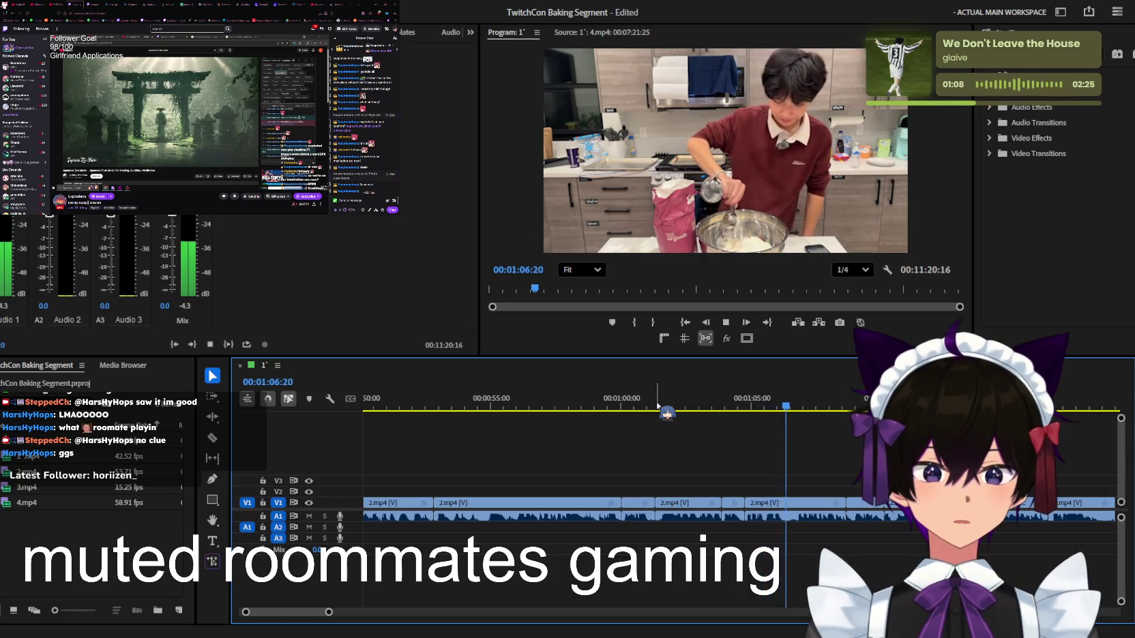
pyautogui.scroll(-1, 658, 407)
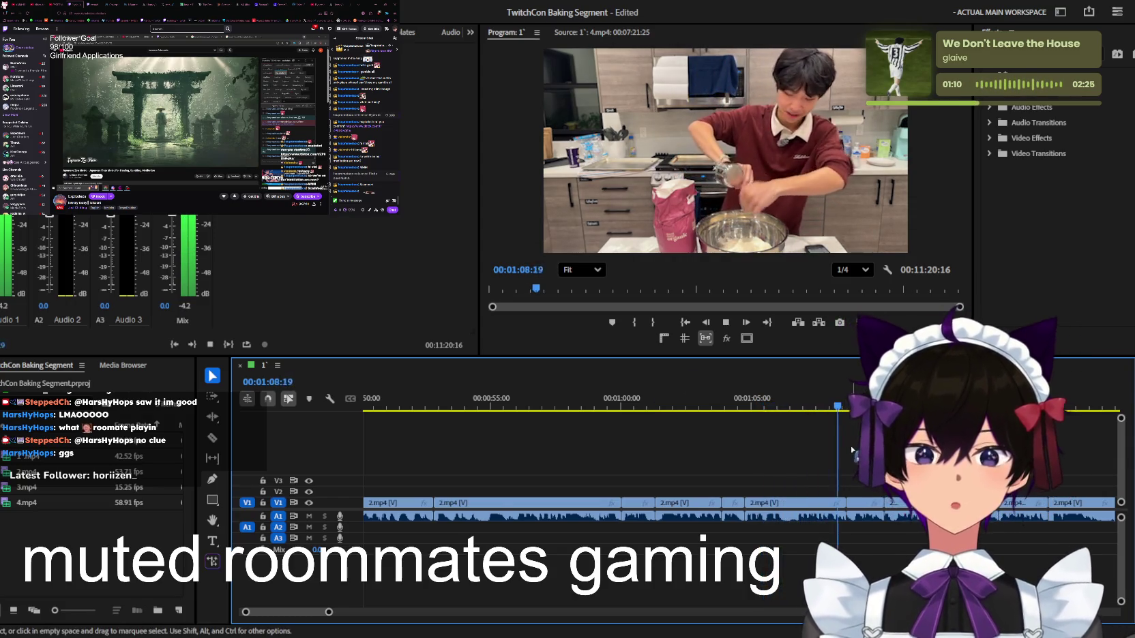
pyautogui.scroll(1, 854, 461)
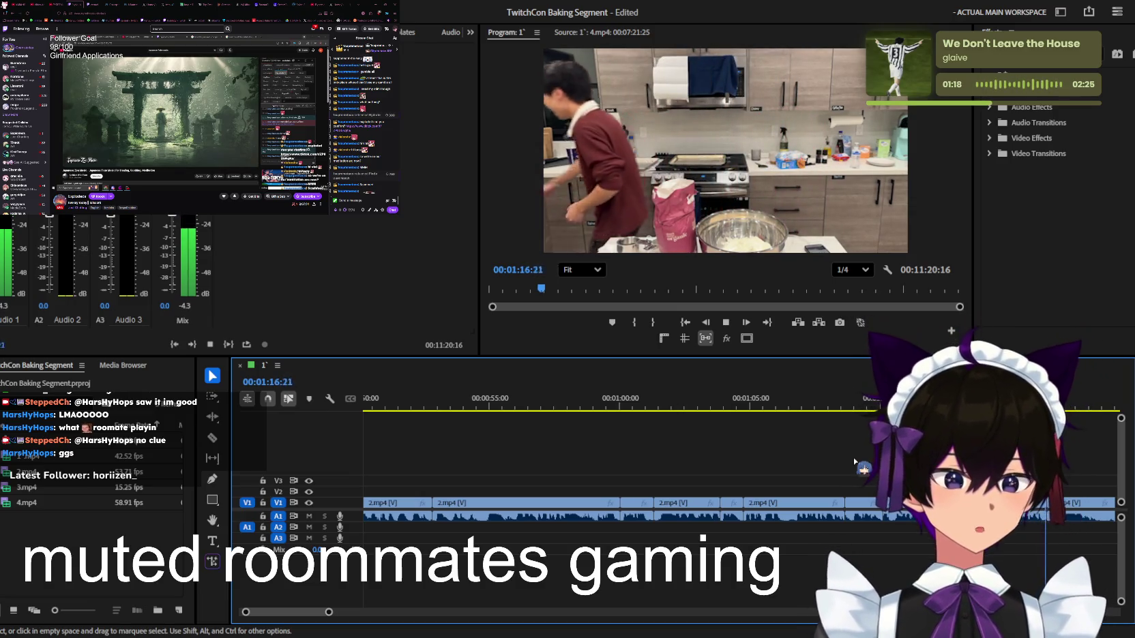
pyautogui.scroll(-5, 854, 463)
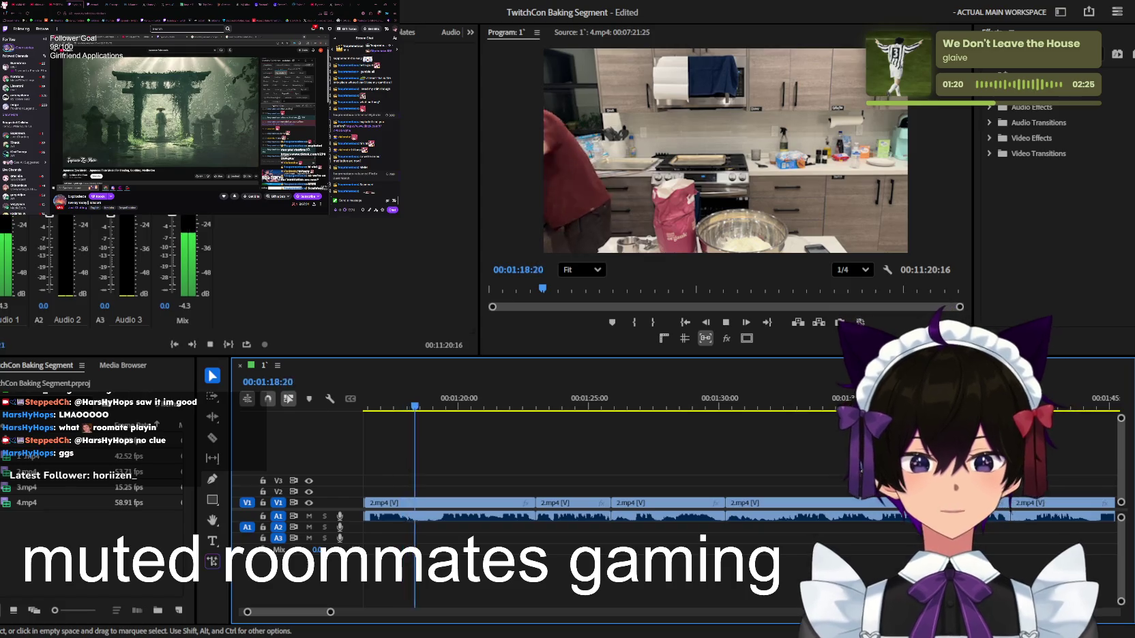
pyautogui.scroll(-10, 681, 464)
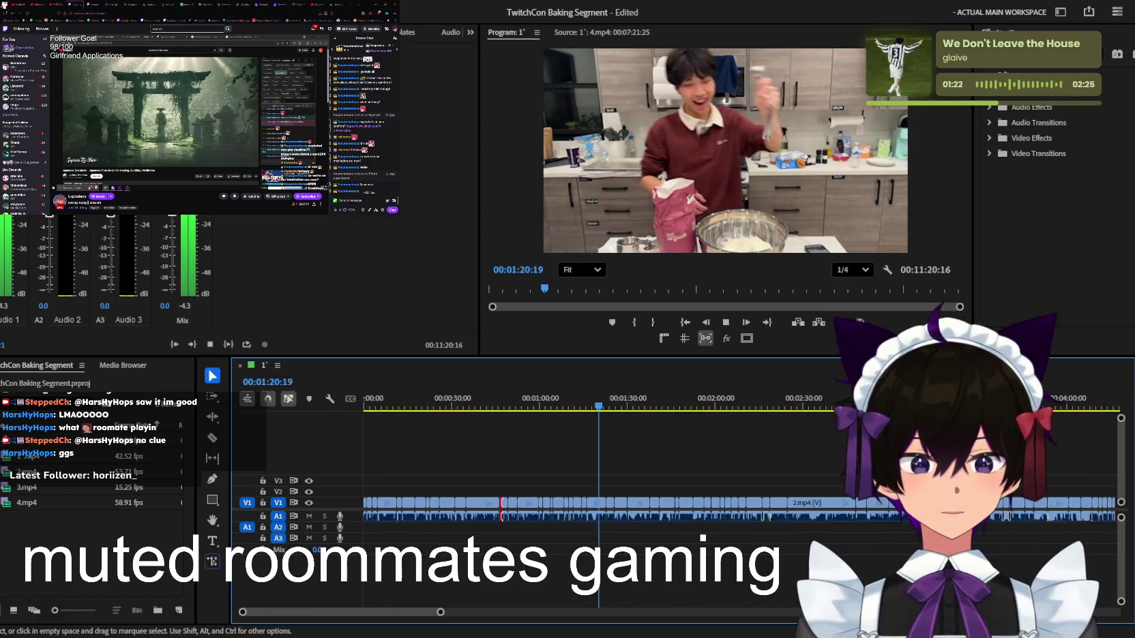
pyautogui.scroll(-3, 674, 459)
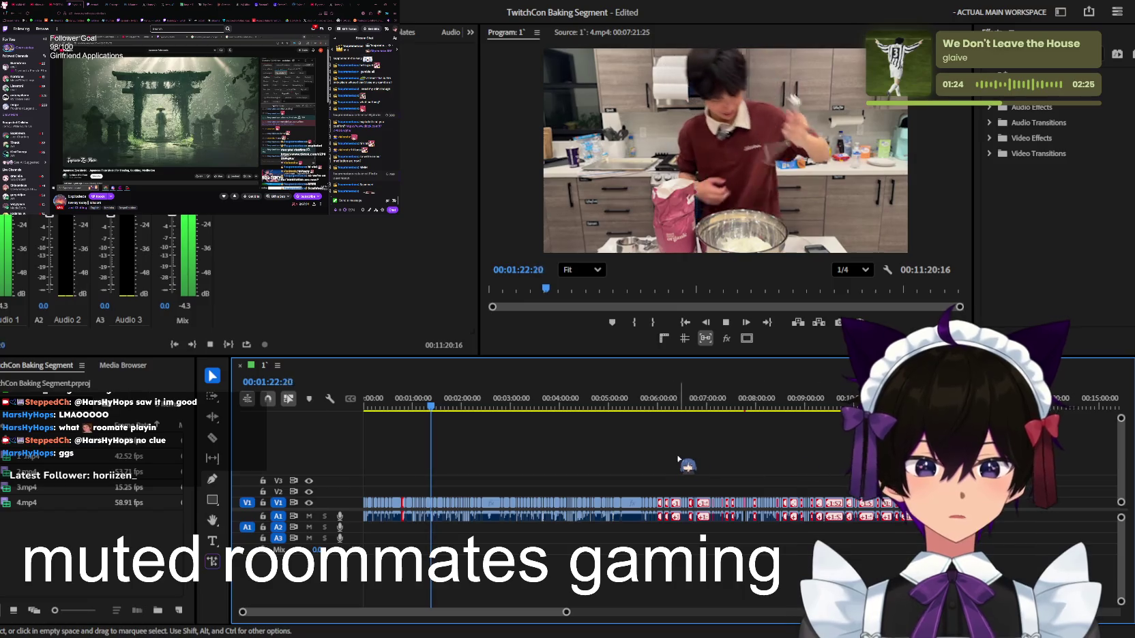
pyautogui.scroll(5, 674, 459)
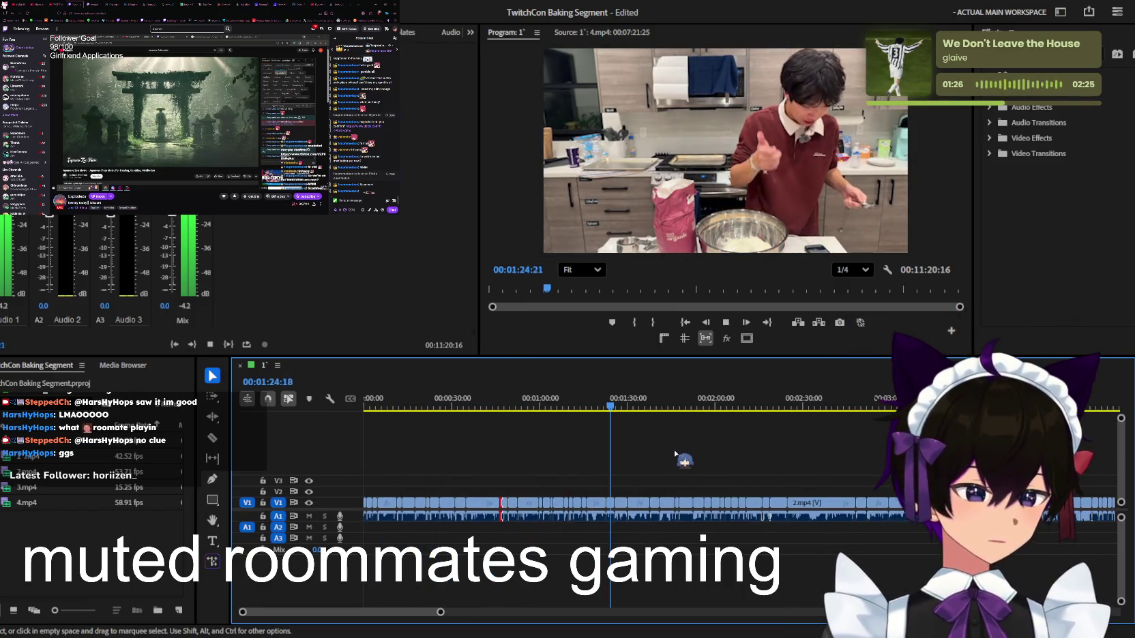
pyautogui.scroll(3, 674, 452)
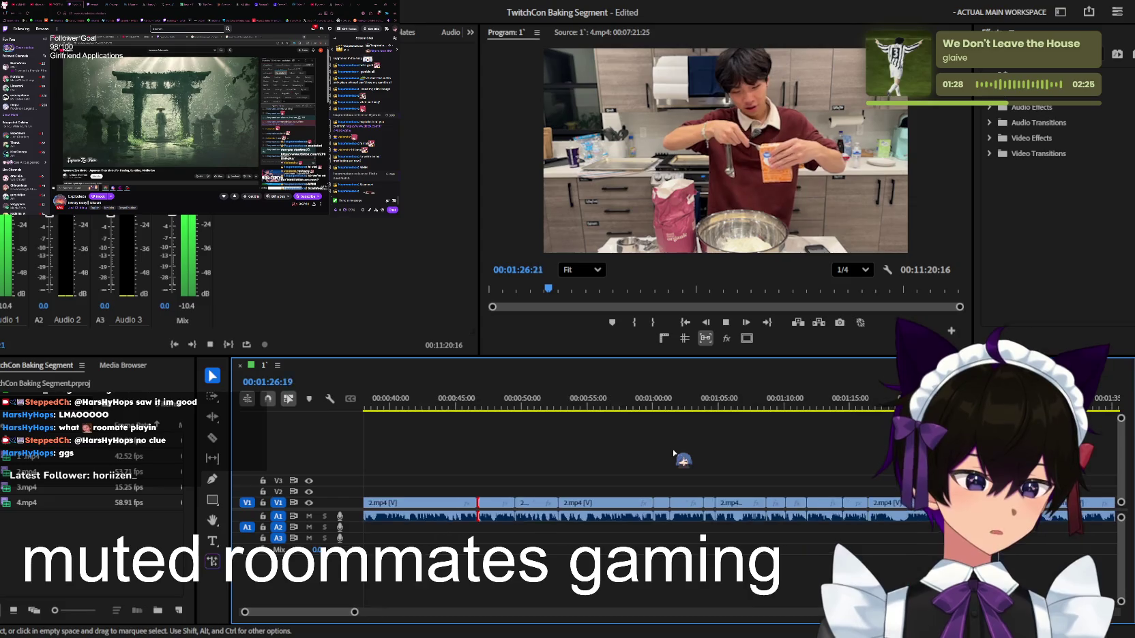
pyautogui.scroll(-2, 663, 473)
pyautogui.scroll(-1, 662, 473)
pyautogui.scroll(-1, 660, 473)
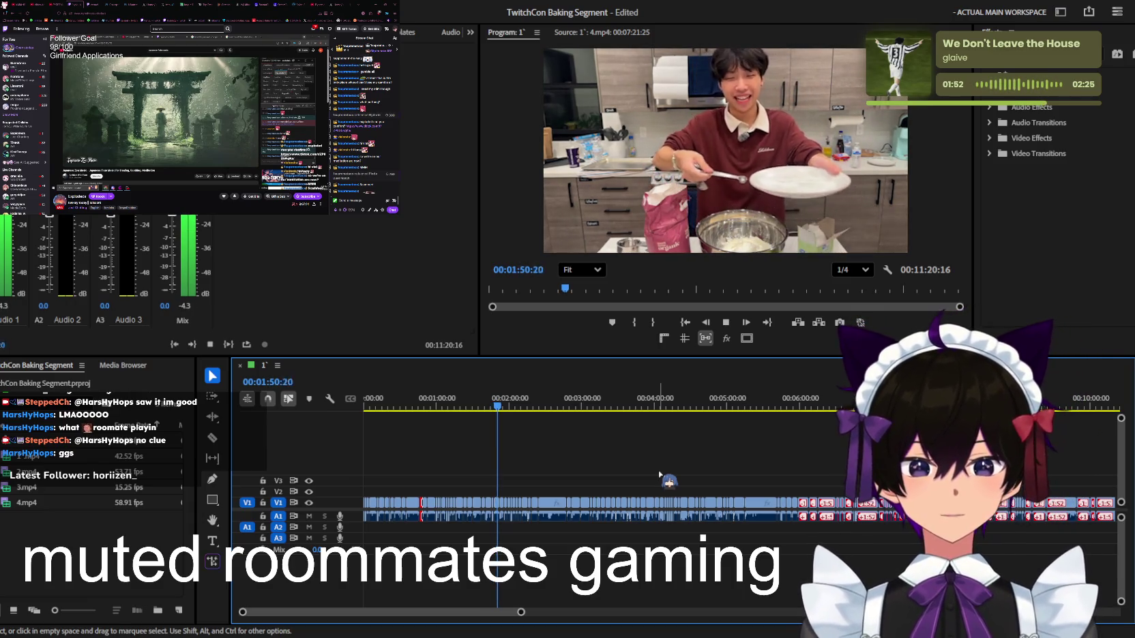
pyautogui.scroll(2, 601, 487)
pyautogui.scroll(2, 539, 495)
pyautogui.scroll(2, 538, 496)
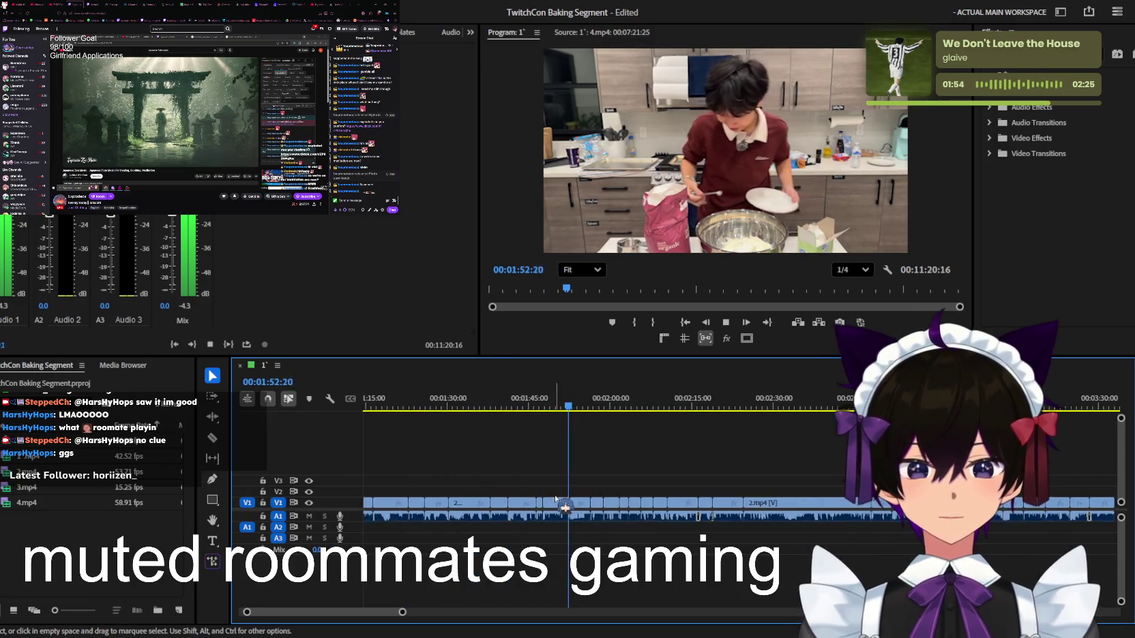
pyautogui.scroll(2, 559, 498)
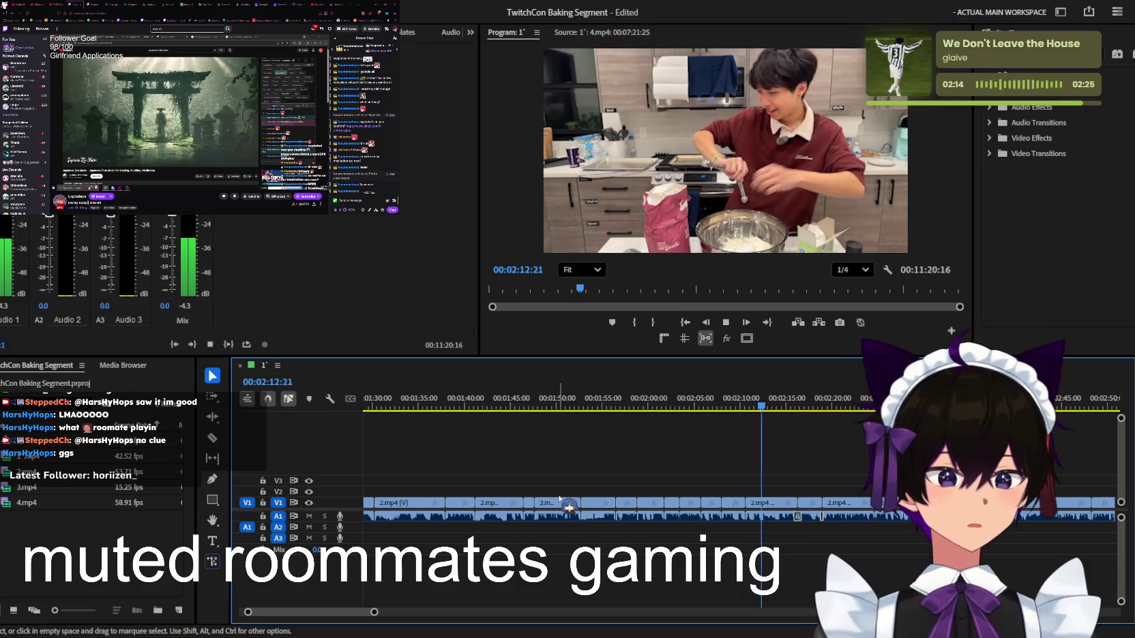
# Review the 2.mp4 footage from 00:02:09 to find the unwanted stretch, starting at 00:02:10:49
pyautogui.press('space')
pyautogui.click(731, 409)
pyautogui.press('space')
pyautogui.press('=')
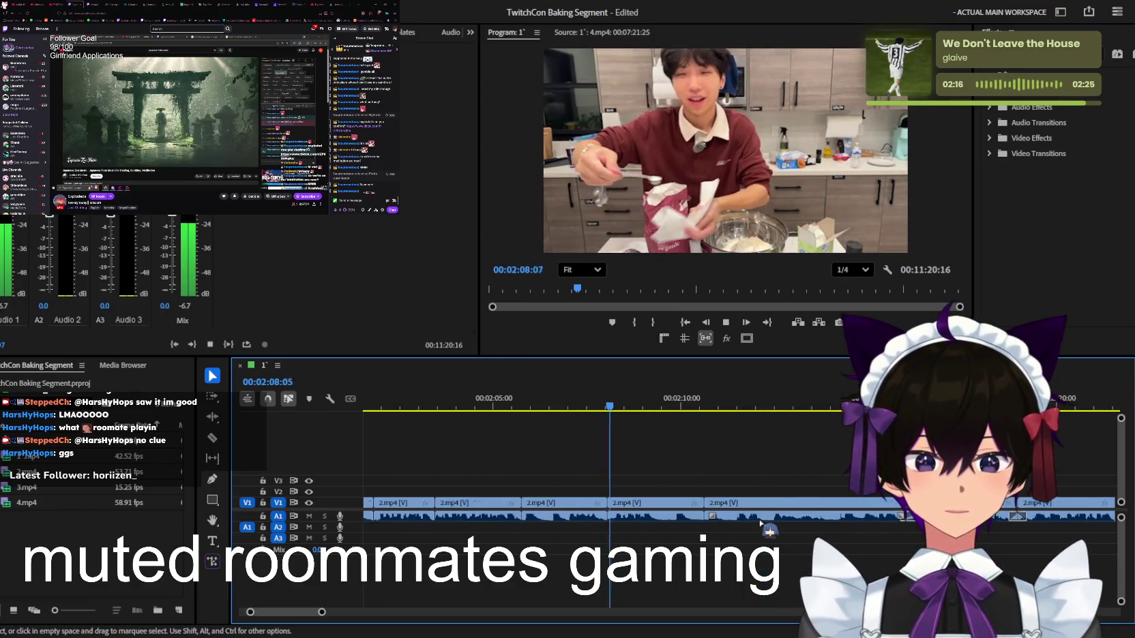
pyautogui.press('=')
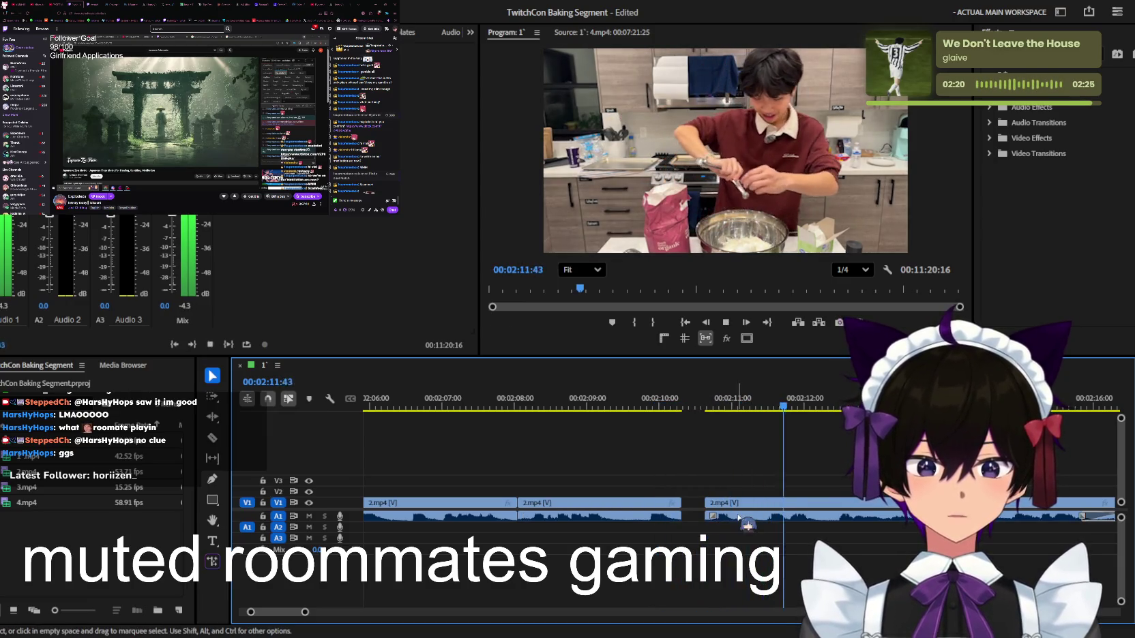
pyautogui.press('-')
pyautogui.click(745, 407)
pyautogui.moveTo(747, 408); pyautogui.dragTo(723, 410)
pyautogui.press('space')
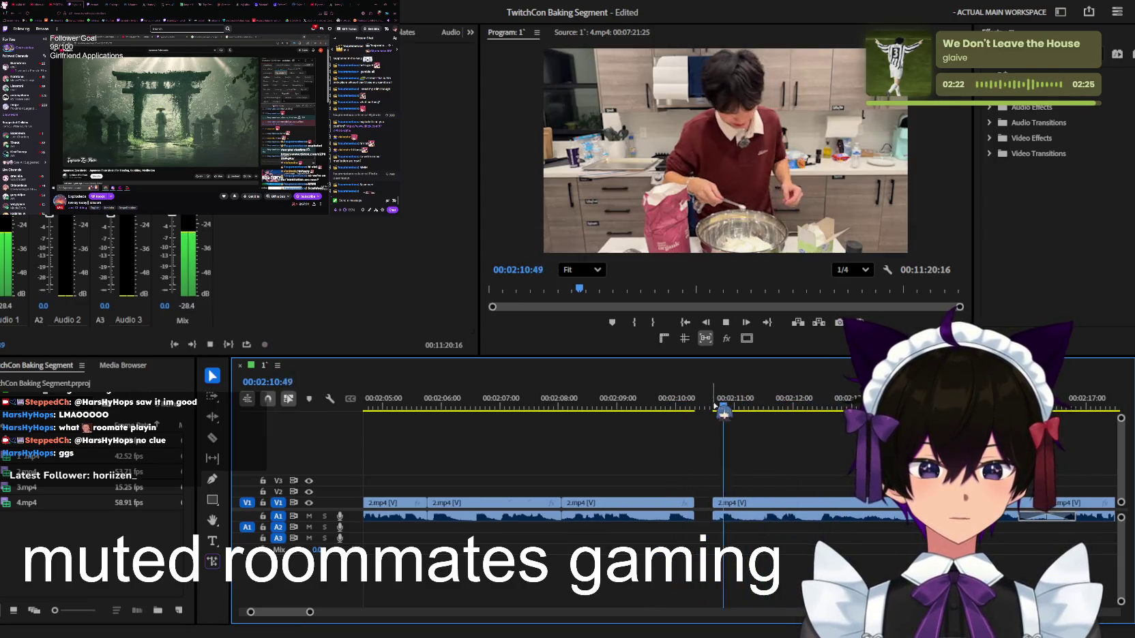
pyautogui.press('space')
# Split 2.mp4 at the playhead, remove the unwanted piece and ripple-delete the leftover gap
pyautogui.press('c')
pyautogui.click(759, 505)
pyautogui.press('v')
pyautogui.click(728, 523)
pyautogui.press('Delete')
pyautogui.press('space')
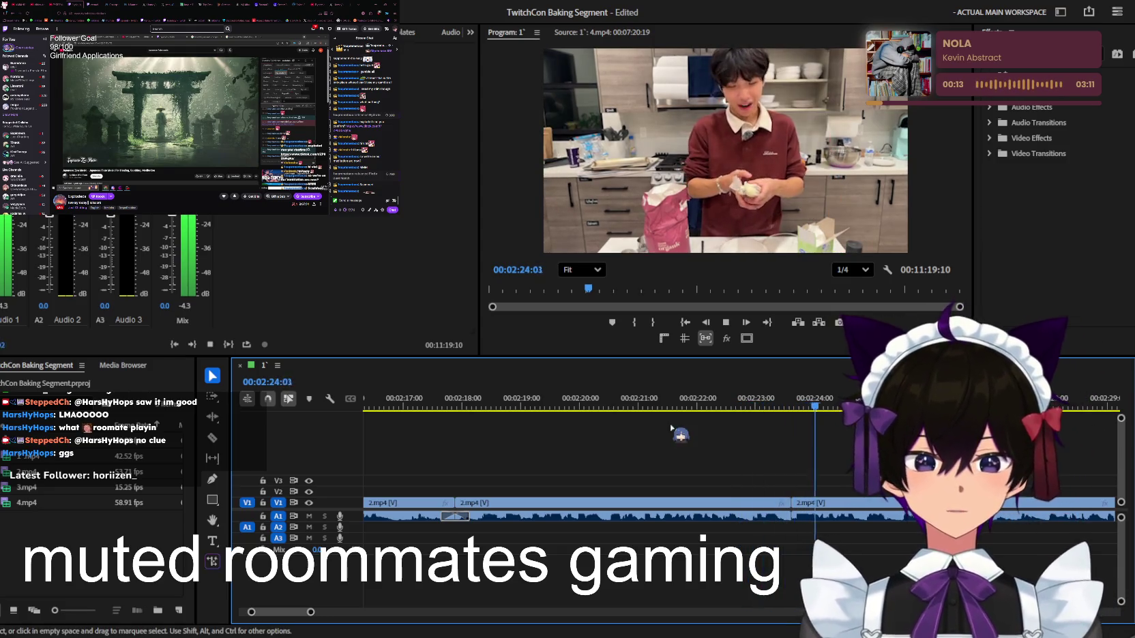
# Rewatch the 2.mp4 footage from about 00:02:23 and zoom in around 00:02:45
pyautogui.press('-')
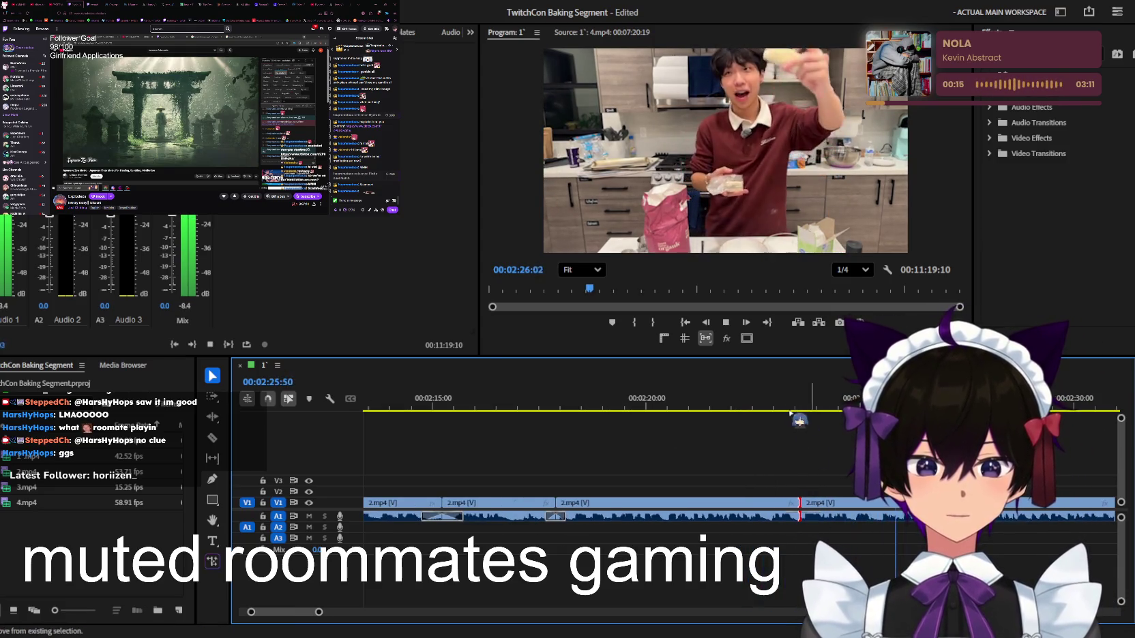
pyautogui.click(784, 409)
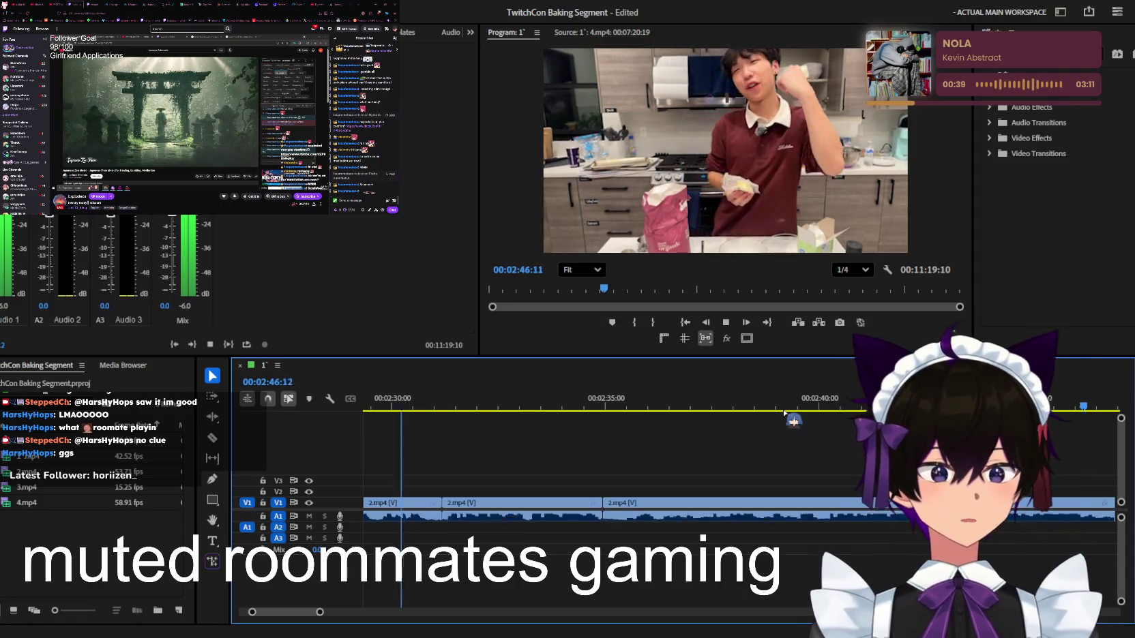
pyautogui.press('space')
pyautogui.scroll(3, 454, 454)
pyautogui.click(539, 412)
pyautogui.press('space')
pyautogui.press('=')
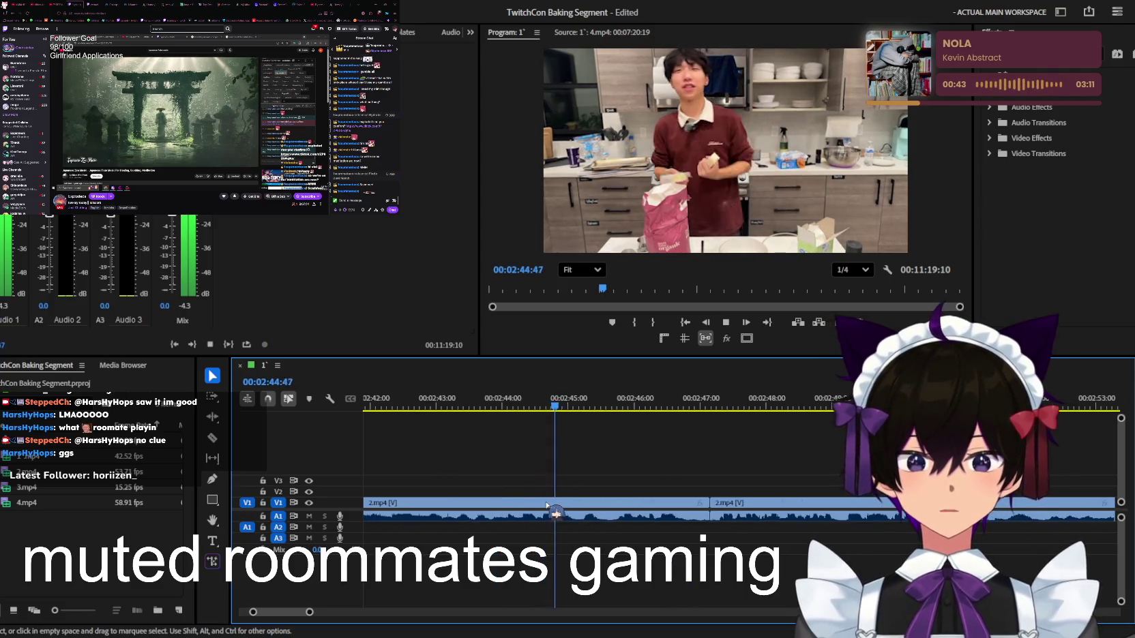
pyautogui.click(489, 402)
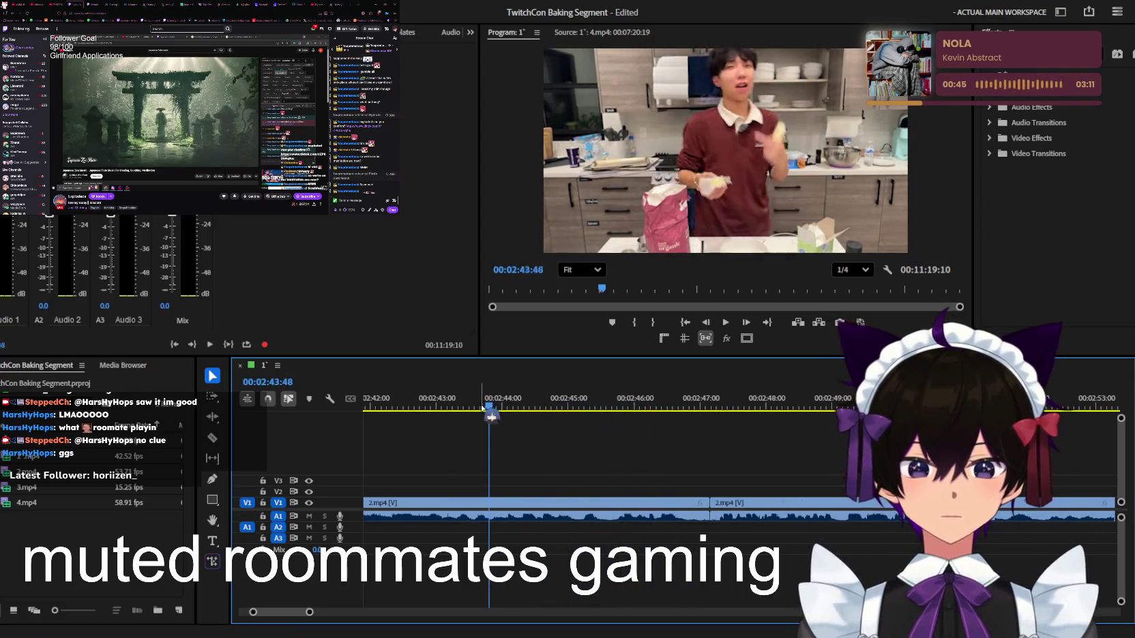
# Razor-cut 2.mp4 at 00:02:45:47 and ripple-delete the short piece
pyautogui.press('c')
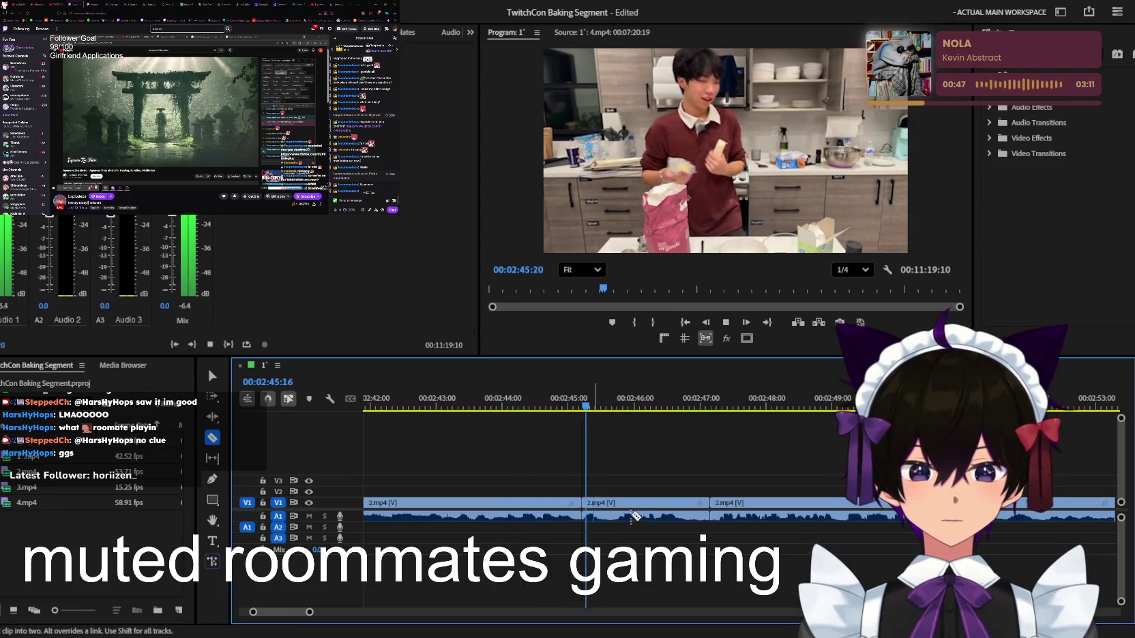
pyautogui.press('space')
pyautogui.click(616, 502)
pyautogui.press('v')
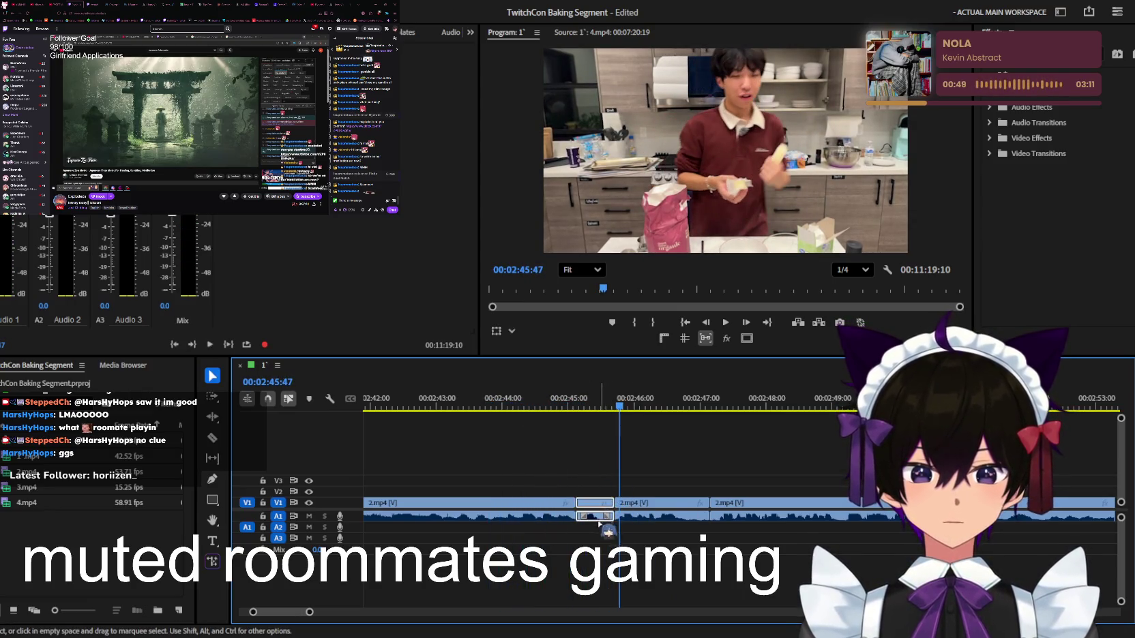
pyautogui.hotkey('shift', 'Delete')
# Play back over the new cut and select the edit point between the 2.mp4 clips
pyautogui.click(565, 408)
pyautogui.press('space')
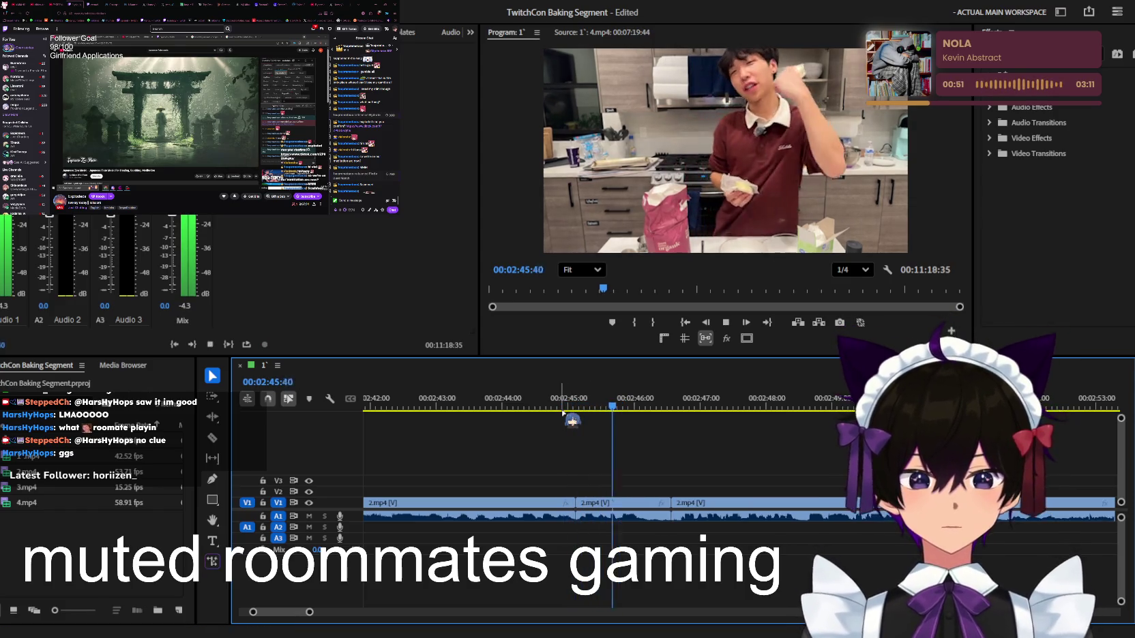
pyautogui.press('space')
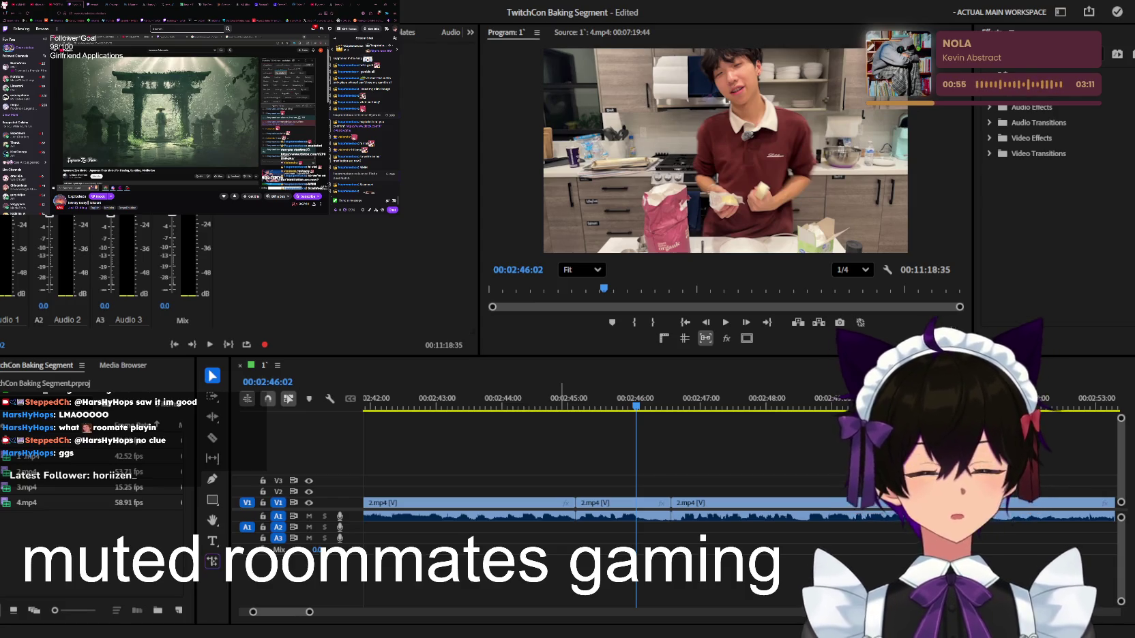
pyautogui.click(568, 469)
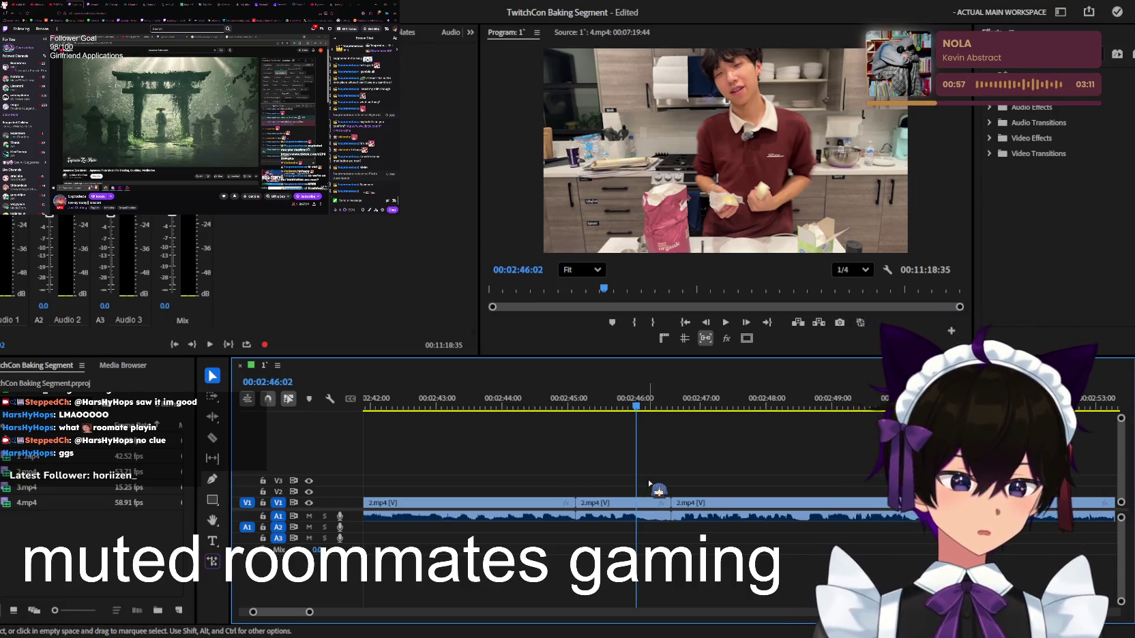
pyautogui.scroll(1, 649, 484)
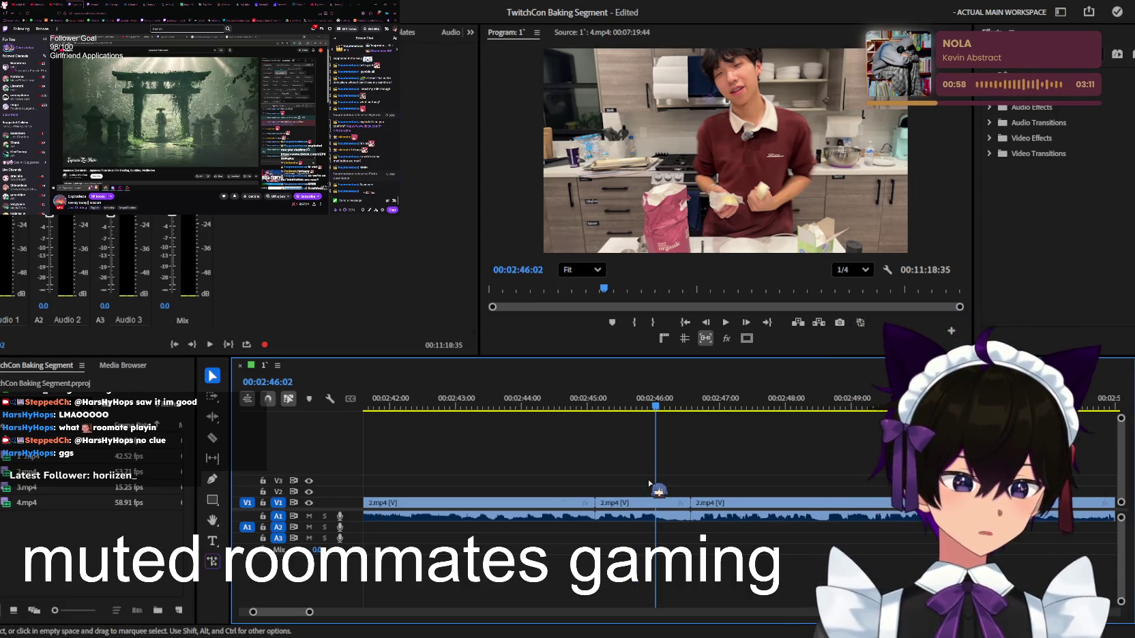
pyautogui.click(600, 515)
pyautogui.press('space')
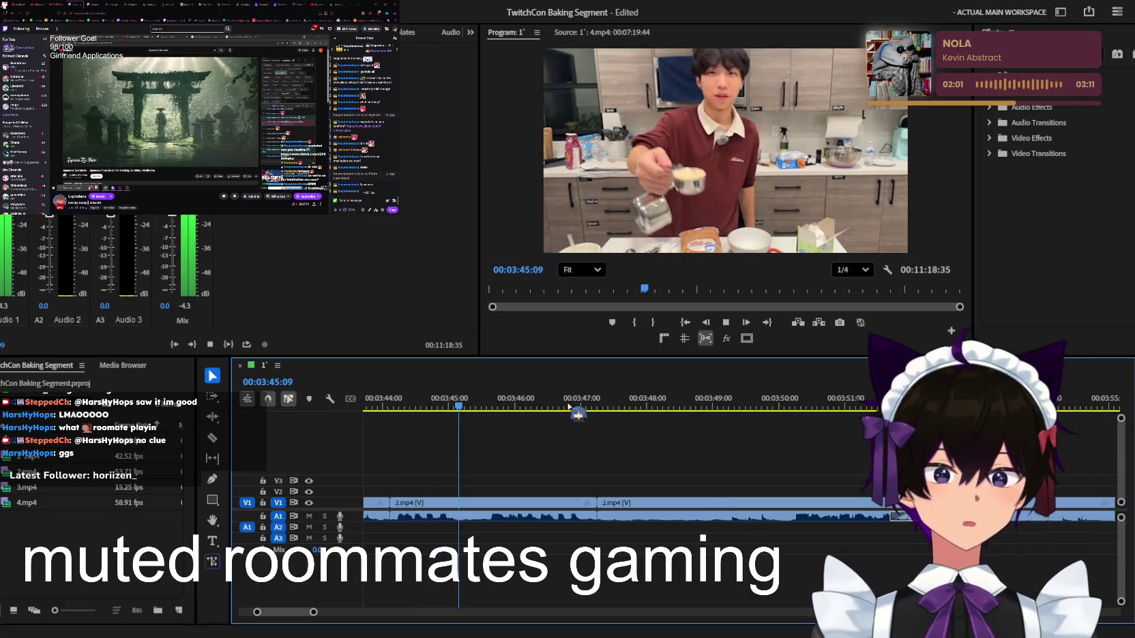
# Replay the footage from about 00:03:37, stopping at 00:03:39:53
pyautogui.press('space')
pyautogui.scroll(5, 559, 419)
pyautogui.click(493, 404)
pyautogui.press('space')
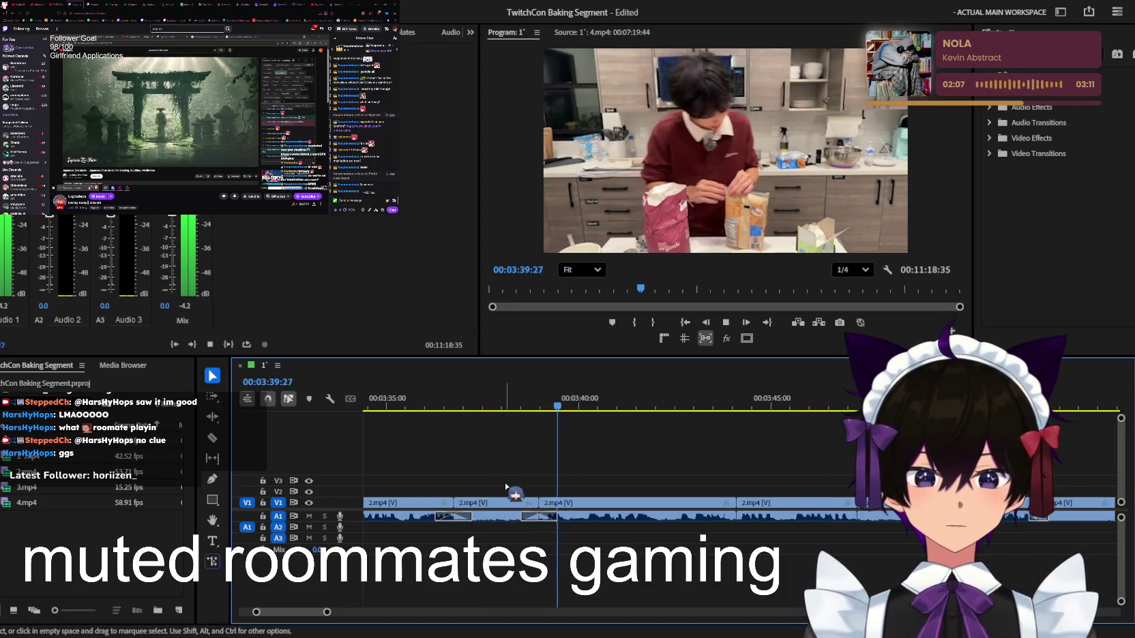
pyautogui.scroll(2, 586, 491)
pyautogui.press('space')
# Delete the unwanted 2.mp4 piece near 00:03:38, undoing the gap closure on V1
pyautogui.click(575, 516)
pyautogui.press('Delete')
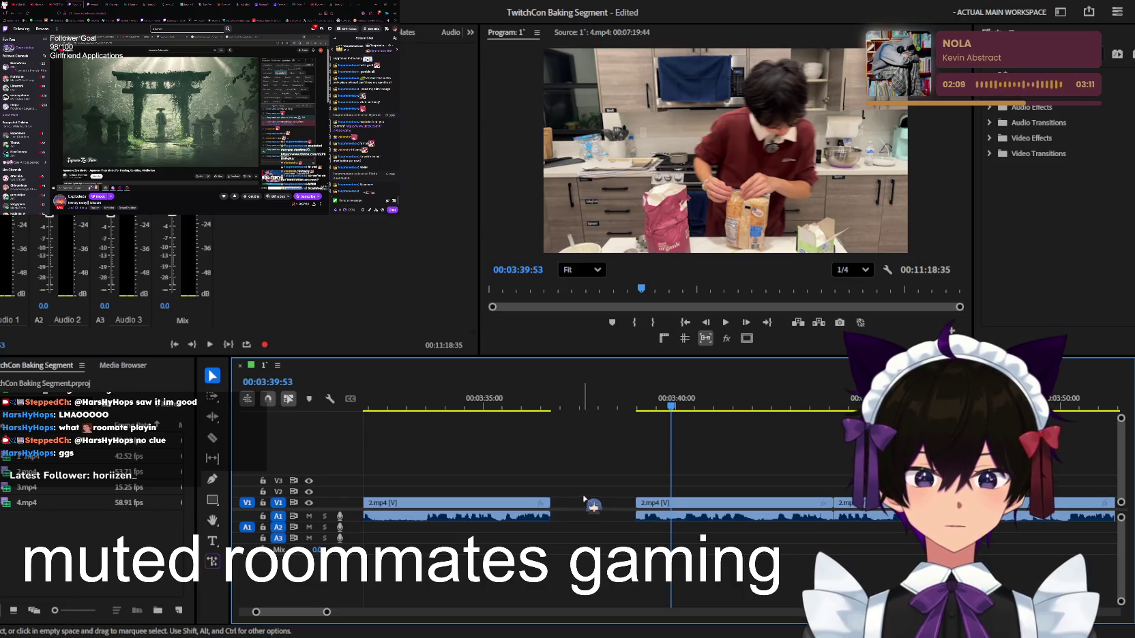
pyautogui.press('Delete')
pyautogui.hotkey('ctrl', 'z')
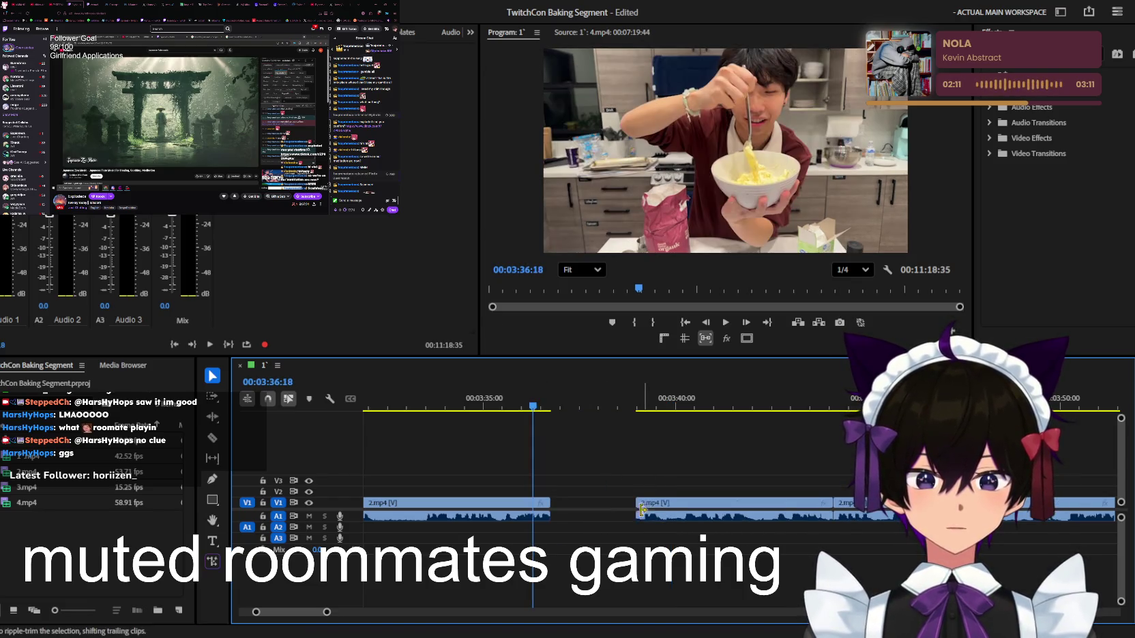
# Drag a short 2.mp4 clip up from V1 toward track V2
pyautogui.click(680, 512)
pyautogui.press('space')
pyautogui.press('space')
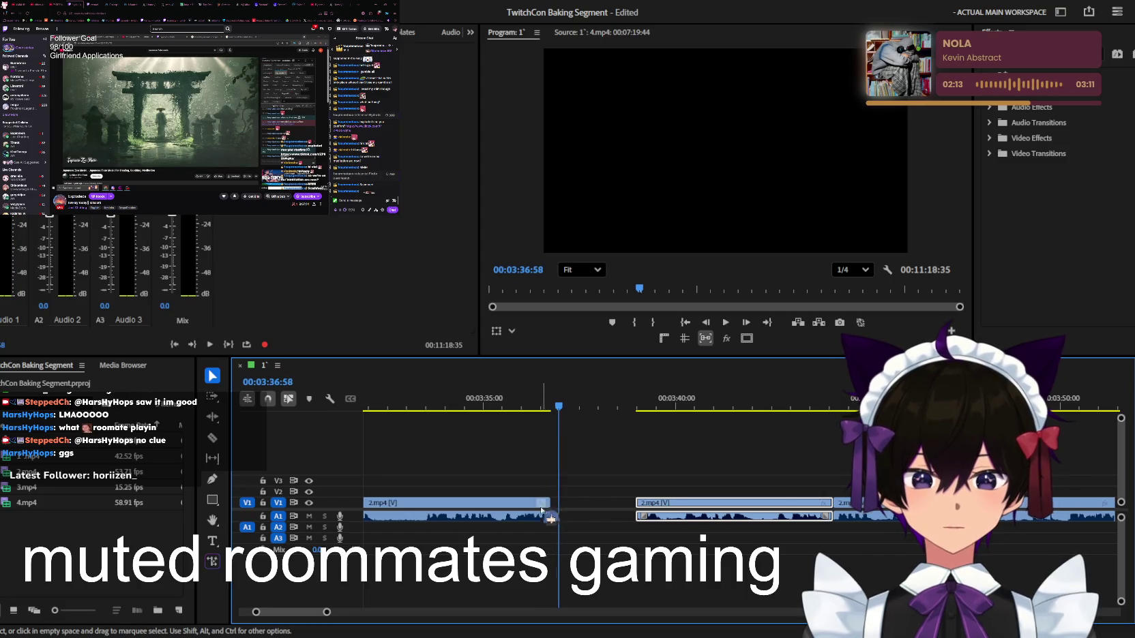
pyautogui.press('-')
pyautogui.moveTo(503, 512)
pyautogui.mouseDown()
pyautogui.moveTo(508, 495)
pyautogui.moveTo(568, 493)
pyautogui.mouseUp()
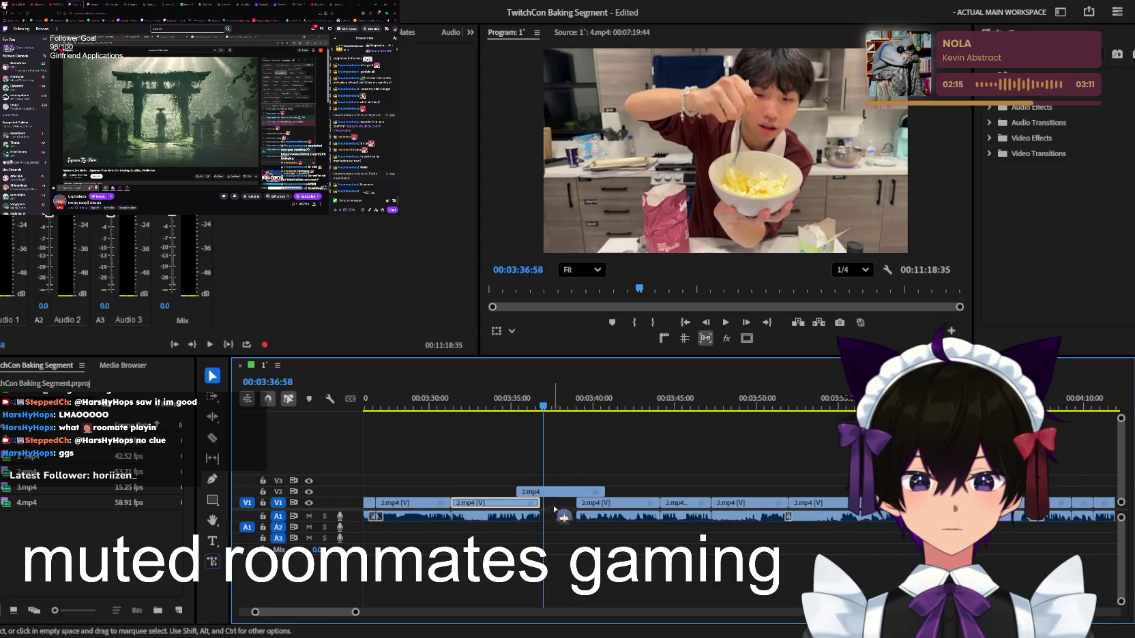
# Settle the 2.mp4 clip on V2, extend it to about 03:50, and hide V1
pyautogui.moveTo(508, 523)
pyautogui.mouseDown()
pyautogui.moveTo(516, 505)
pyautogui.moveTo(529, 526)
pyautogui.mouseUp()
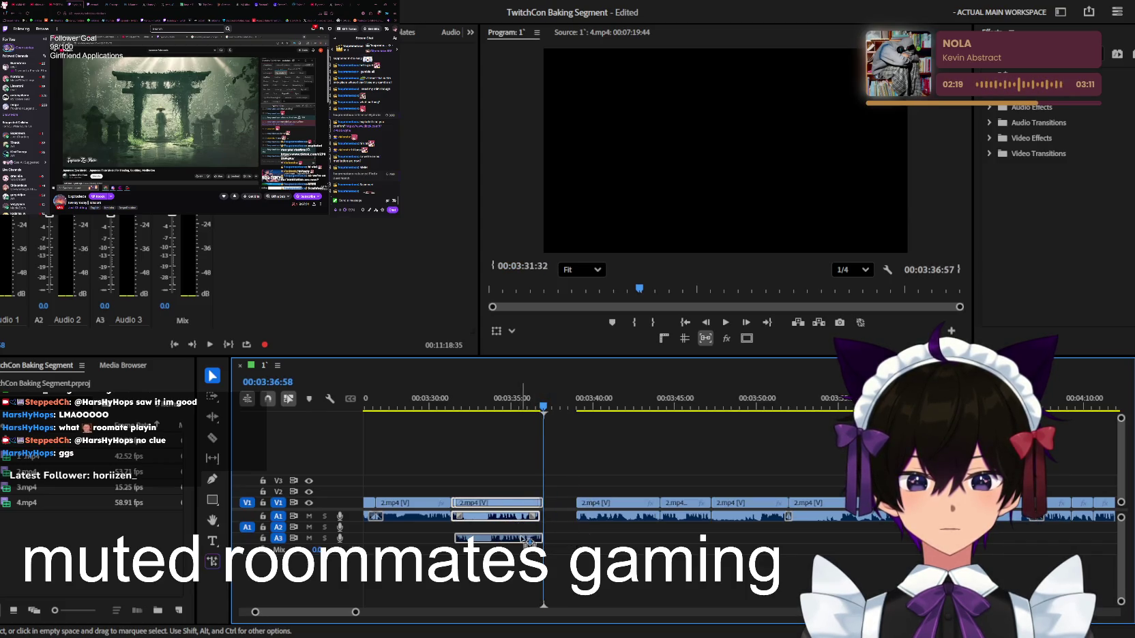
pyautogui.moveTo(527, 539); pyautogui.dragTo(520, 542)
pyautogui.moveTo(505, 505); pyautogui.dragTo(515, 522)
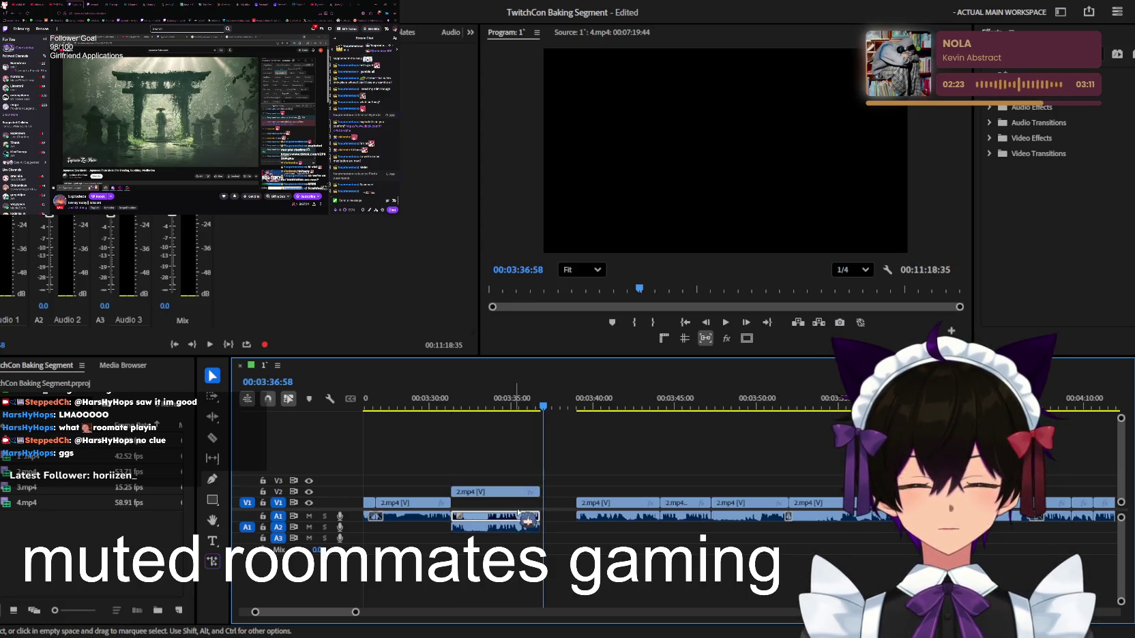
pyautogui.moveTo(517, 511); pyautogui.dragTo(509, 509)
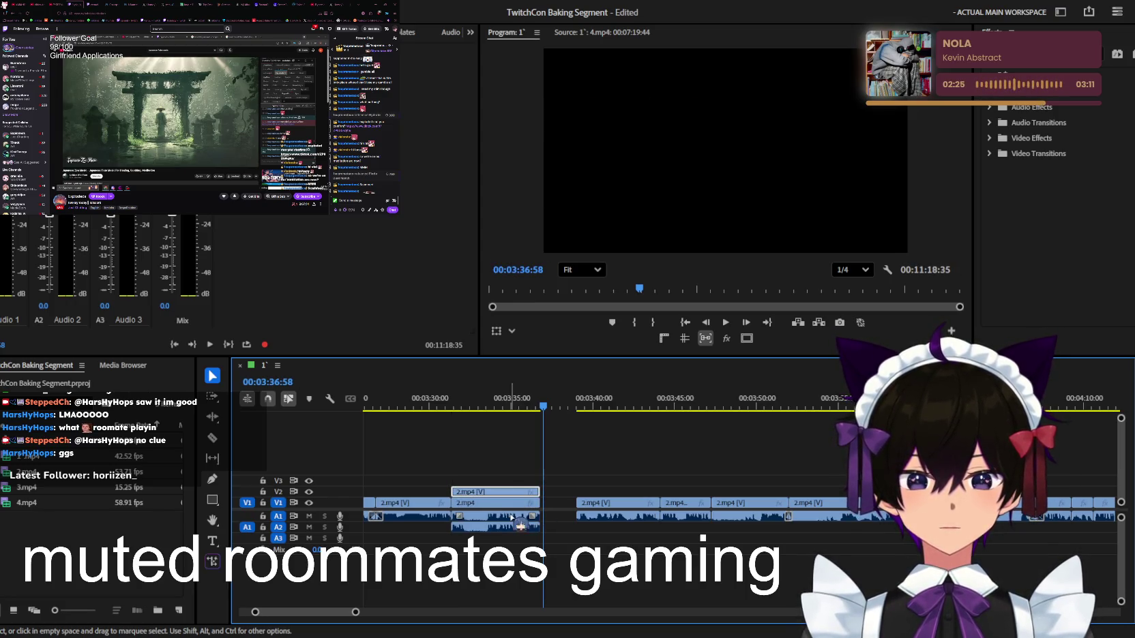
pyautogui.click(571, 469)
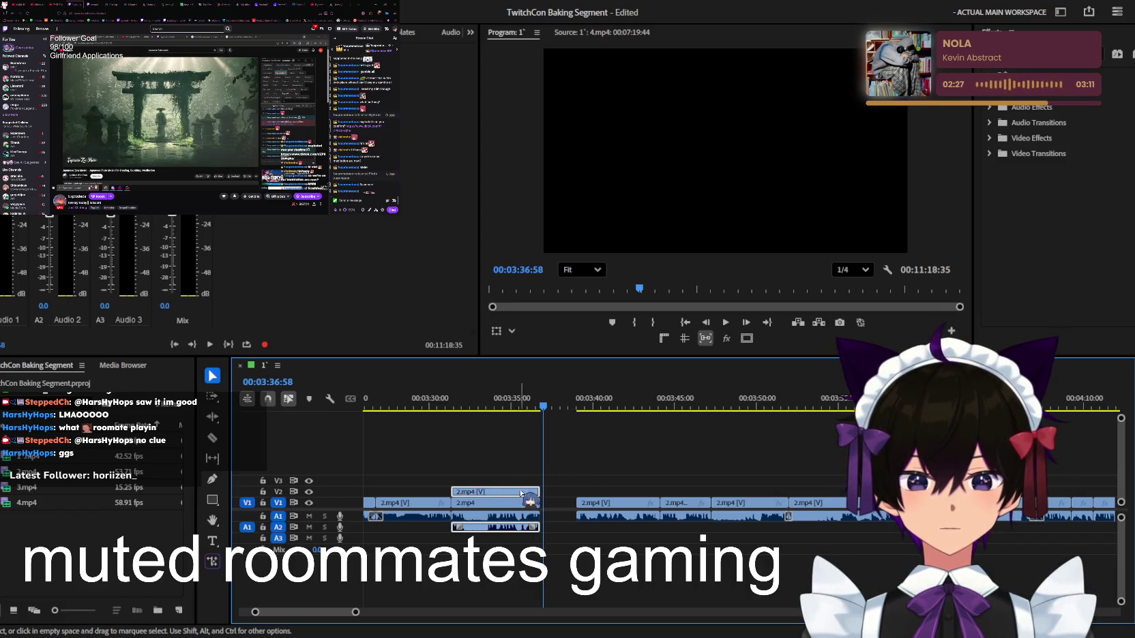
pyautogui.moveTo(538, 492); pyautogui.dragTo(760, 491)
pyautogui.press('-')
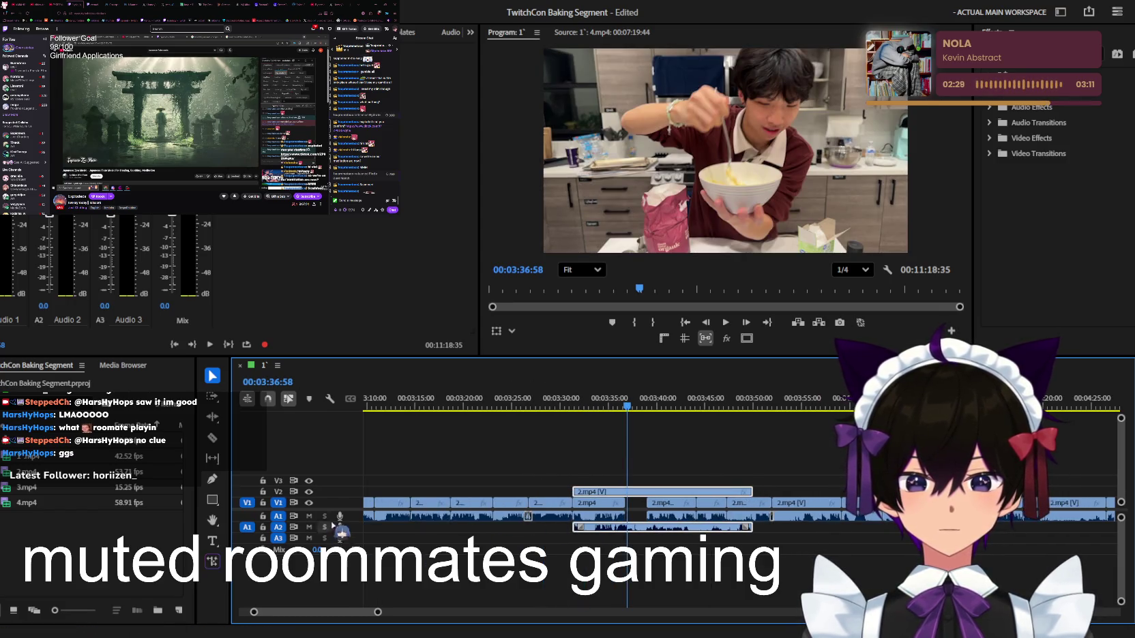
pyautogui.click(309, 503)
# Preview the V2 overlay on its own and move the playhead to 00:03:56
pyautogui.press('space')
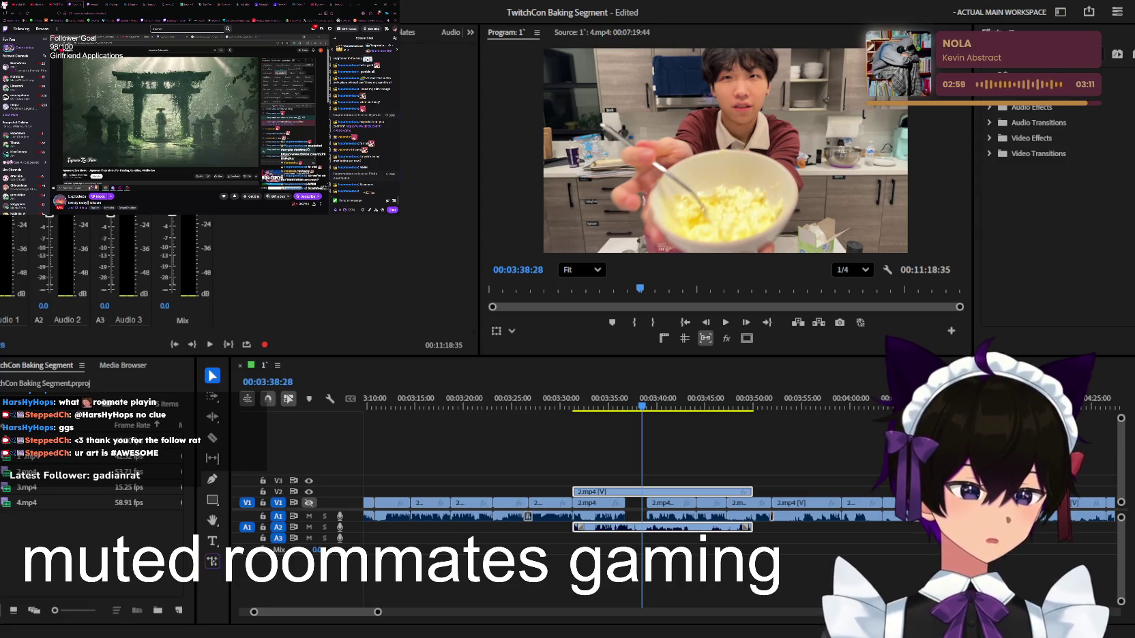
pyautogui.click(774, 421)
pyautogui.press('space')
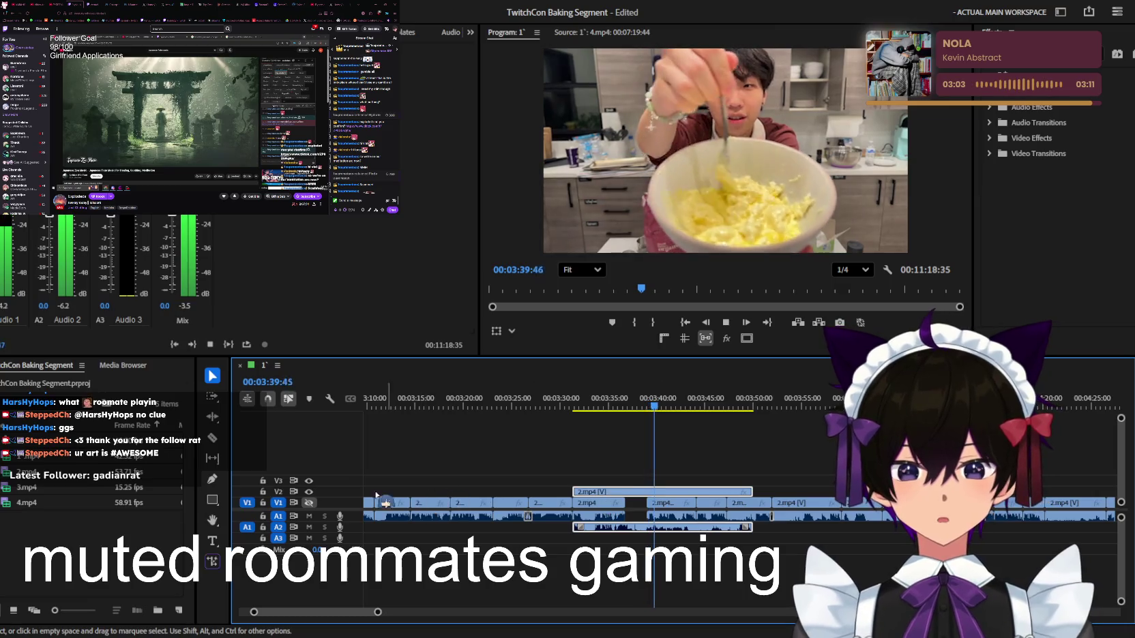
pyautogui.press('-')
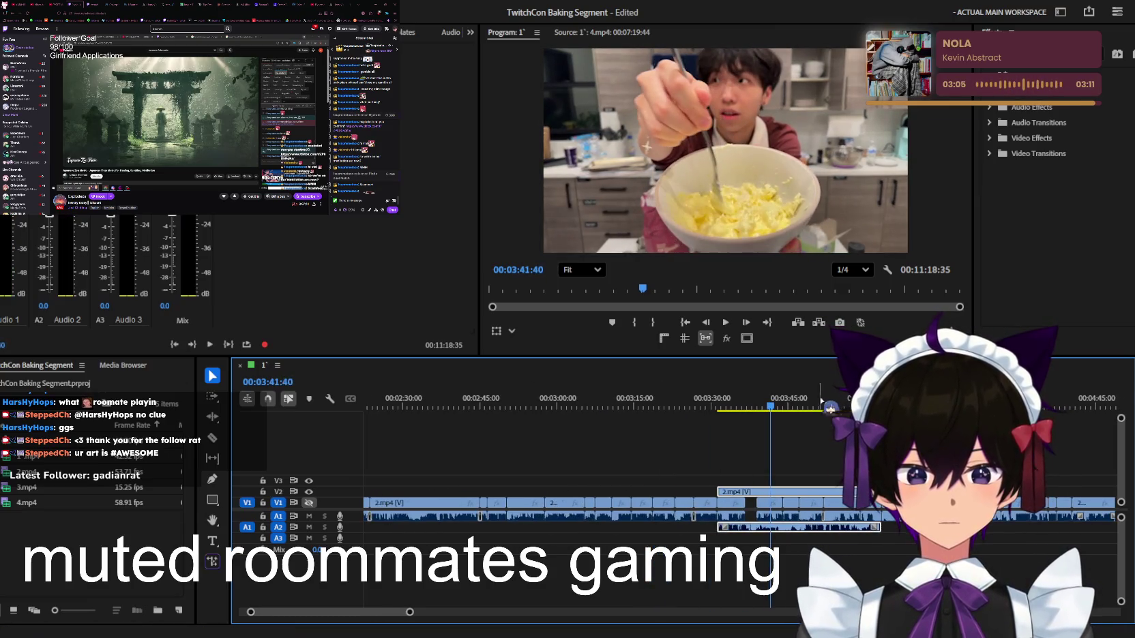
pyautogui.click(849, 402)
pyautogui.press('-')
# Drag the end of the V2 2.mp4 clip out to roughly 13:45
pyautogui.moveTo(805, 491); pyautogui.dragTo(845, 486)
pyautogui.press('space')
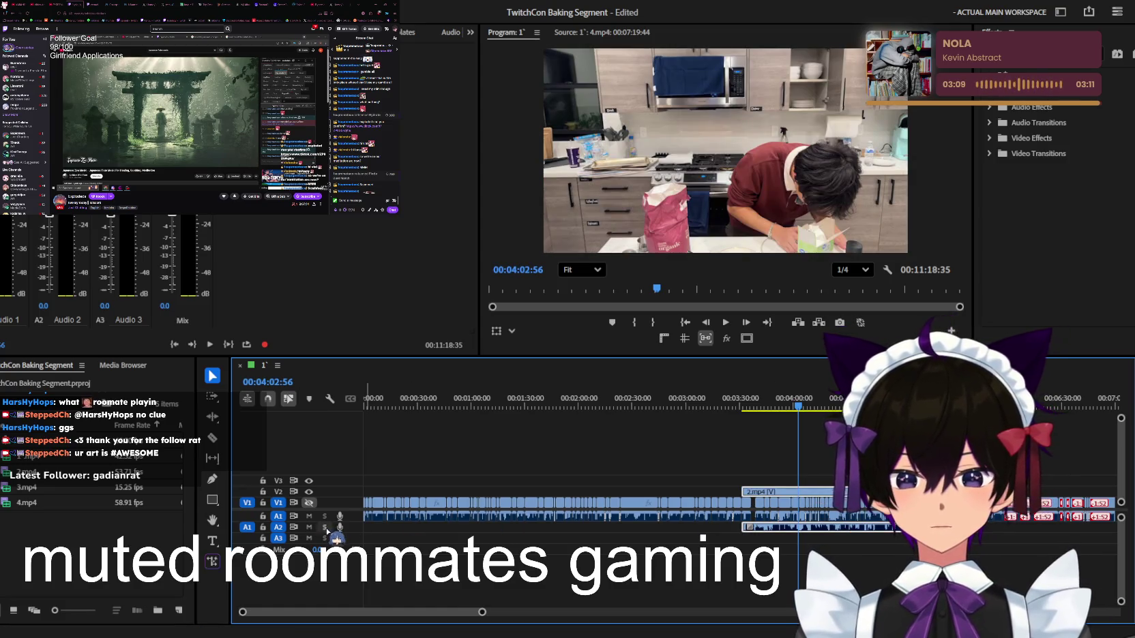
pyautogui.moveTo(815, 407); pyautogui.dragTo(953, 406)
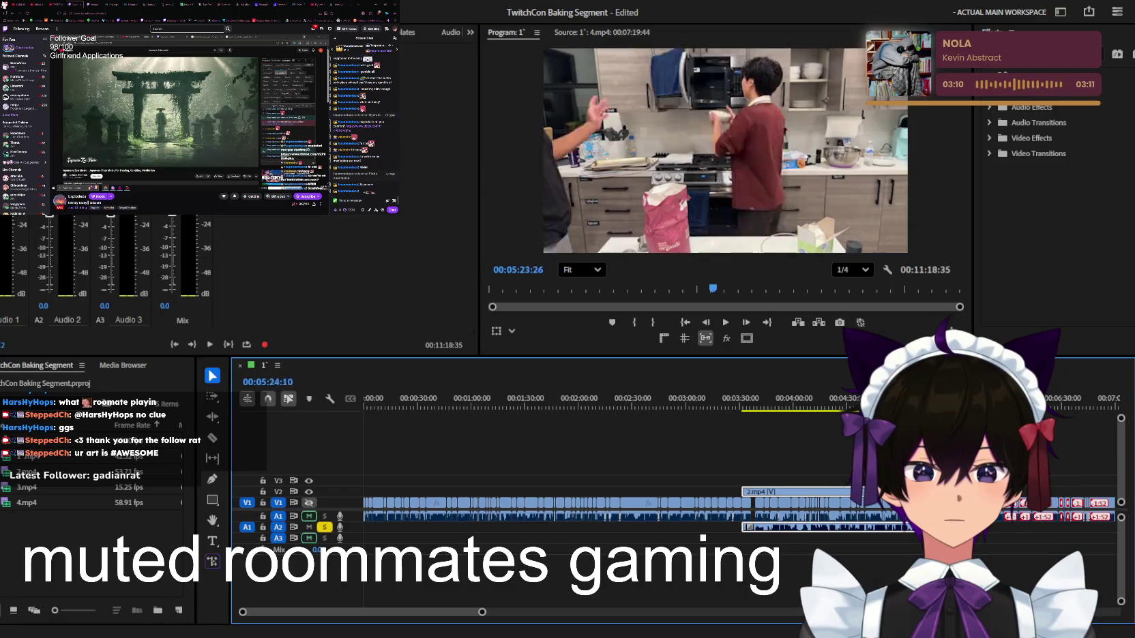
pyautogui.press('-')
pyautogui.press('-')
pyautogui.press('-')
pyautogui.moveTo(567, 491); pyautogui.dragTo(849, 490)
pyautogui.moveTo(567, 404)
pyautogui.mouseDown()
pyautogui.moveTo(712, 407)
pyautogui.moveTo(648, 409)
pyautogui.moveTo(804, 427)
pyautogui.mouseUp()
# Zoom in and review the 2.mp4 tail from about 12:05
pyautogui.press('space')
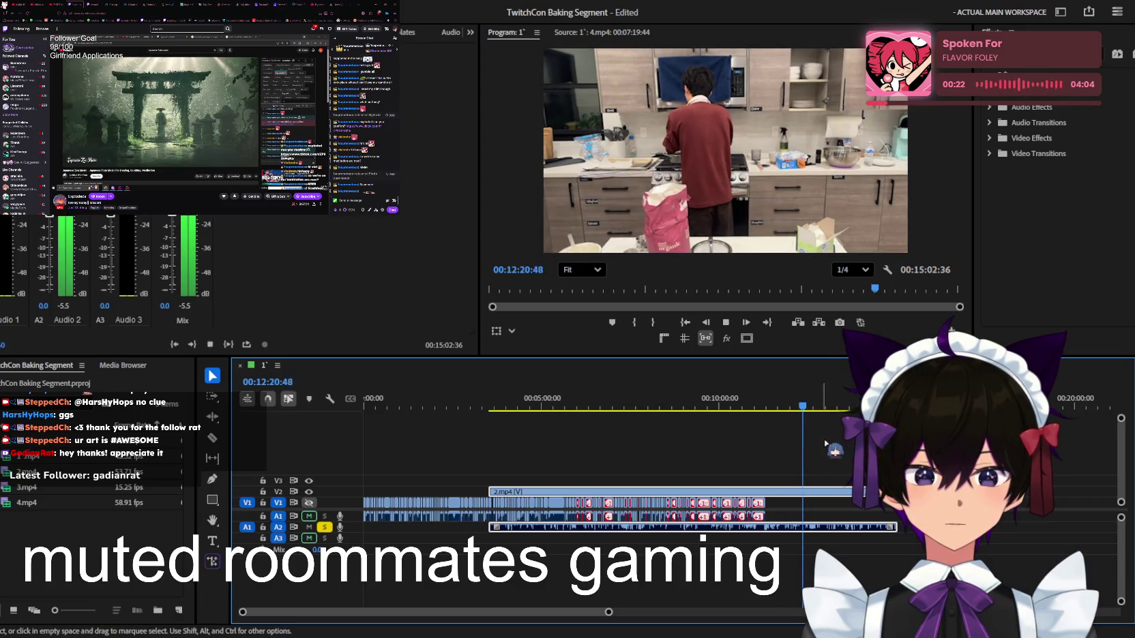
pyautogui.press('=')
pyautogui.press('=')
pyautogui.press('=')
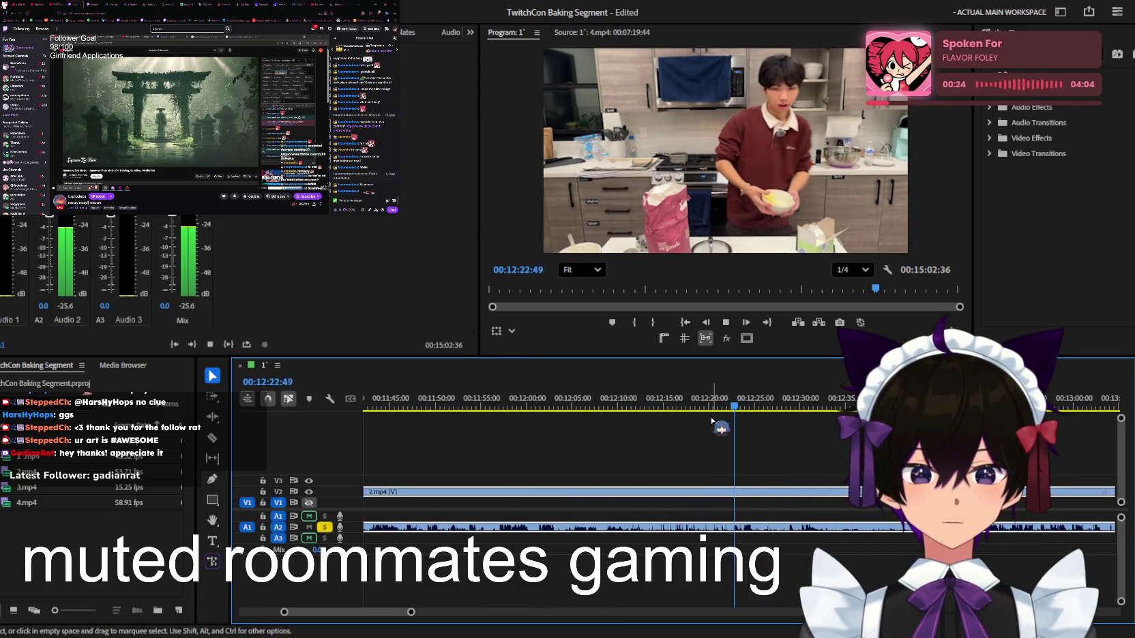
pyautogui.click(639, 407)
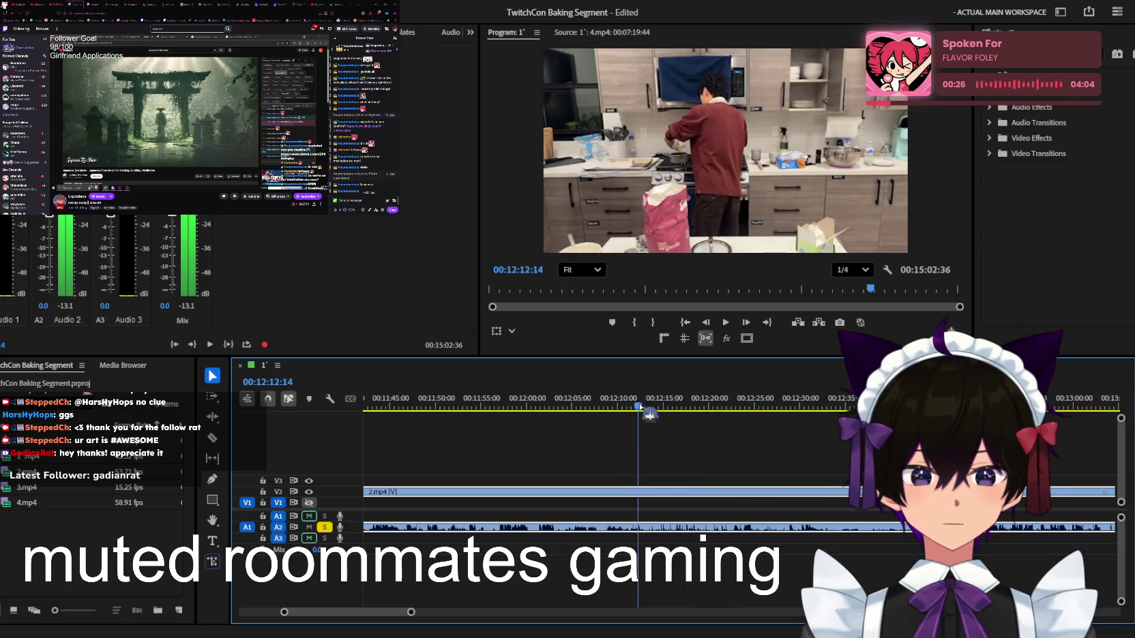
pyautogui.click(579, 408)
pyautogui.press('space')
pyautogui.press('=')
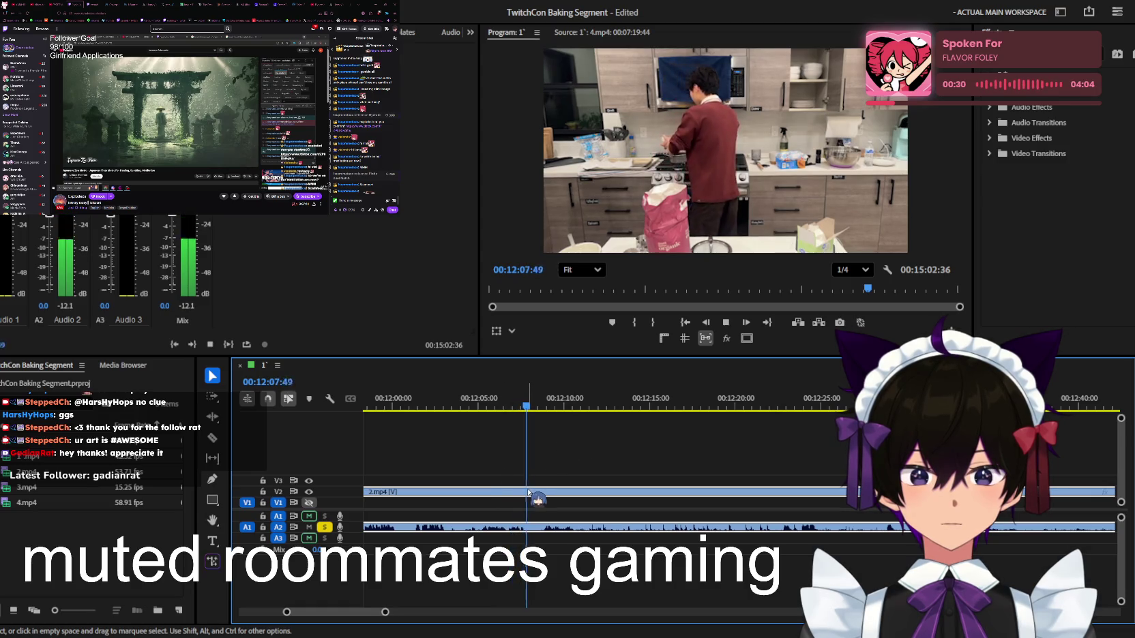
# Split 2.mp4 near 12:09, cut at 12:13:26 and delete the trailing piece
pyautogui.hotkey('ctrl', 'k')
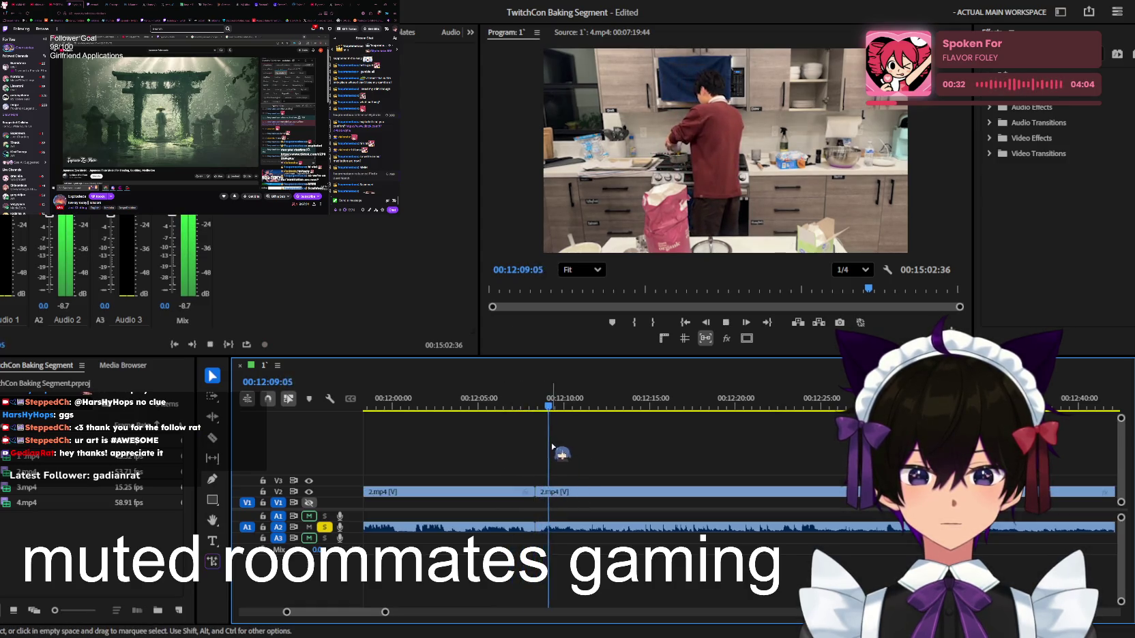
pyautogui.scroll(2, 553, 448)
pyautogui.press('space')
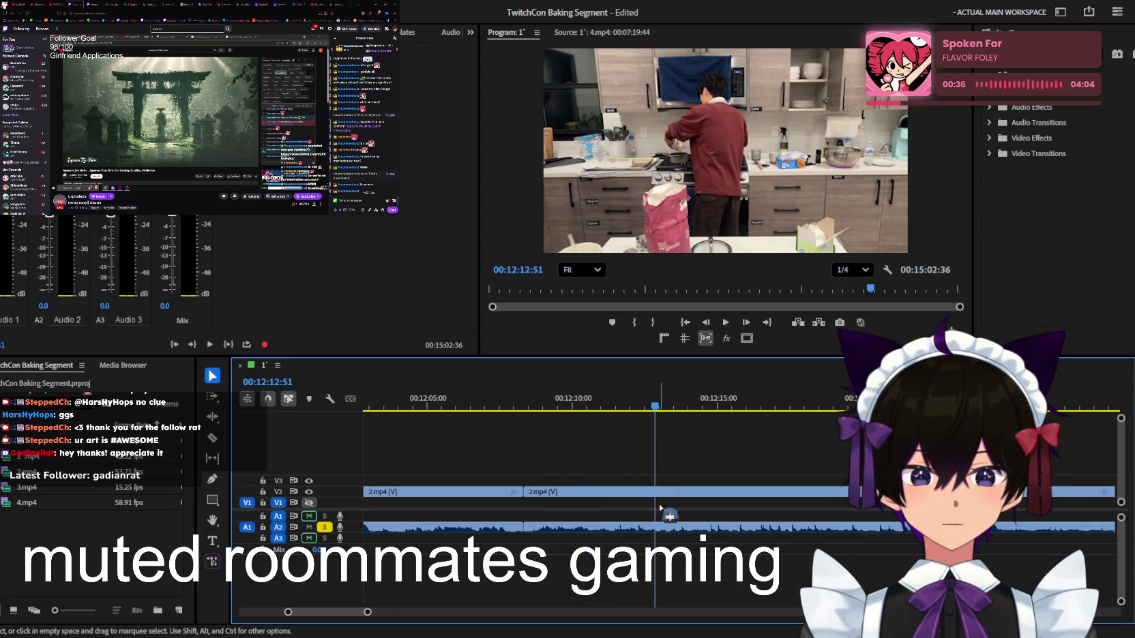
pyautogui.press('c')
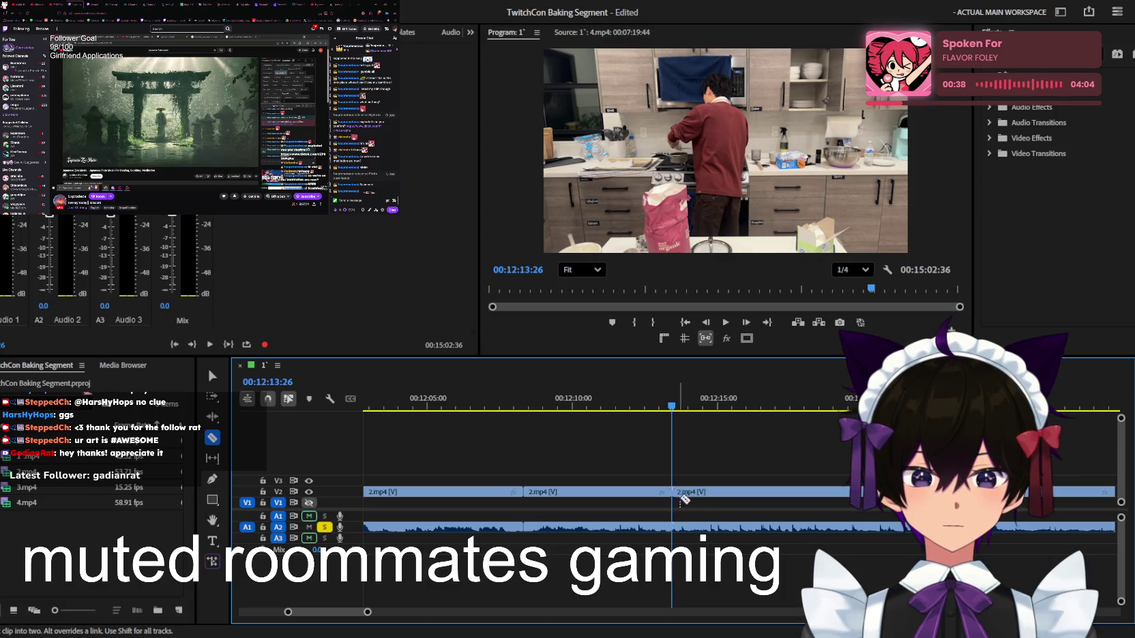
pyautogui.press('v')
pyautogui.click(684, 500)
pyautogui.press('Delete')
pyautogui.scroll(-2, 613, 504)
pyautogui.scroll(-2, 571, 502)
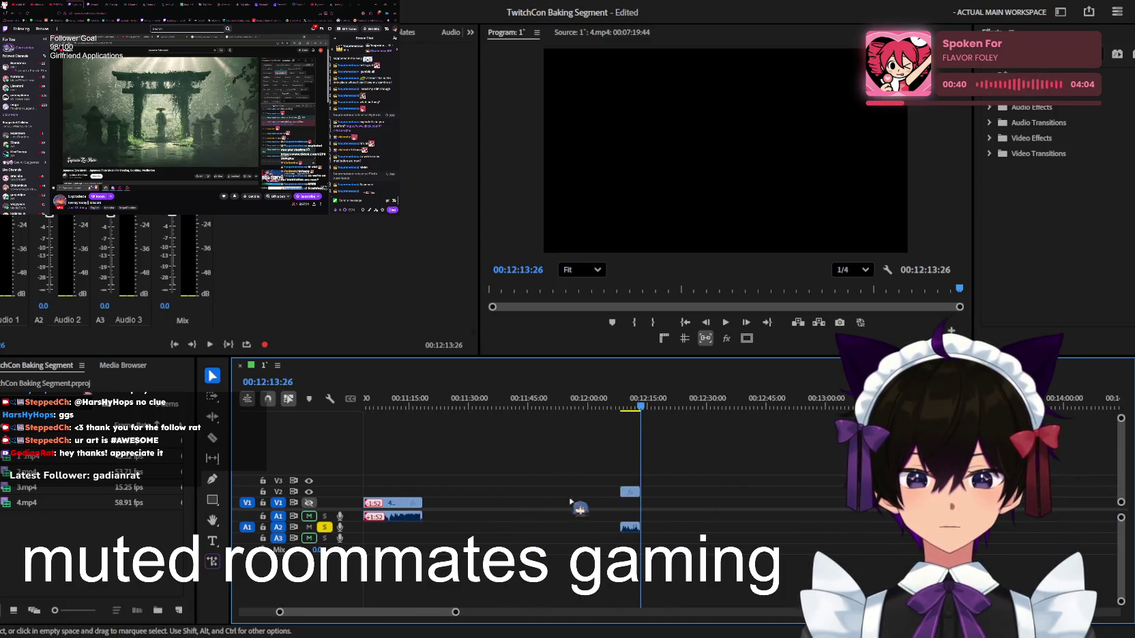
pyautogui.moveTo(514, 402); pyautogui.dragTo(262, 412)
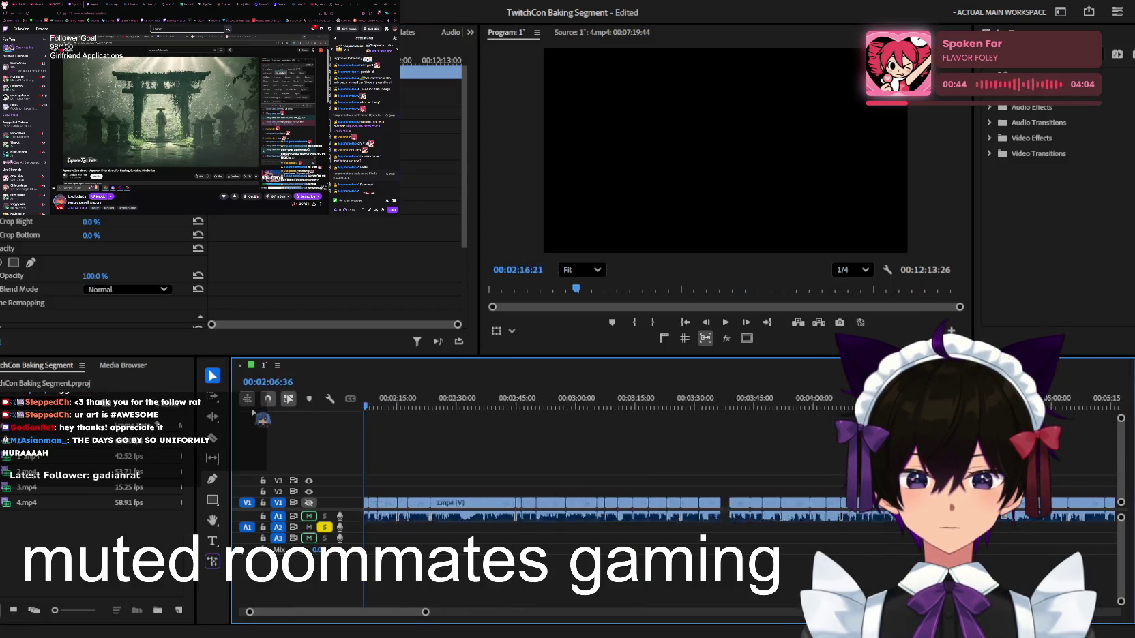
# Review the 3:36 area and lift the 2.mp4 clip at 3:37 onto V2
pyautogui.press('=')
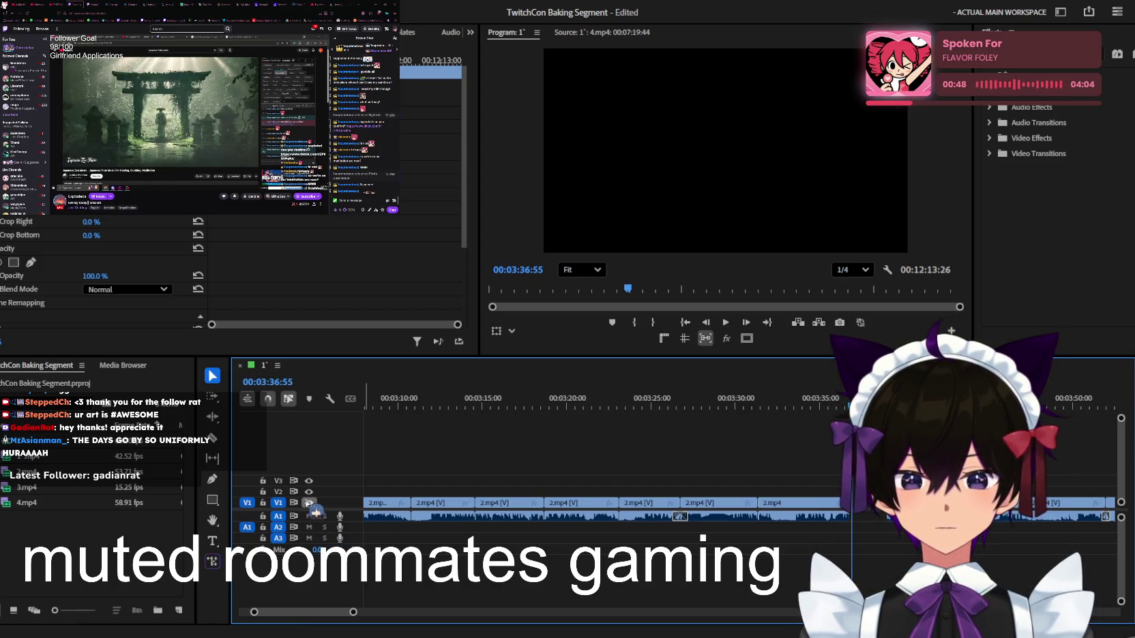
pyautogui.press('space')
pyautogui.press('=')
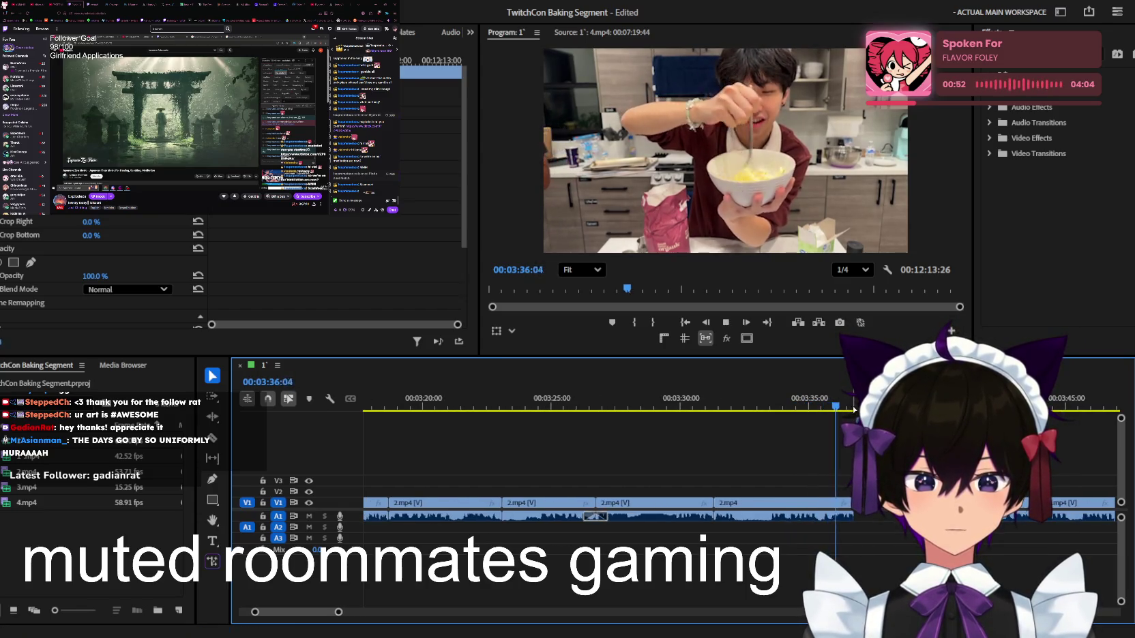
pyautogui.press('space')
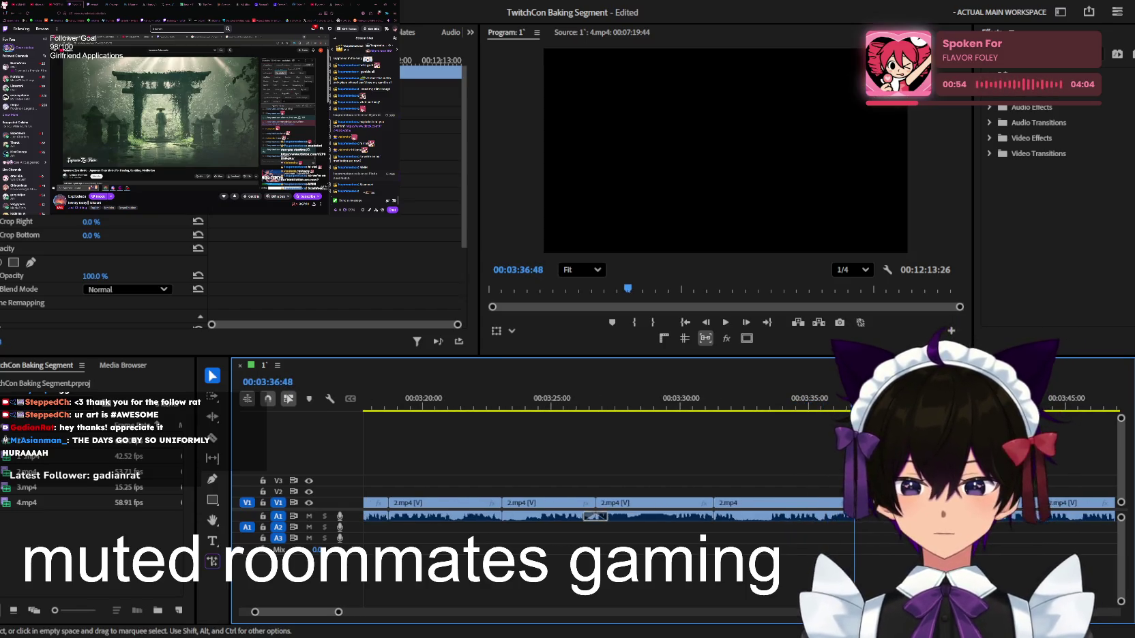
pyautogui.press('-')
pyautogui.press('-')
pyautogui.press('-')
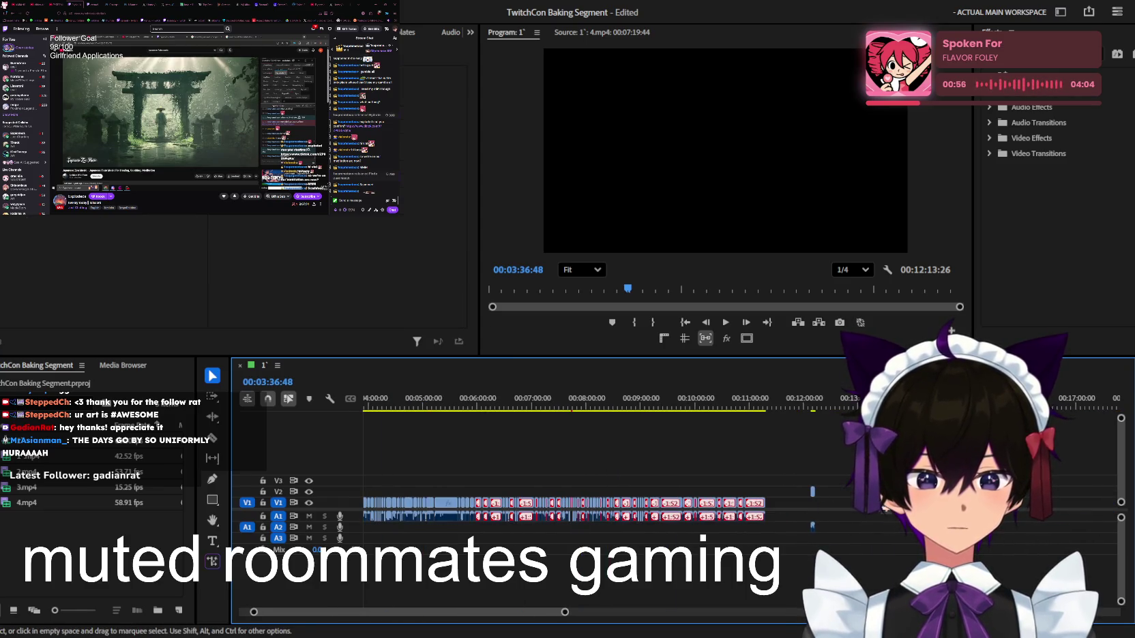
pyautogui.press('=')
pyautogui.moveTo(559, 502); pyautogui.dragTo(568, 480)
# Trim the following V1 clip's start to about 3:41
pyautogui.press('=')
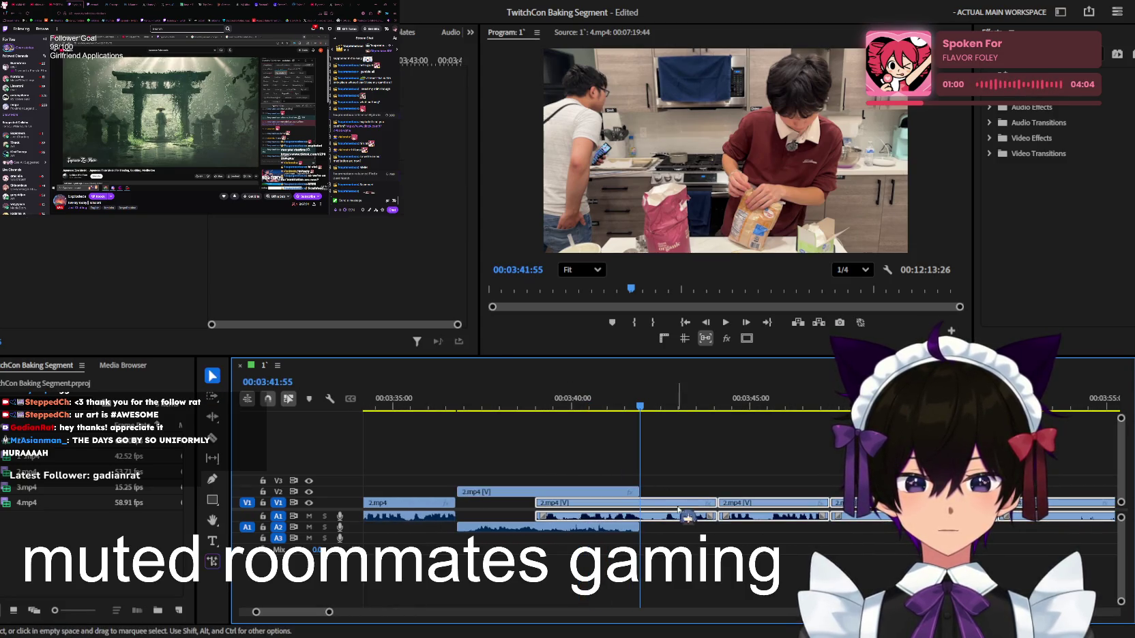
pyautogui.moveTo(769, 522)
pyautogui.mouseDown()
pyautogui.moveTo(780, 505)
pyautogui.moveTo(731, 504)
pyautogui.mouseUp()
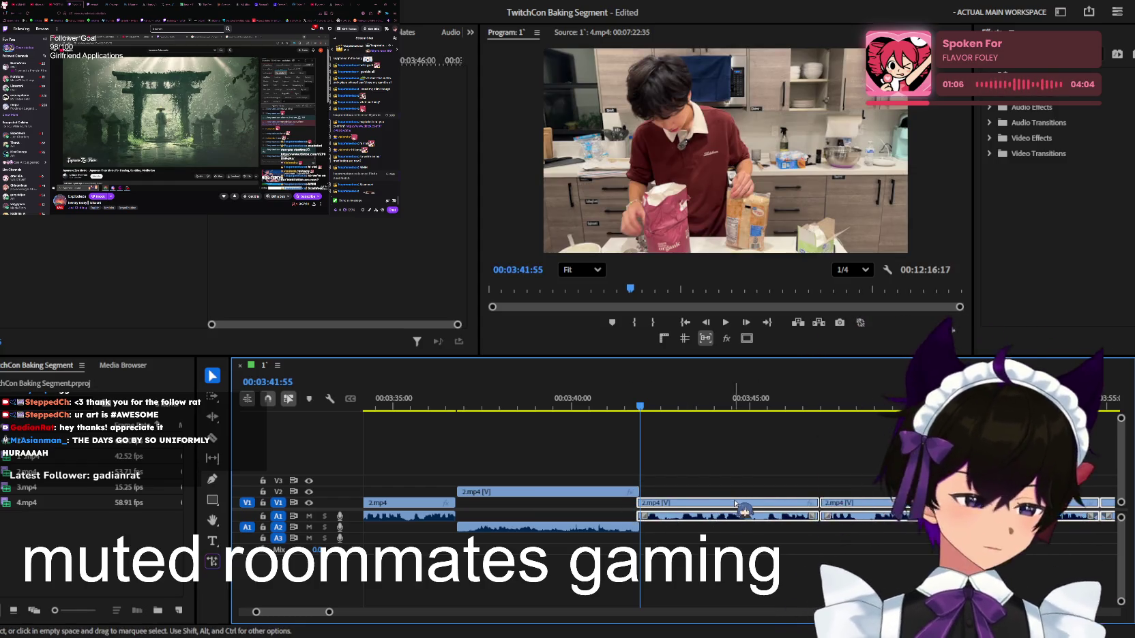
pyautogui.moveTo(696, 510); pyautogui.dragTo(688, 507)
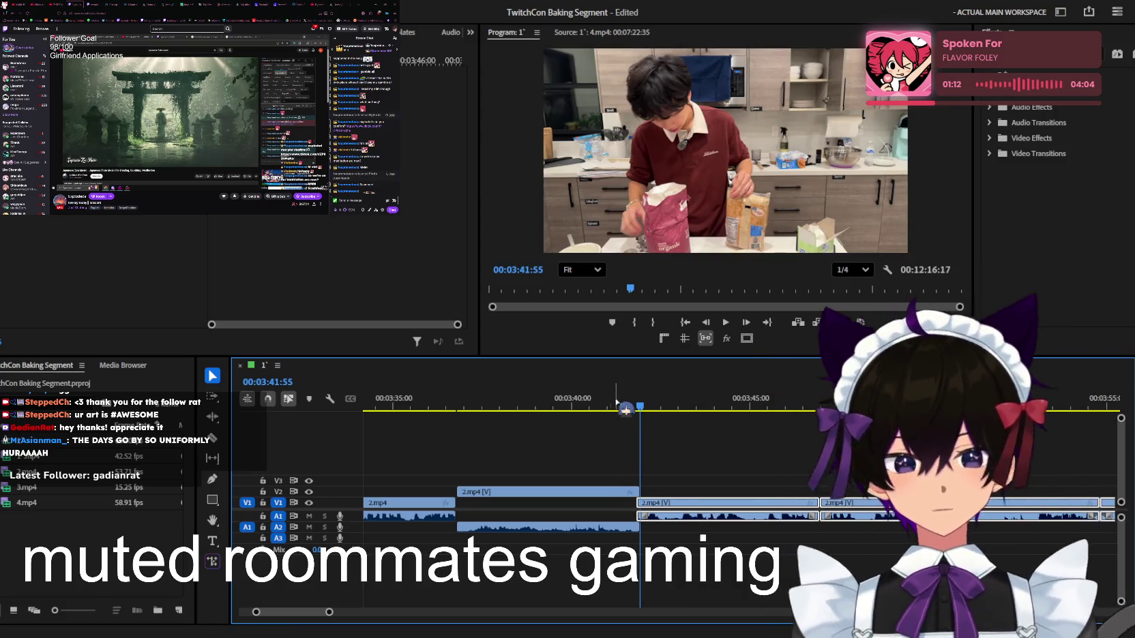
pyautogui.moveTo(682, 508); pyautogui.dragTo(617, 502)
pyautogui.scroll(3, 650, 485)
pyautogui.scroll(-3, 571, 506)
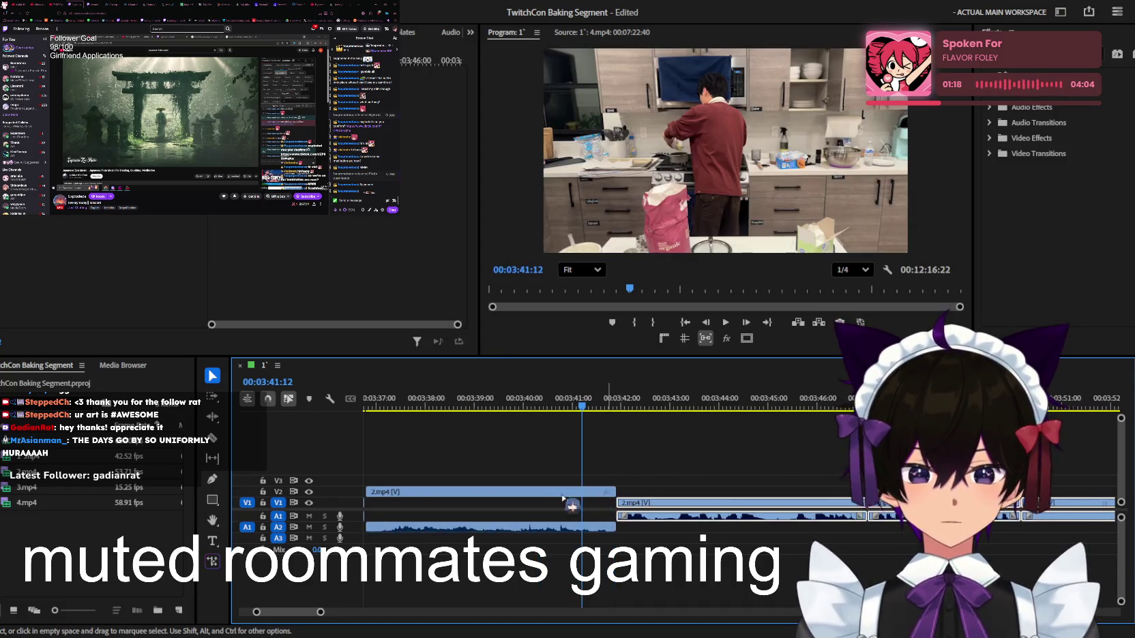
# Return the 3:37 clip to V1, save the project, and replay from 3:37
pyautogui.moveTo(549, 497); pyautogui.dragTo(561, 529)
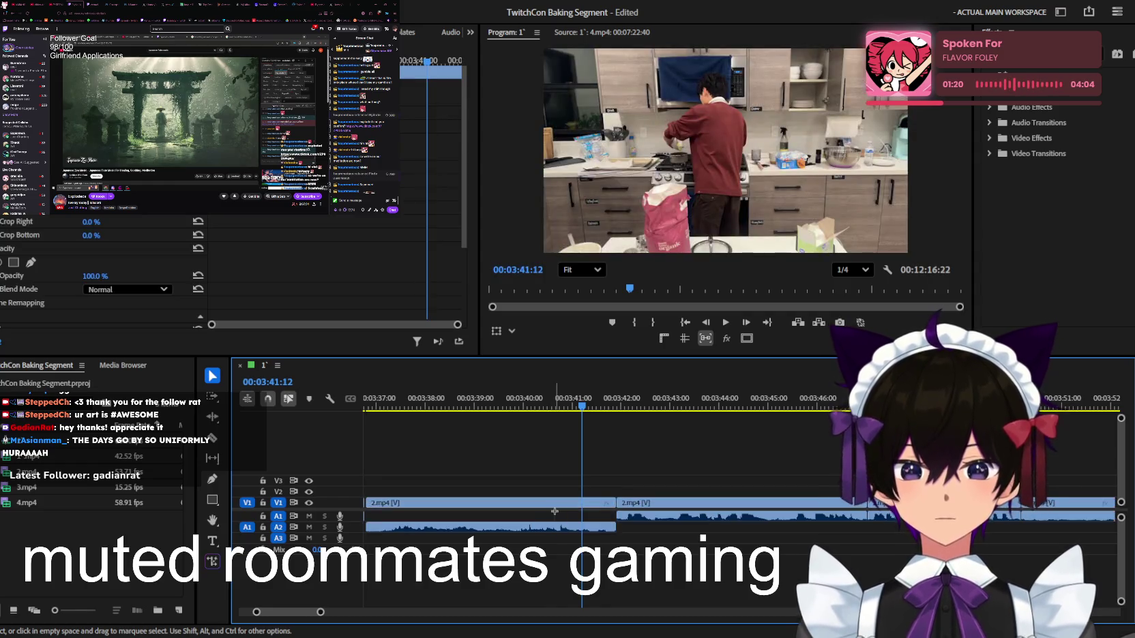
pyautogui.hotkey('ctrl', 's')
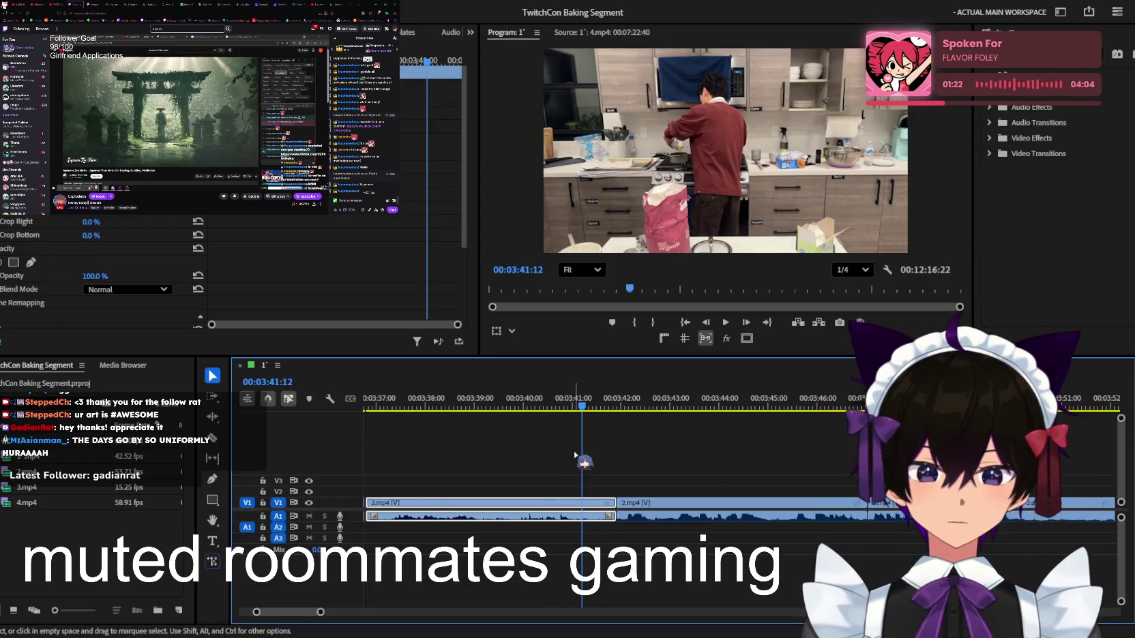
pyautogui.scroll(-3, 566, 464)
pyautogui.click(465, 403)
pyautogui.press('space')
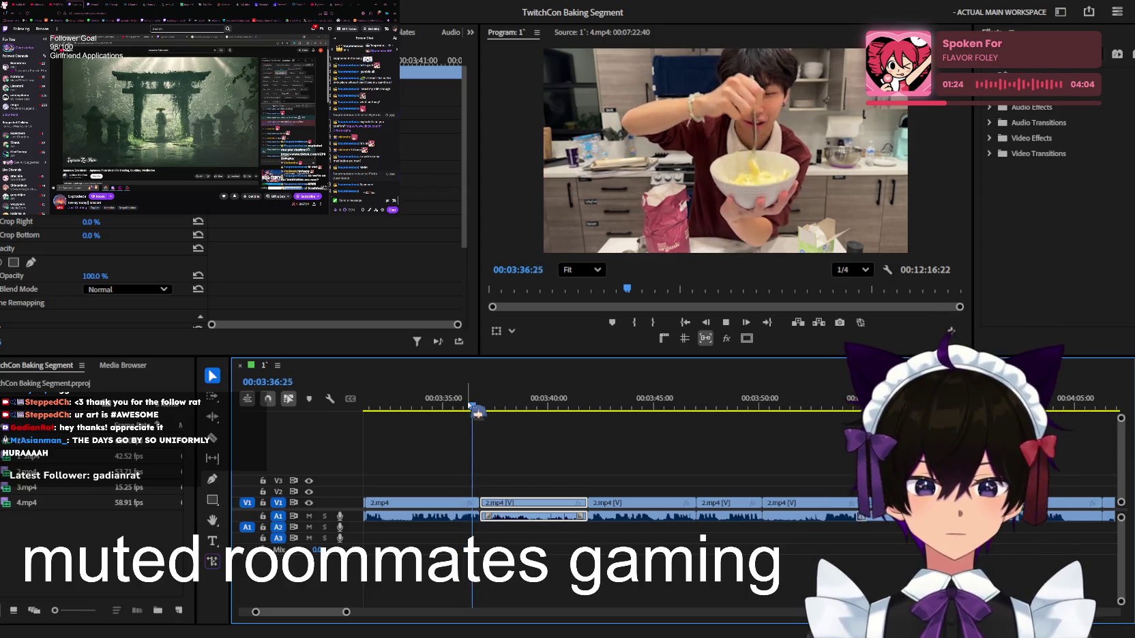
pyautogui.press('space')
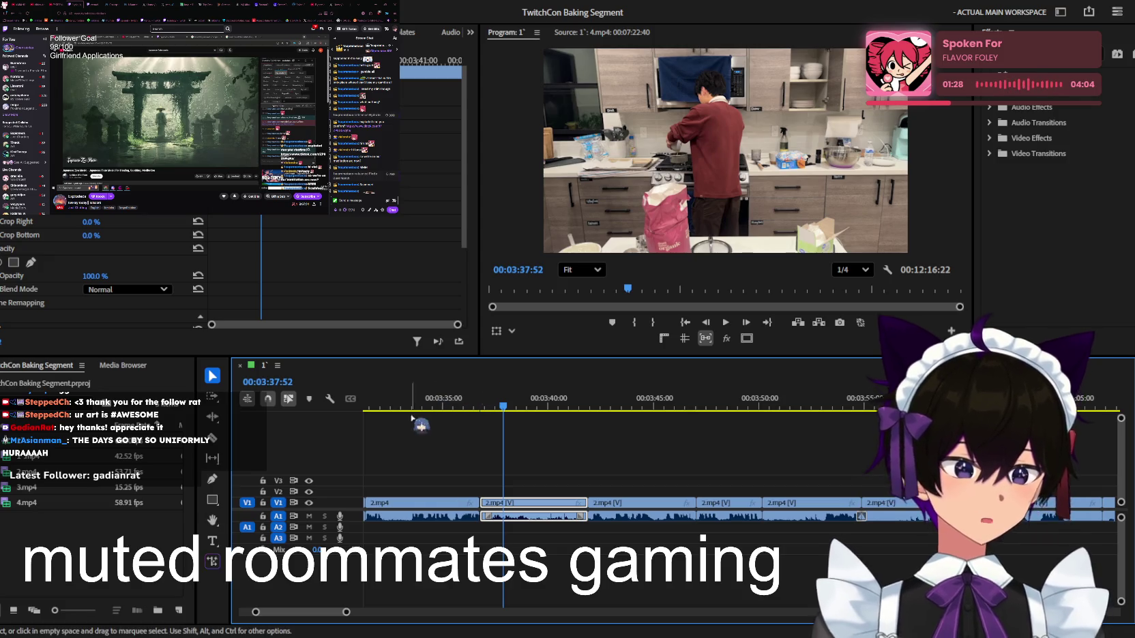
# Close the gap at the edit point and check playback from 3:36 to 3:49
pyautogui.press('=')
pyautogui.press('=')
pyautogui.press('=')
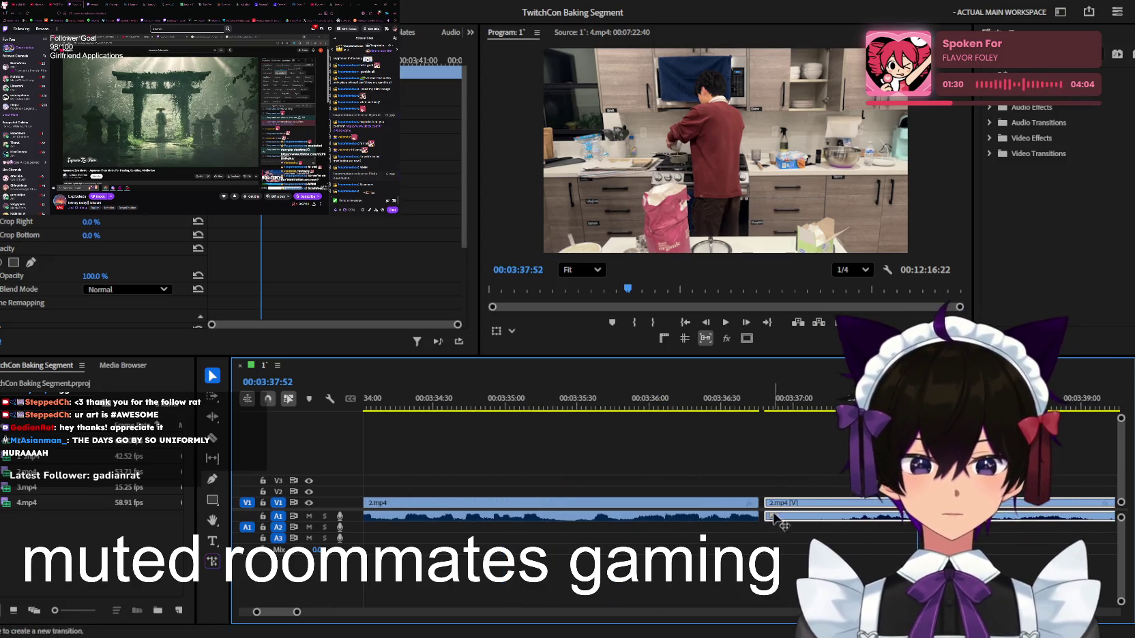
pyautogui.moveTo(775, 518); pyautogui.dragTo(769, 518)
pyautogui.click(734, 407)
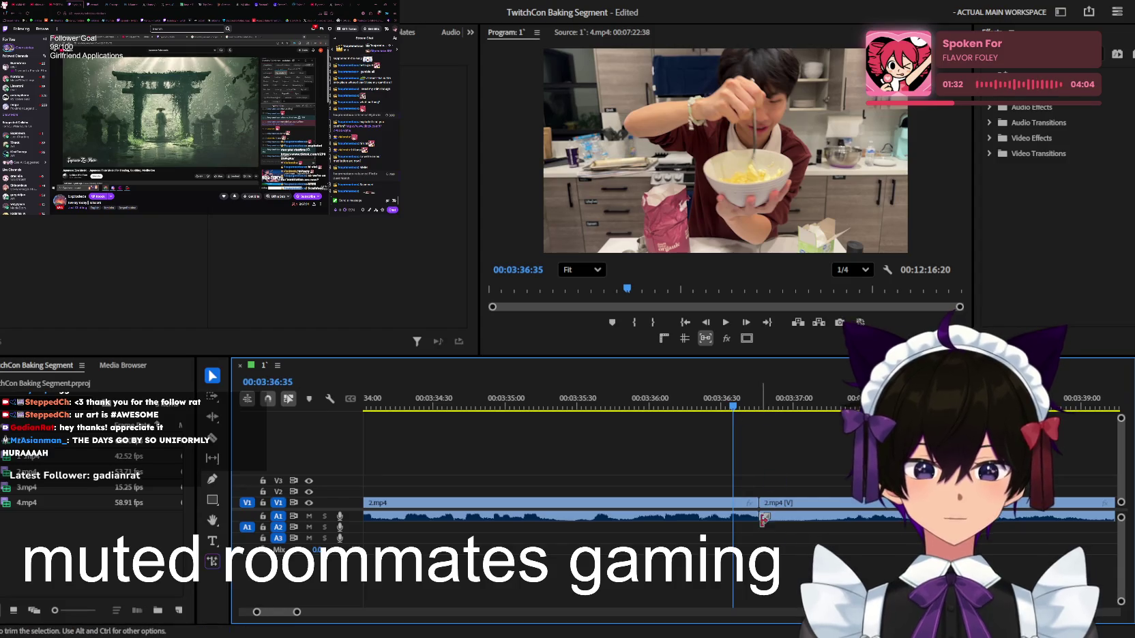
pyautogui.press('space')
pyautogui.press('-')
pyautogui.press('-')
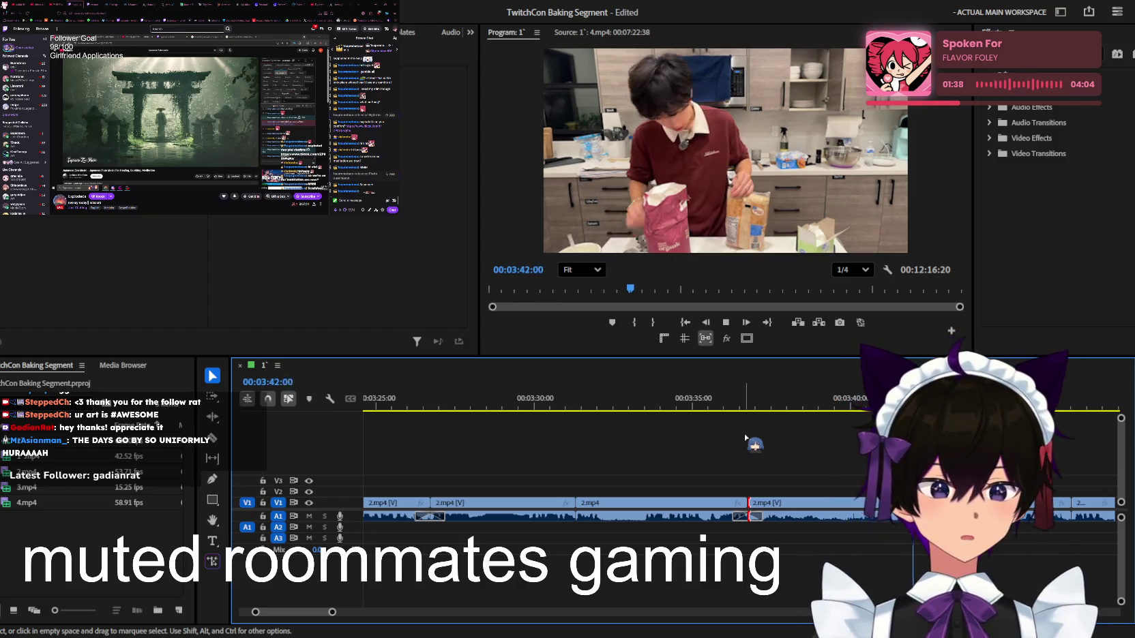
pyautogui.press('space')
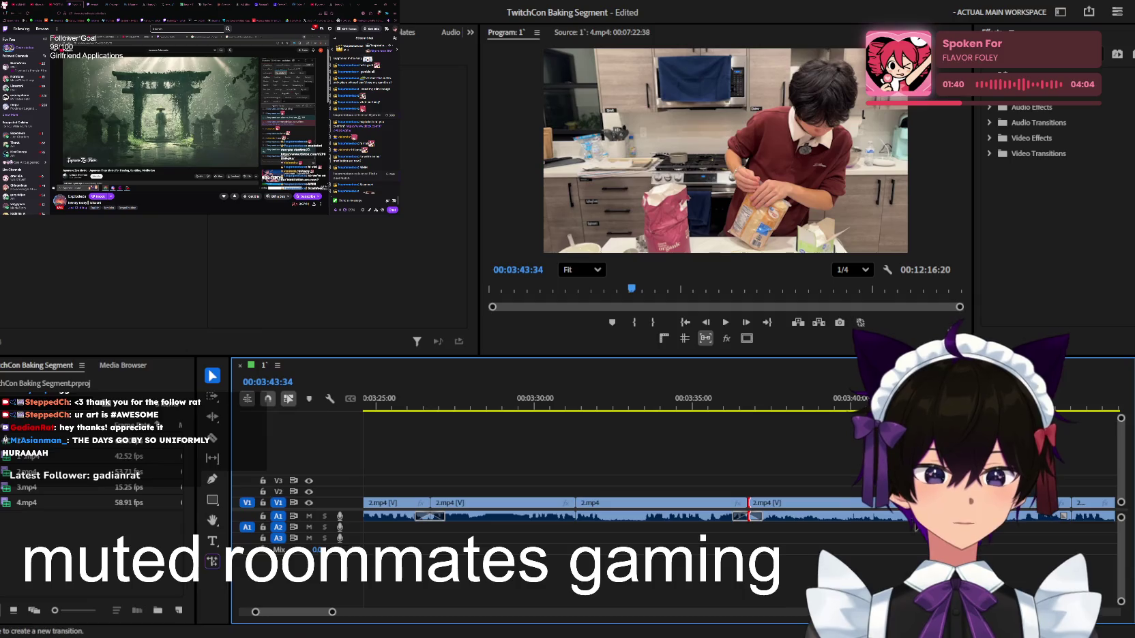
pyautogui.click(886, 405)
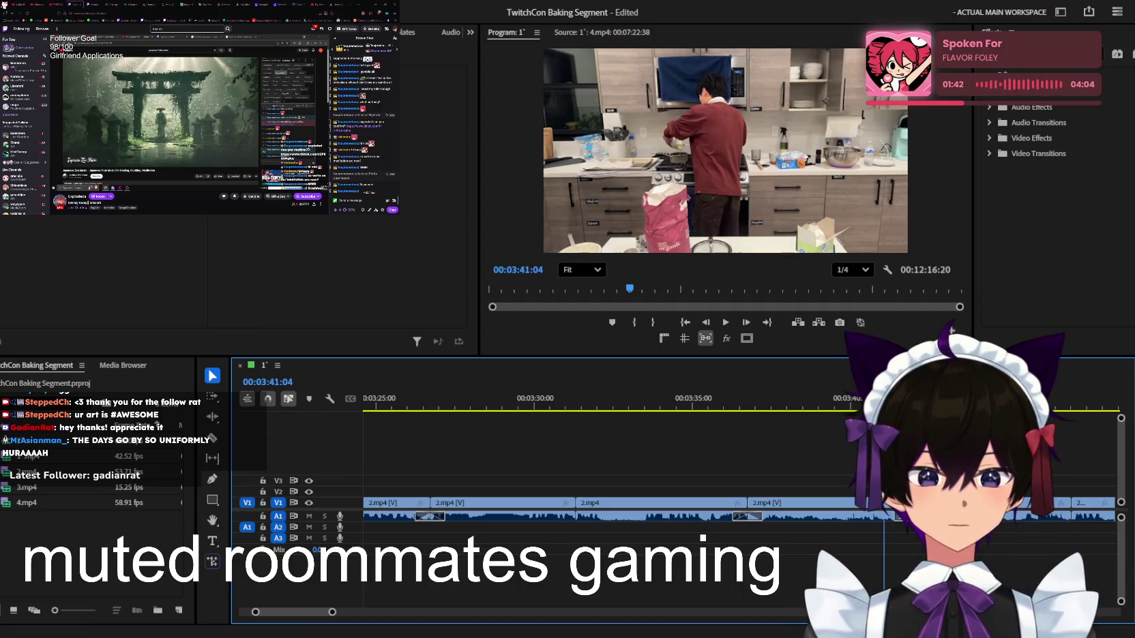
pyautogui.press('=')
pyautogui.press('space')
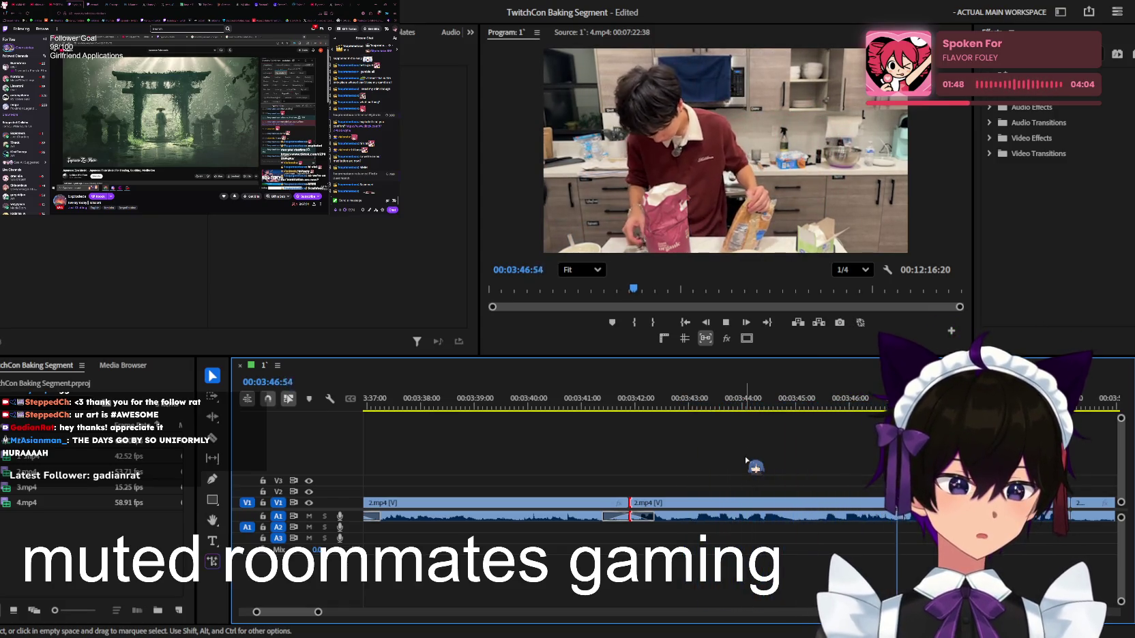
pyautogui.press('space')
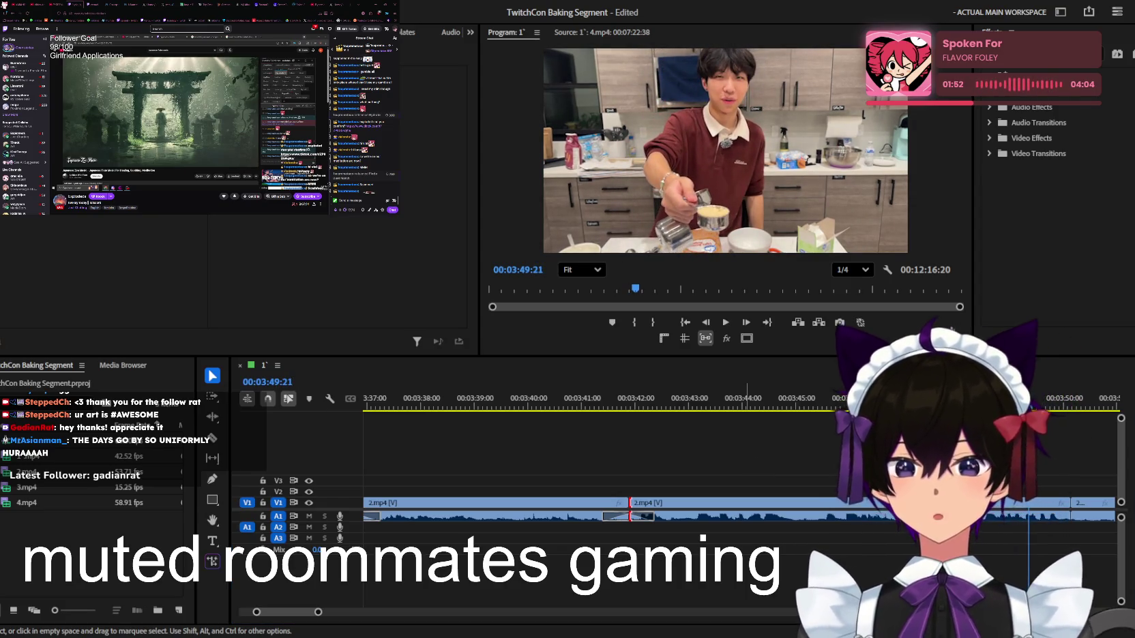
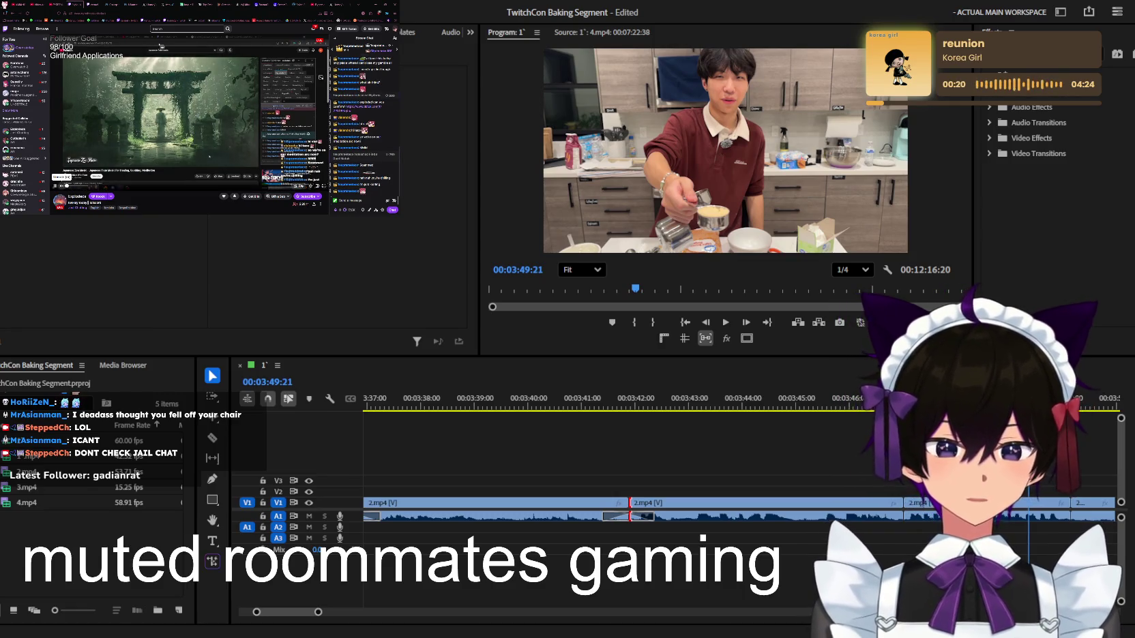
# Bring up the Twitch creator dashboard's video list in the browser, then refocus the Premiere timeline
pyautogui.click(91, 4)
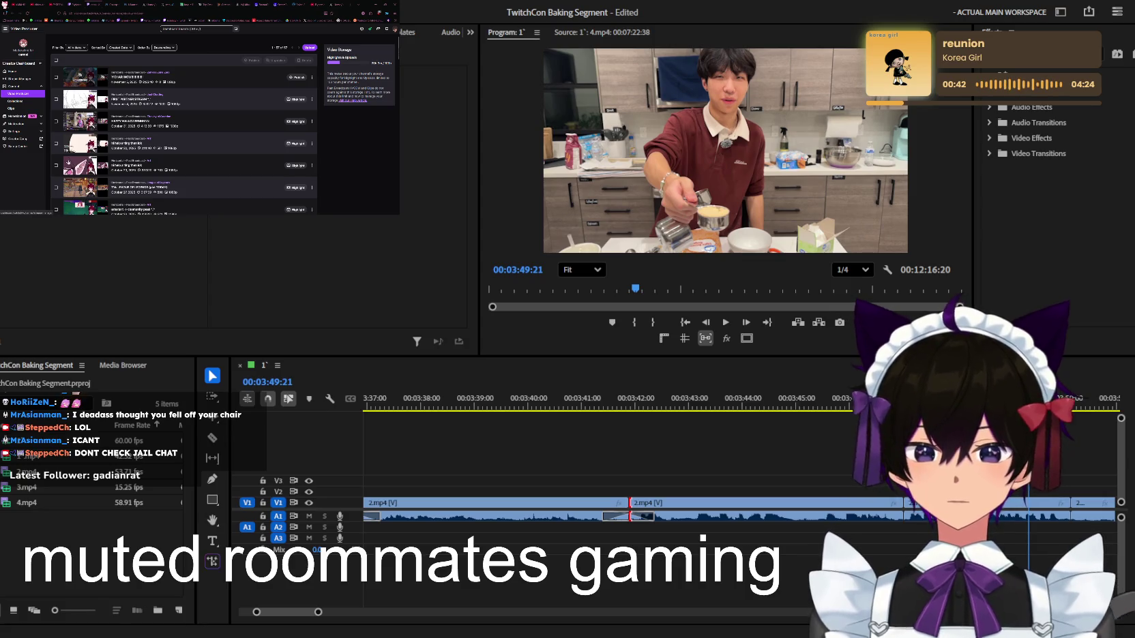
pyautogui.click(379, 389)
# Zoom the timeline out and briefly play, then stop, the baking sequence
pyautogui.press('-')
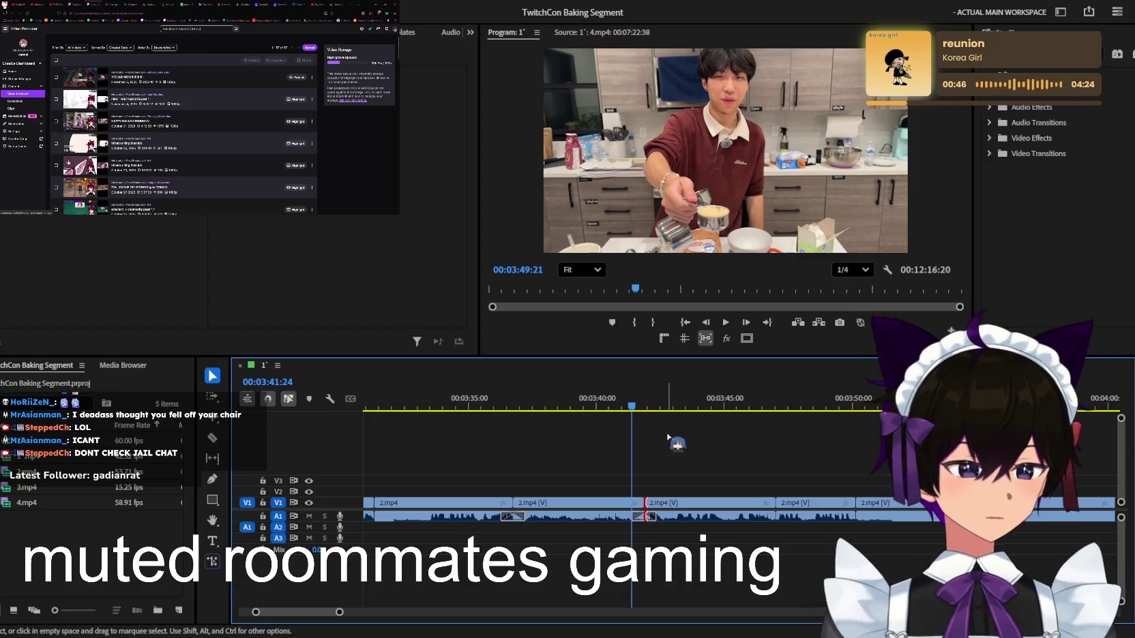
pyautogui.press('space')
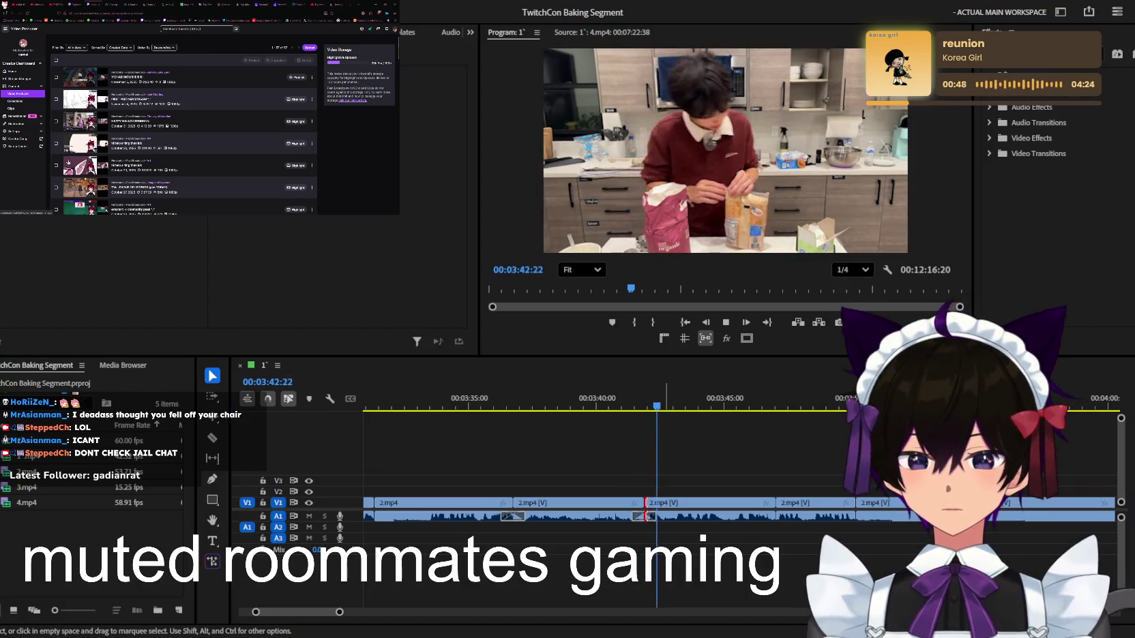
pyautogui.click(739, 470)
pyautogui.press('space')
# Publish a video from the Twitch Video Producer list, then resume playback from about 3:42
pyautogui.hotkey('alt', 'Tab')
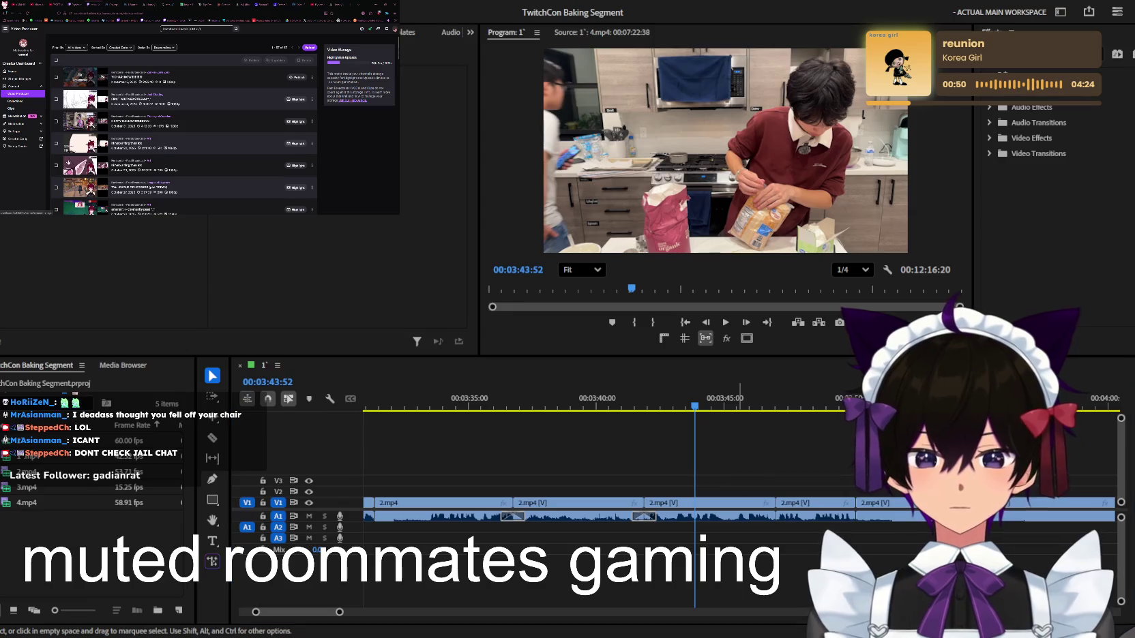
pyautogui.click(297, 78)
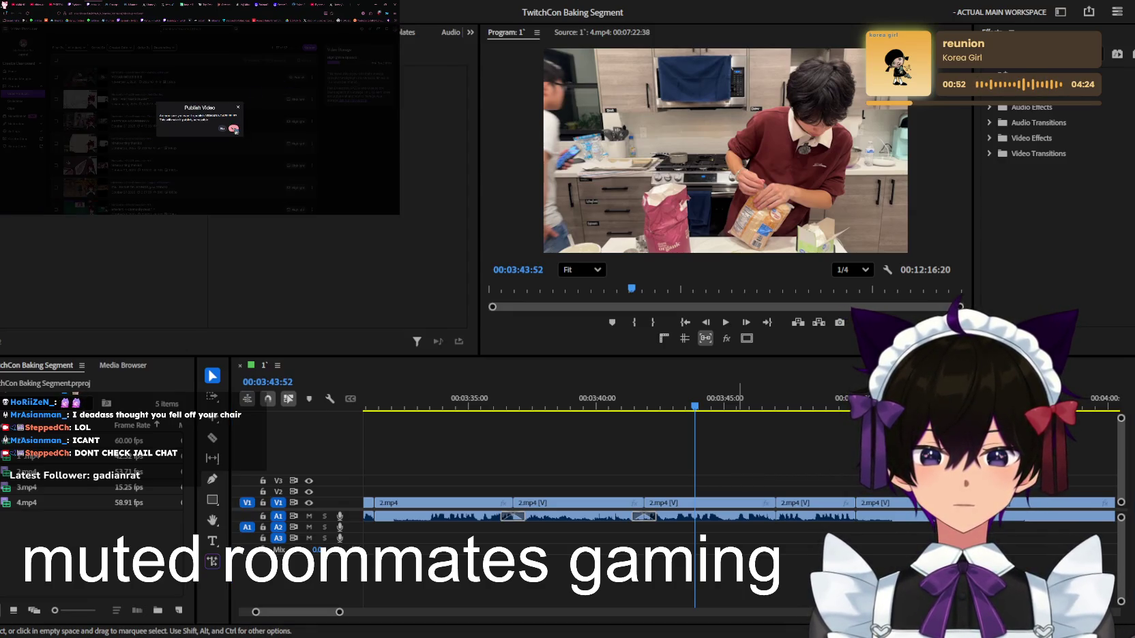
pyautogui.click(233, 128)
pyautogui.hotkey('alt', 'Tab')
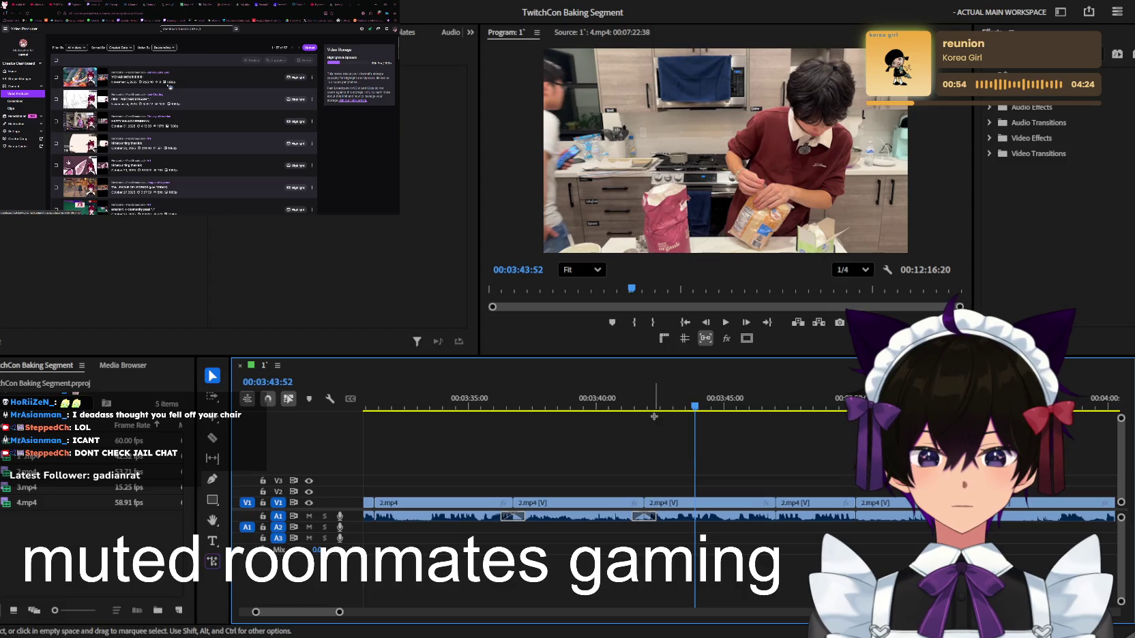
pyautogui.moveTo(654, 416); pyautogui.dragTo(640, 407)
pyautogui.press('space')
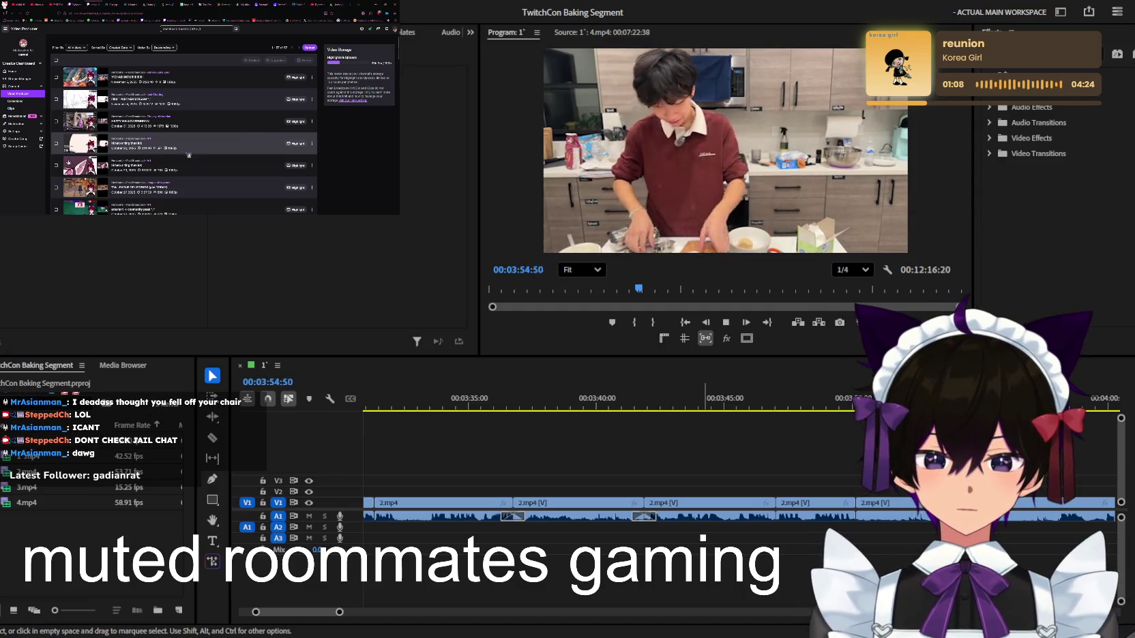
pyautogui.click(726, 397)
pyautogui.moveTo(723, 394); pyautogui.dragTo(653, 446)
pyautogui.press('-')
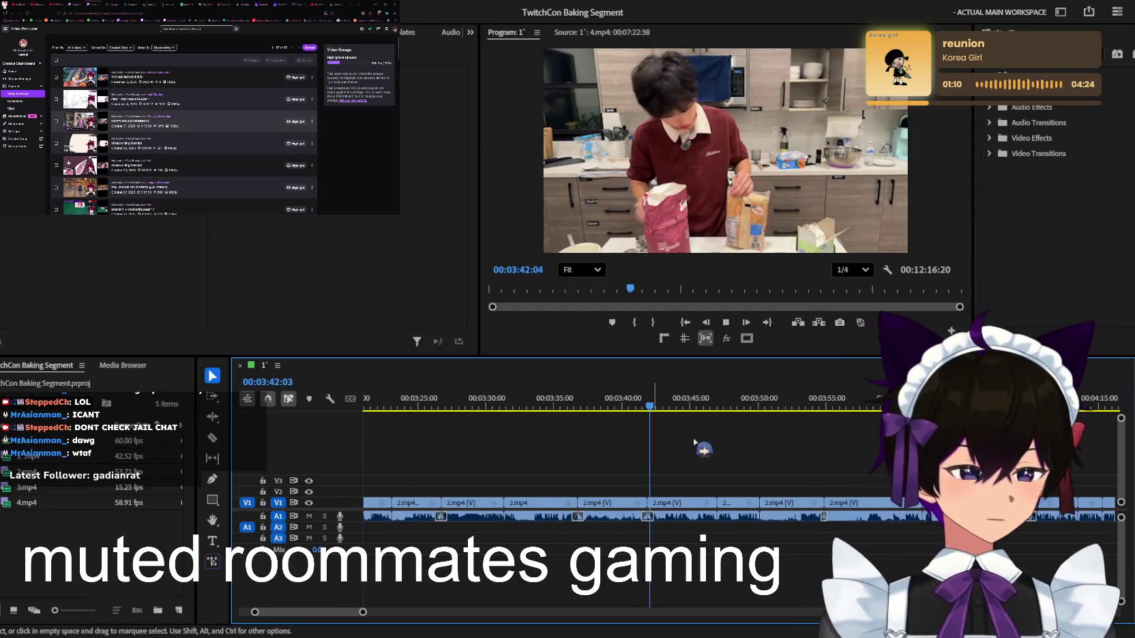
pyautogui.scroll(1, 743, 447)
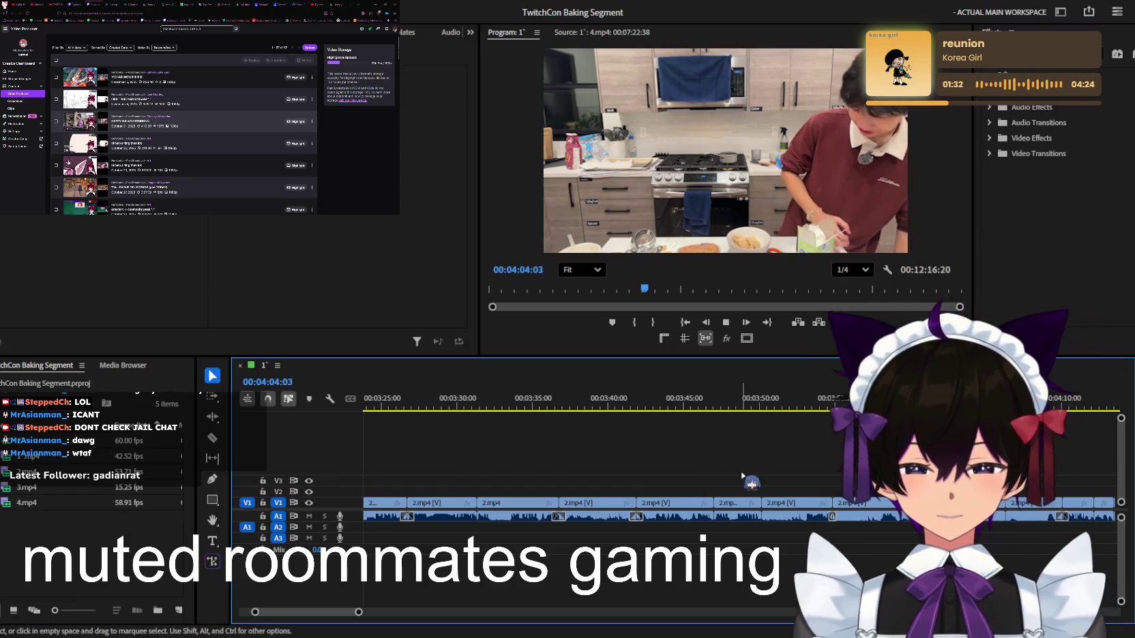
pyautogui.press('j')
pyautogui.press('j')
pyautogui.press('j')
pyautogui.press('=')
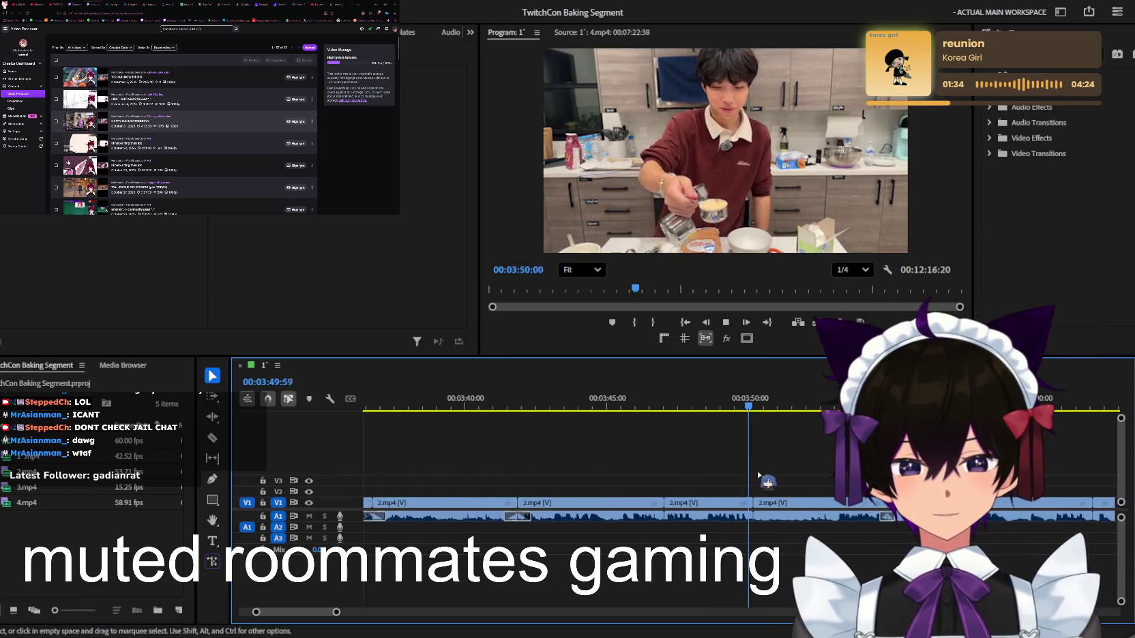
pyautogui.scroll(-1, 759, 475)
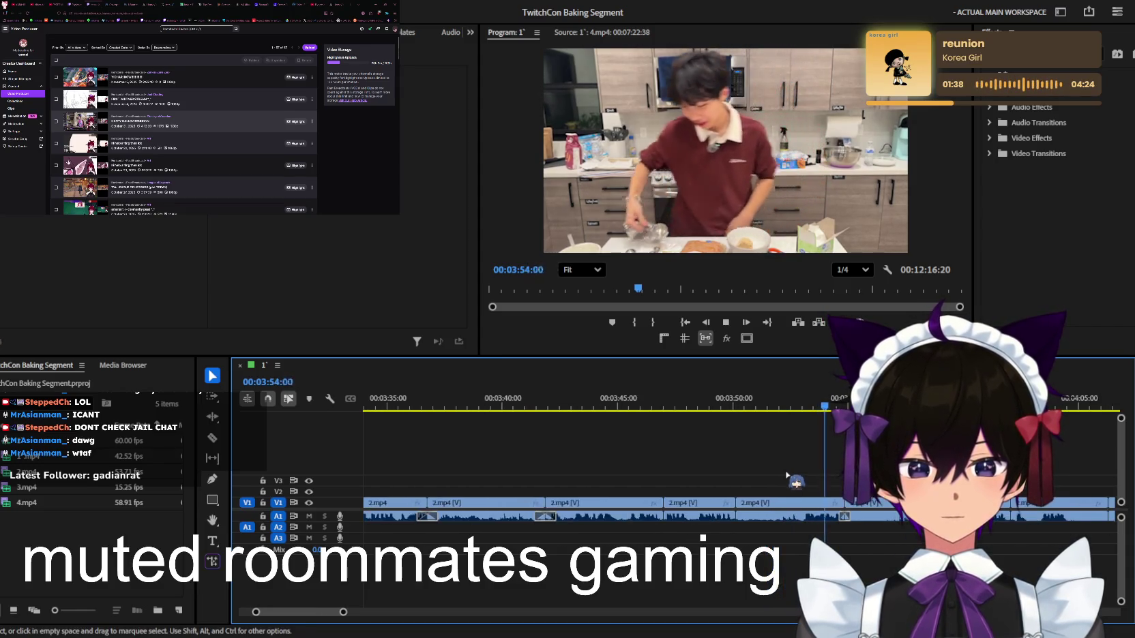
pyautogui.scroll(-1, 777, 505)
pyautogui.scroll(1, 764, 503)
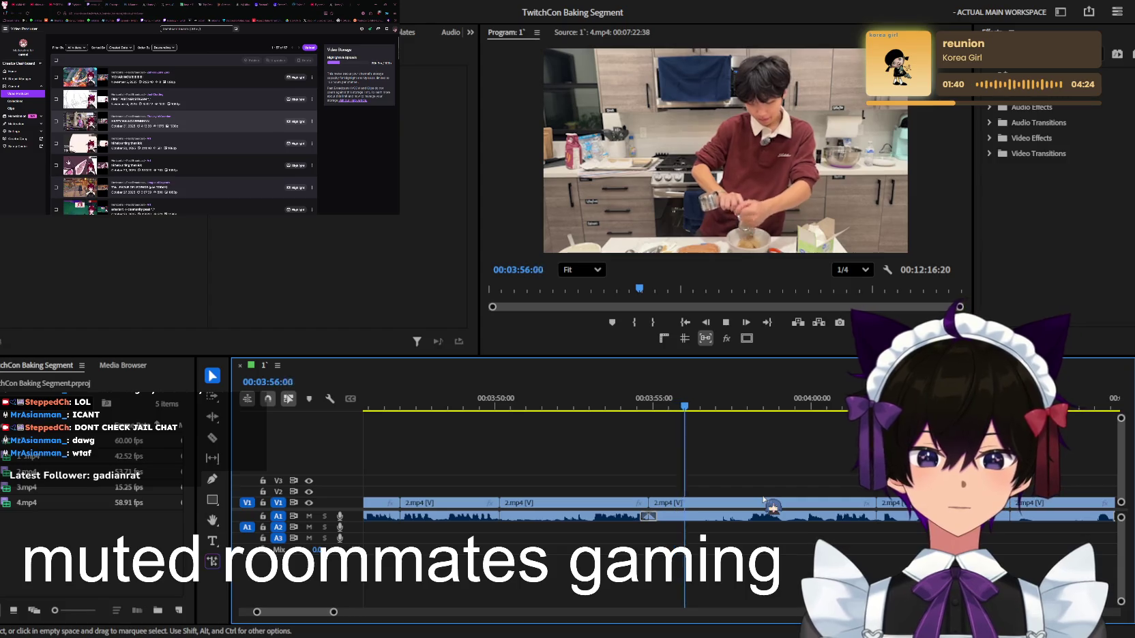
pyautogui.scroll(-1, 765, 501)
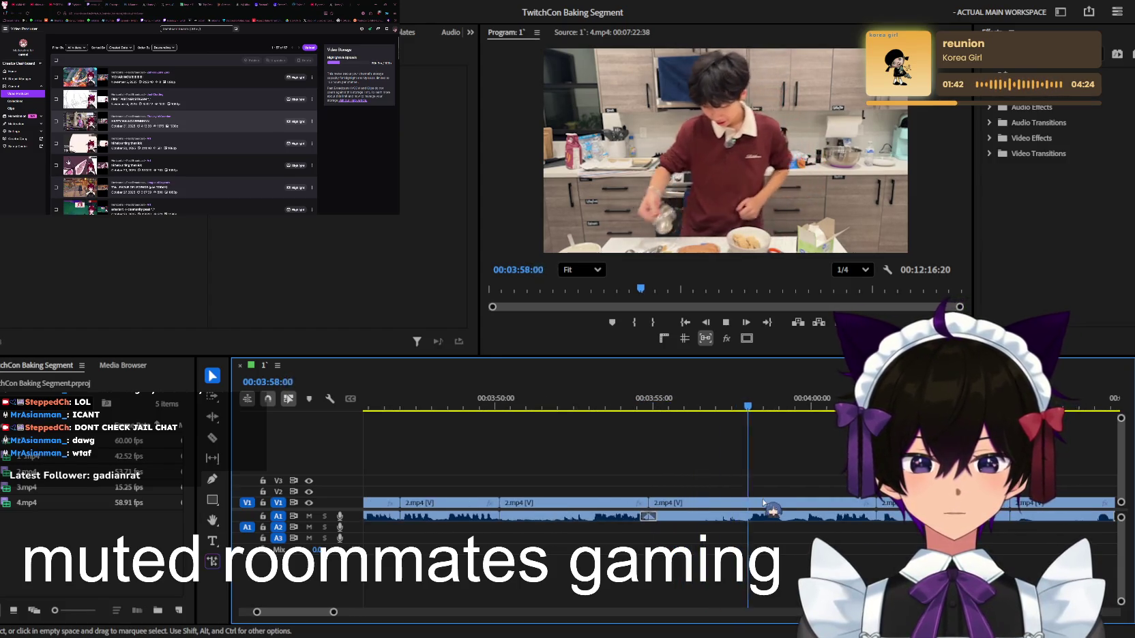
pyautogui.scroll(-1, 767, 505)
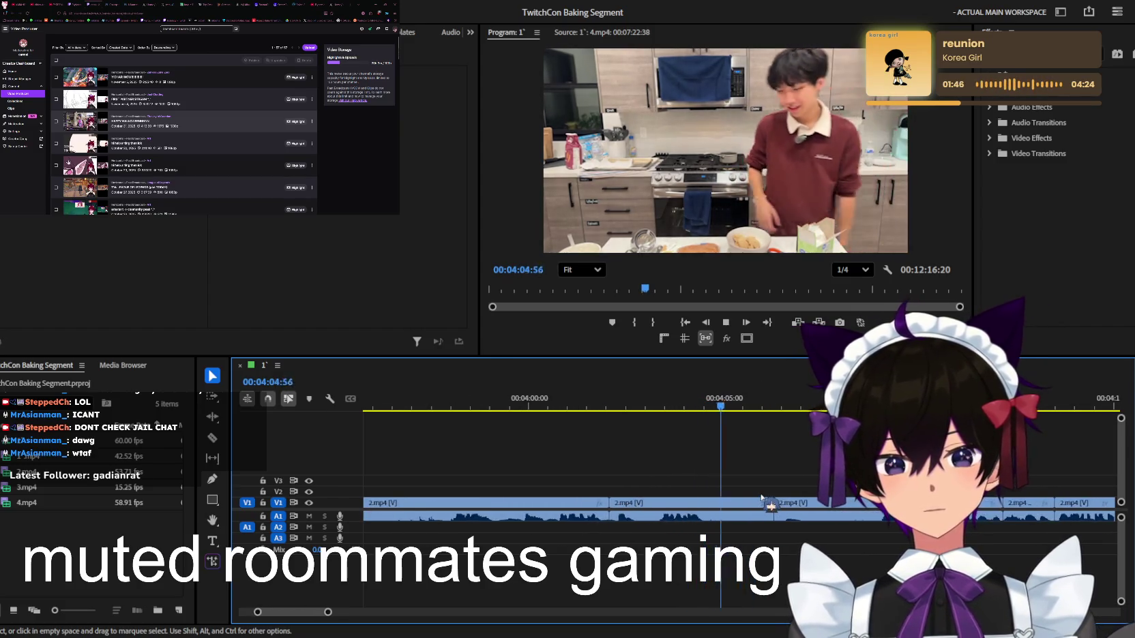
# Shorten the clip around 4:05 and return to about 4:02 to review the cut
pyautogui.moveTo(764, 495); pyautogui.dragTo(716, 519)
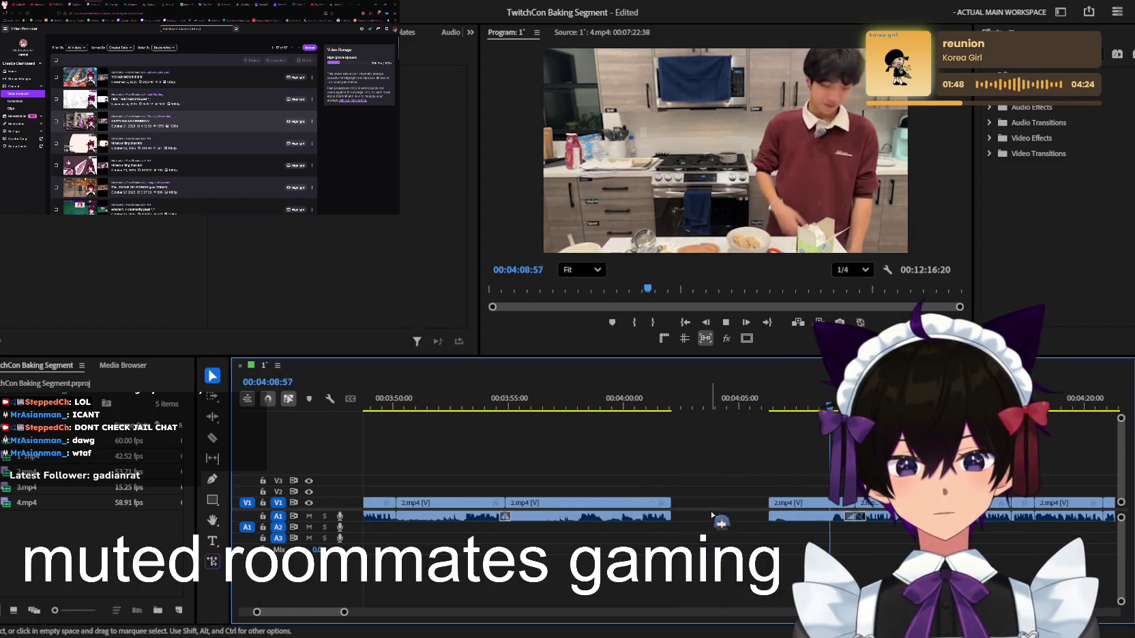
pyautogui.click(675, 402)
pyautogui.press('=')
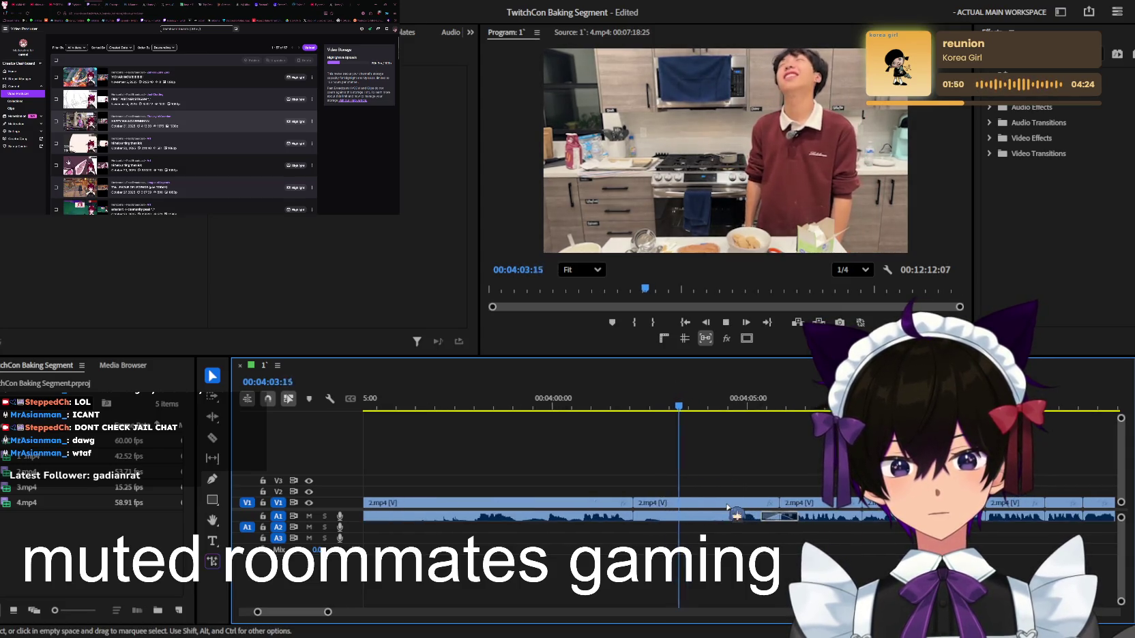
# Watch the cut footage play from 5:05 to 5:51, adjusting timeline zoom to follow the playhead
pyautogui.keyDown('alt'); pyautogui.scroll(1, 725, 508); pyautogui.keyUp('alt')
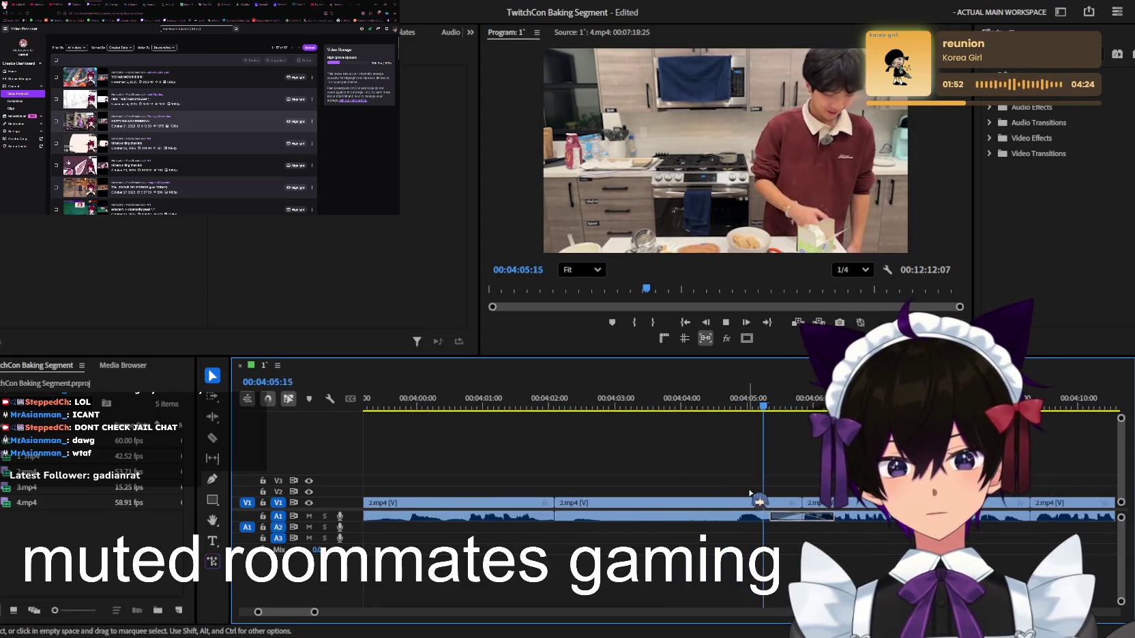
pyautogui.keyDown('alt'); pyautogui.scroll(-1, 755, 490); pyautogui.keyUp('alt')
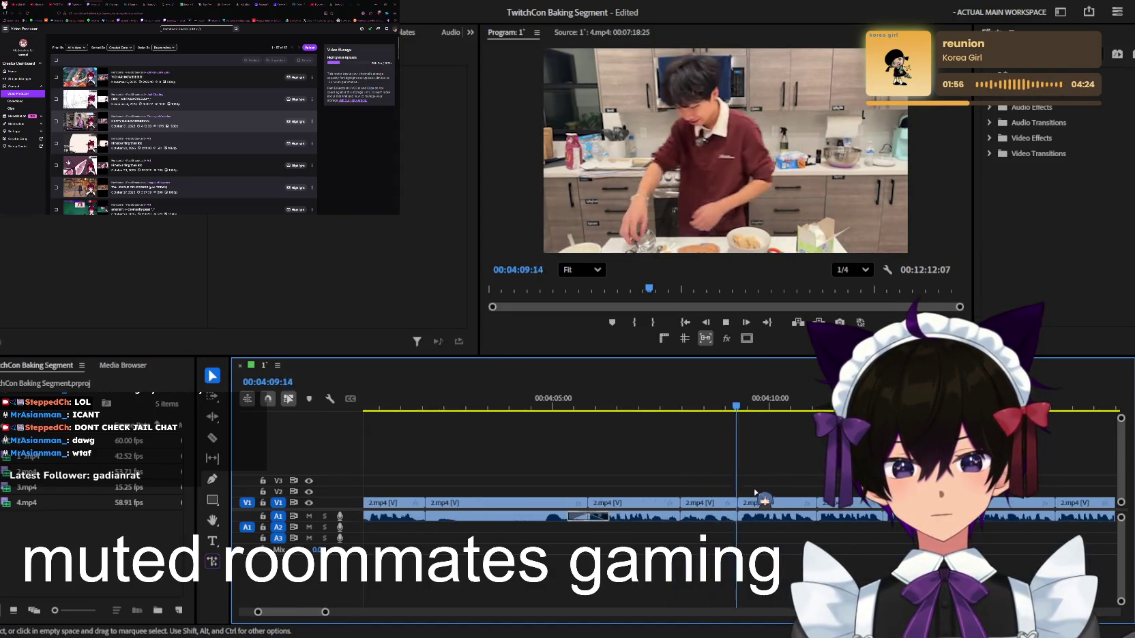
pyautogui.keyDown('alt'); pyautogui.scroll(1, 755, 490); pyautogui.keyUp('alt')
pyautogui.keyDown('alt'); pyautogui.scroll(-1, 755, 490); pyautogui.keyUp('alt')
pyautogui.keyDown('alt'); pyautogui.scroll(-1, 754, 491); pyautogui.keyUp('alt')
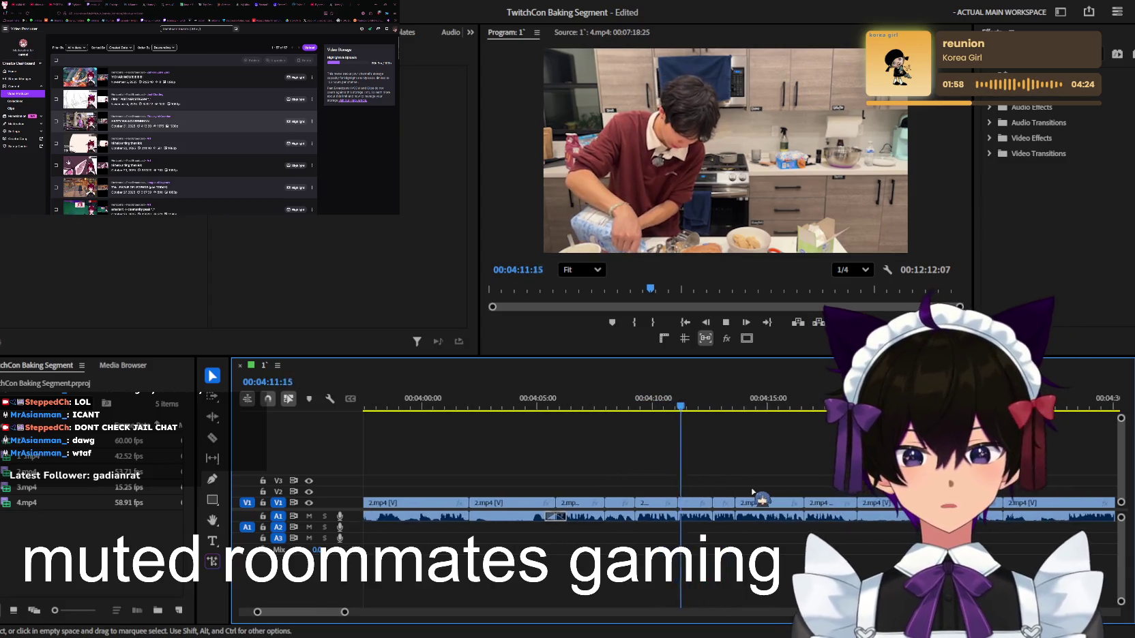
pyautogui.keyDown('alt'); pyautogui.scroll(-1, 756, 490); pyautogui.keyUp('alt')
pyautogui.keyDown('alt'); pyautogui.scroll(-1, 764, 487); pyautogui.keyUp('alt')
pyautogui.keyDown('alt'); pyautogui.scroll(-2, 774, 486); pyautogui.keyUp('alt')
pyautogui.keyDown('alt'); pyautogui.scroll(2, 774, 486); pyautogui.keyUp('alt')
pyautogui.keyDown('alt'); pyautogui.scroll(1, 767, 488); pyautogui.keyUp('alt')
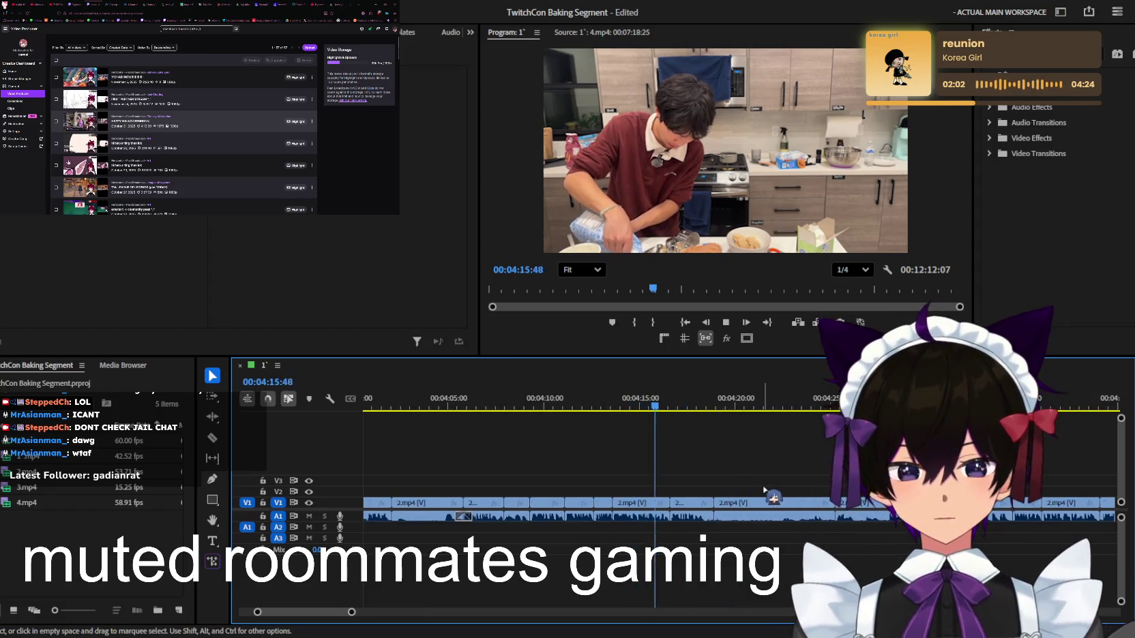
pyautogui.keyDown('alt'); pyautogui.scroll(1, 763, 501); pyautogui.keyUp('alt')
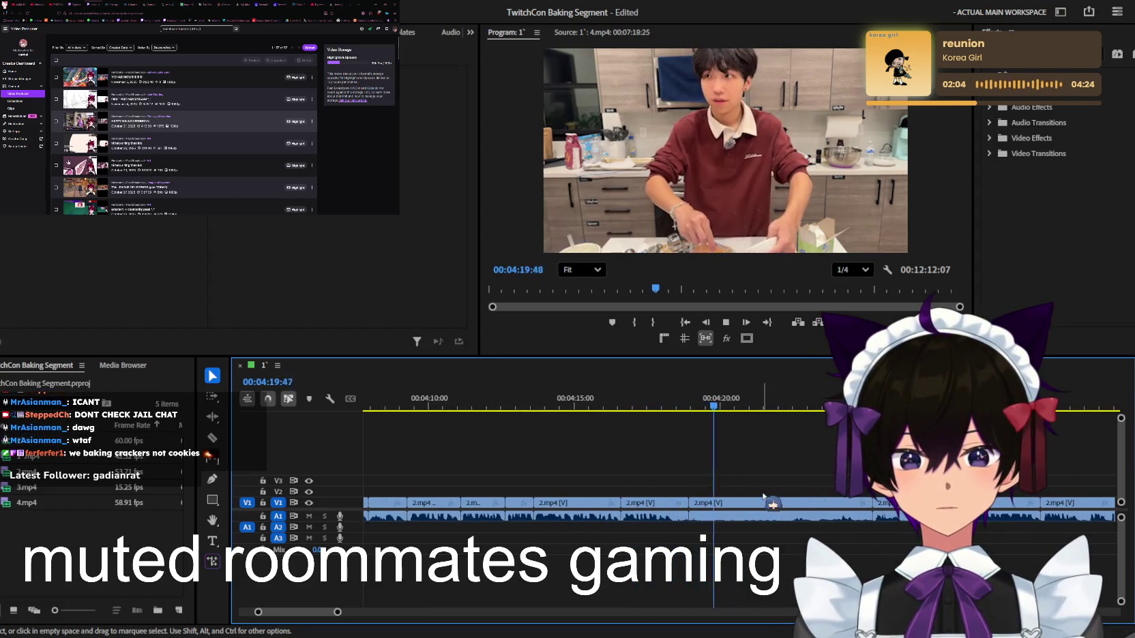
pyautogui.keyDown('alt'); pyautogui.scroll(-1, 1056, 486); pyautogui.keyUp('alt')
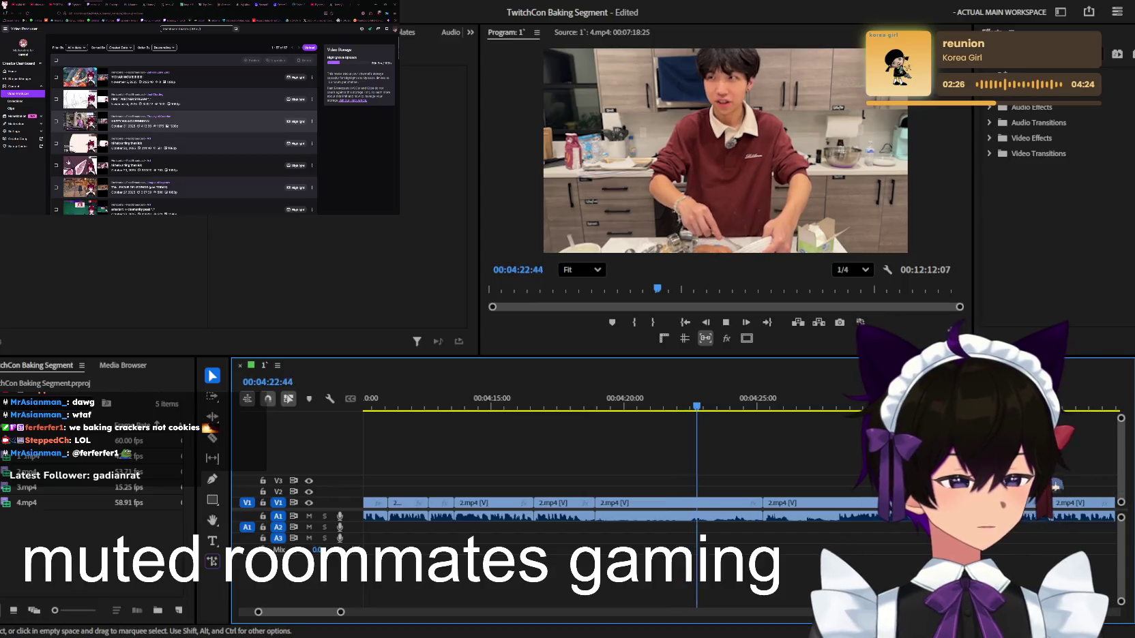
pyautogui.keyDown('alt'); pyautogui.scroll(-1, 856, 491); pyautogui.keyUp('alt')
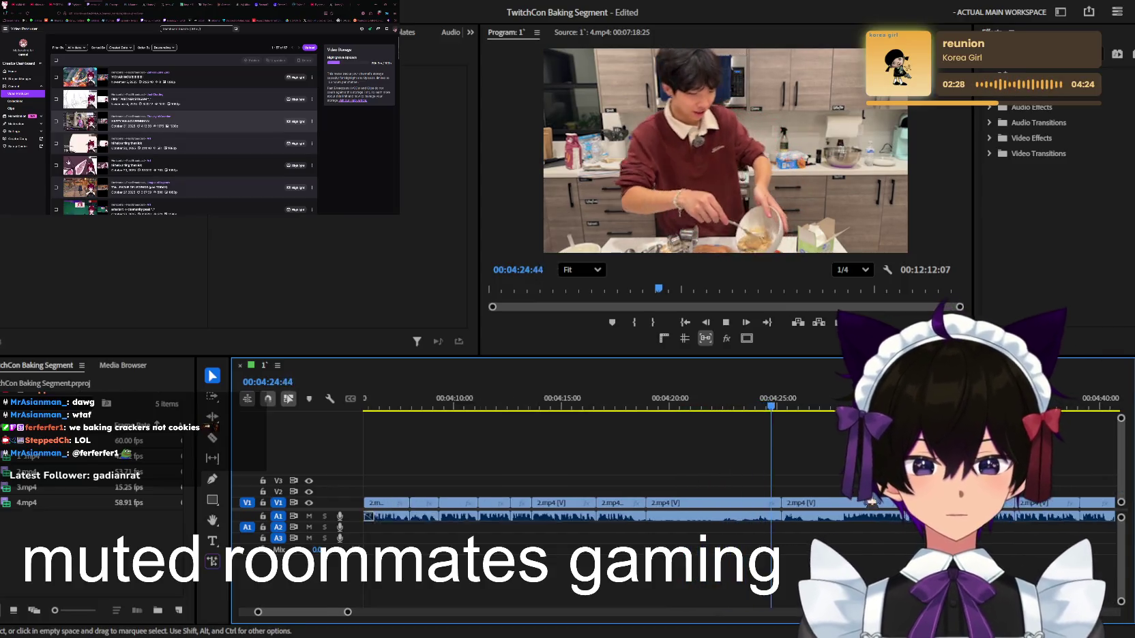
pyautogui.keyDown('alt'); pyautogui.scroll(-1, 856, 491); pyautogui.keyUp('alt')
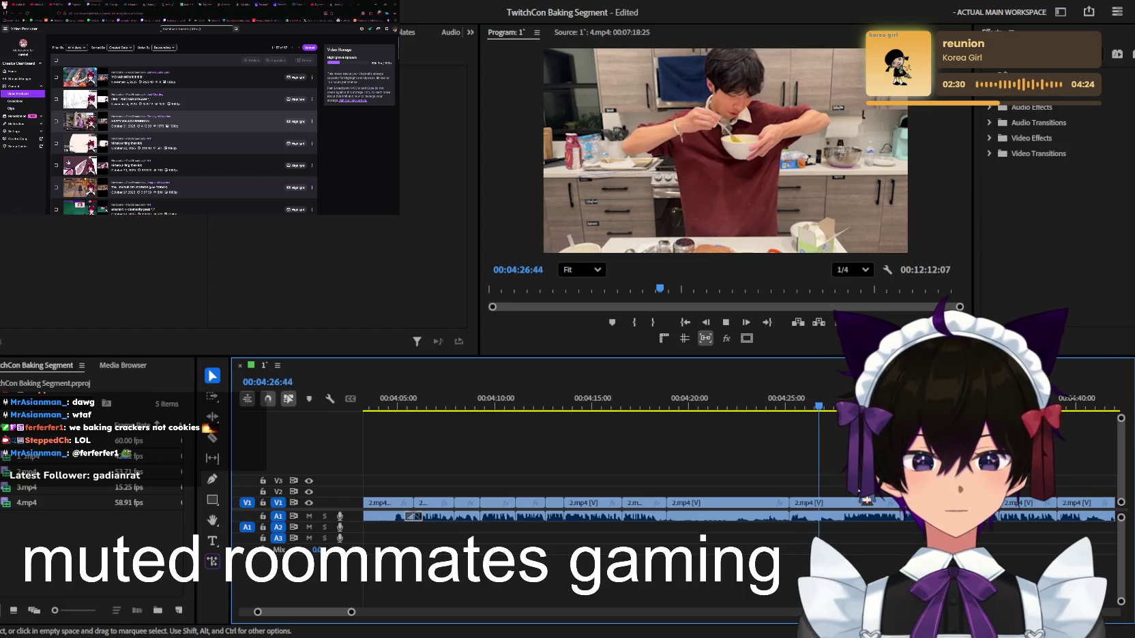
pyautogui.keyDown('alt'); pyautogui.scroll(1, 866, 500); pyautogui.keyUp('alt')
pyautogui.keyDown('alt'); pyautogui.scroll(1, 866, 500); pyautogui.keyUp('alt')
pyautogui.keyDown('alt'); pyautogui.scroll(1, 868, 499); pyautogui.keyUp('alt')
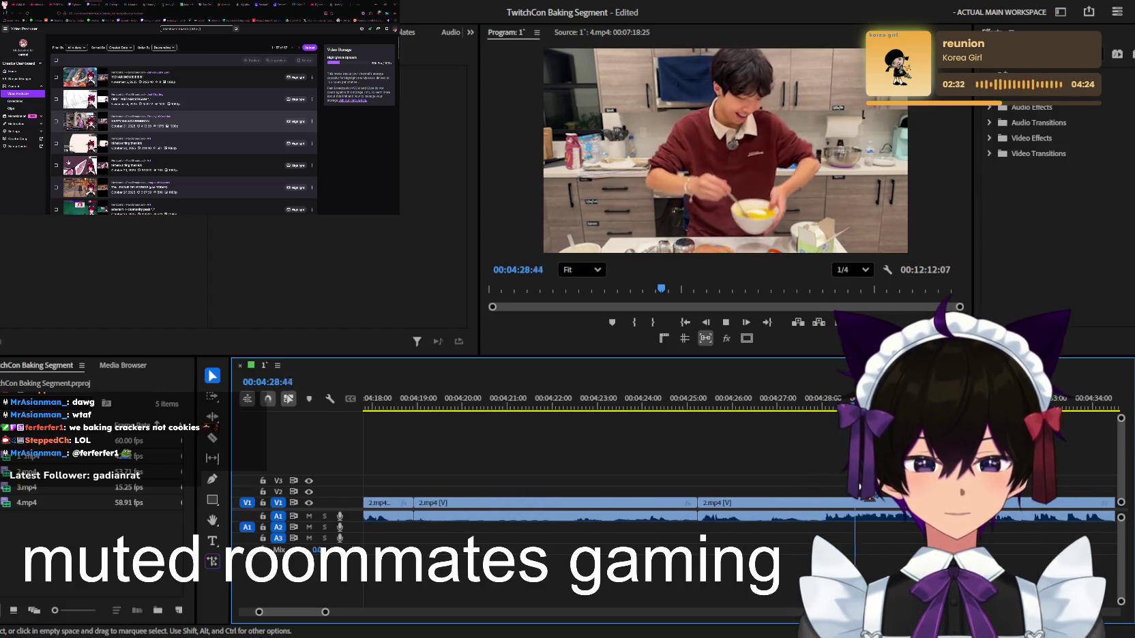
pyautogui.keyDown('alt'); pyautogui.scroll(-1, 866, 500); pyautogui.keyUp('alt')
pyautogui.keyDown('alt'); pyautogui.scroll(-1, 866, 500); pyautogui.keyUp('alt')
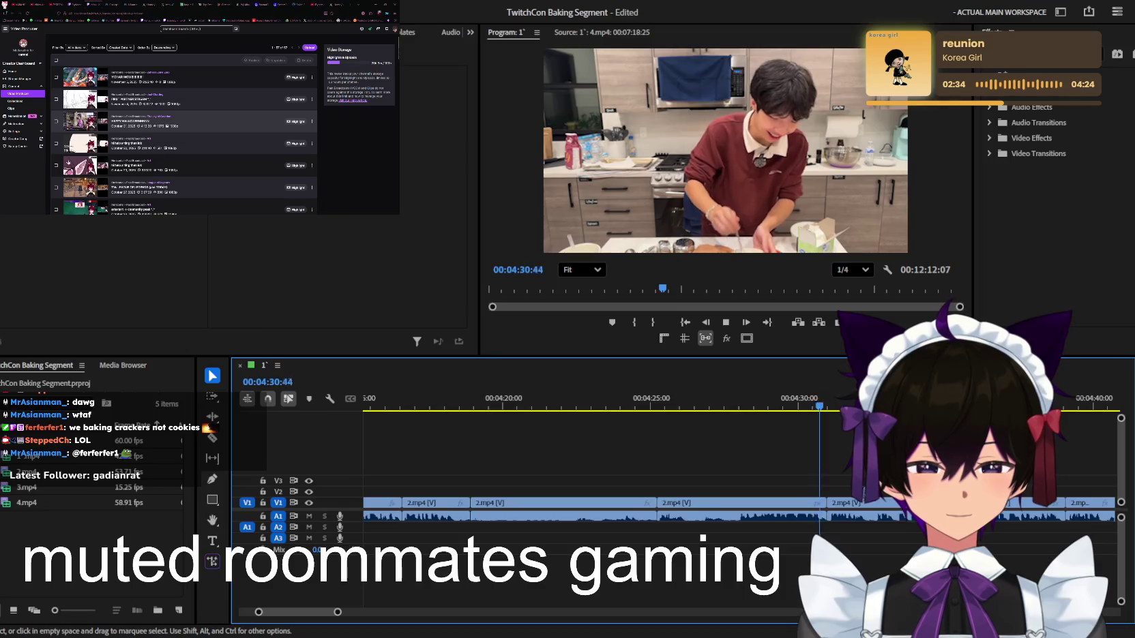
pyautogui.keyDown('alt'); pyautogui.scroll(2, 866, 500); pyautogui.keyUp('alt')
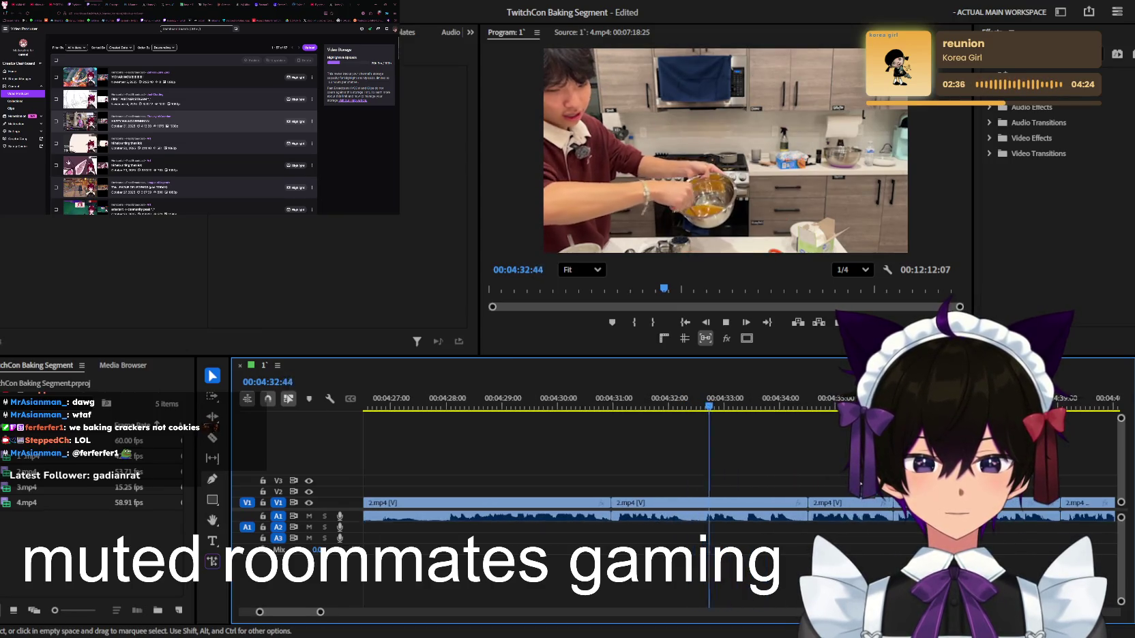
pyautogui.keyDown('alt'); pyautogui.scroll(-1, 856, 482); pyautogui.keyUp('alt')
pyautogui.keyDown('alt'); pyautogui.scroll(-1, 848, 481); pyautogui.keyUp('alt')
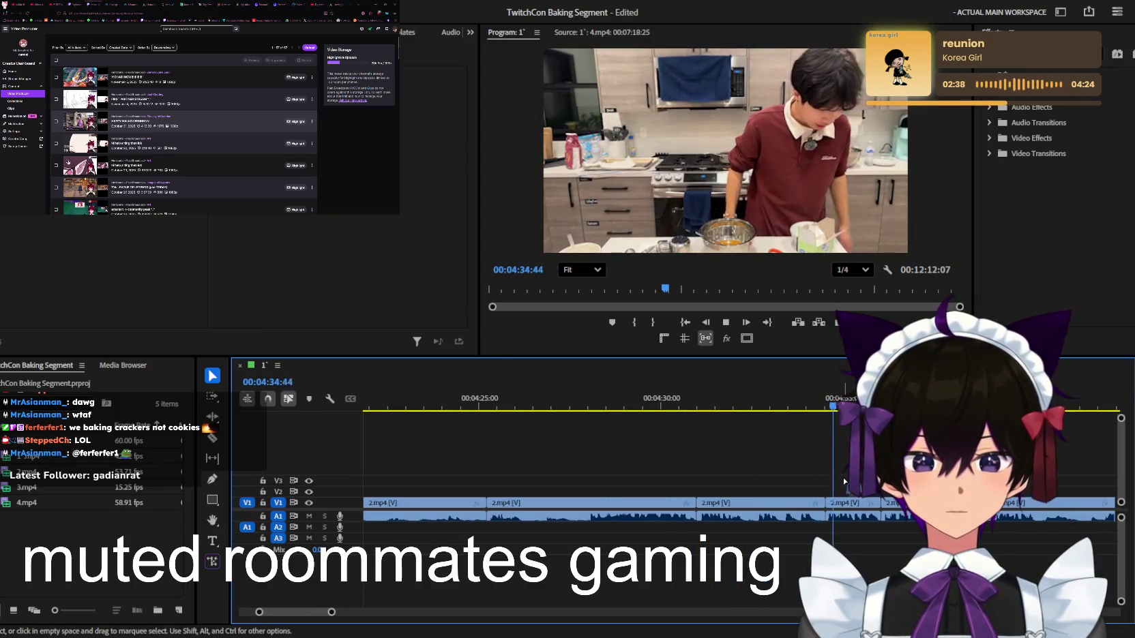
pyautogui.keyDown('alt'); pyautogui.scroll(1, 843, 482); pyautogui.keyUp('alt')
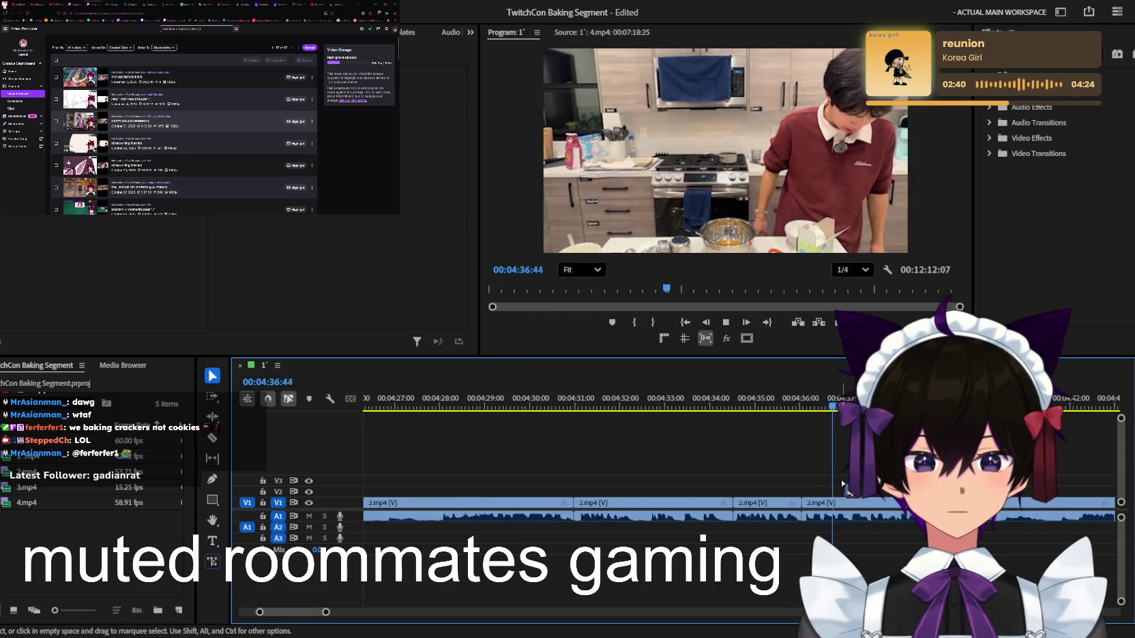
pyautogui.keyDown('alt'); pyautogui.scroll(1, 845, 487); pyautogui.keyUp('alt')
pyautogui.scroll(-1, 849, 492)
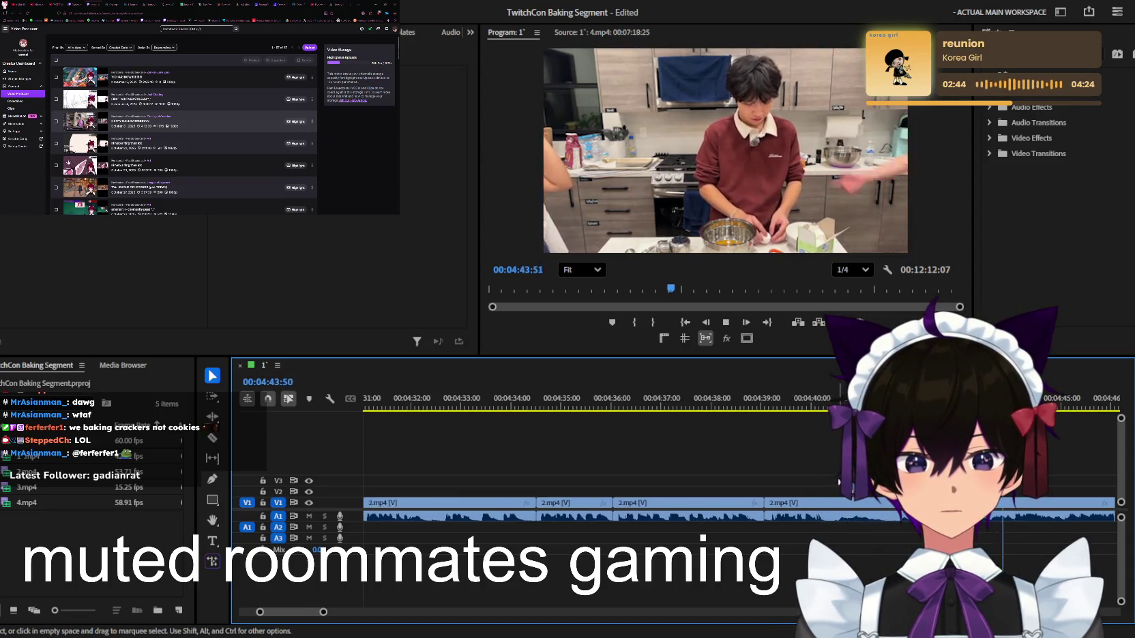
pyautogui.keyDown('alt'); pyautogui.scroll(-2, 839, 482); pyautogui.keyUp('alt')
pyautogui.keyDown('alt'); pyautogui.scroll(2, 845, 484); pyautogui.keyUp('alt')
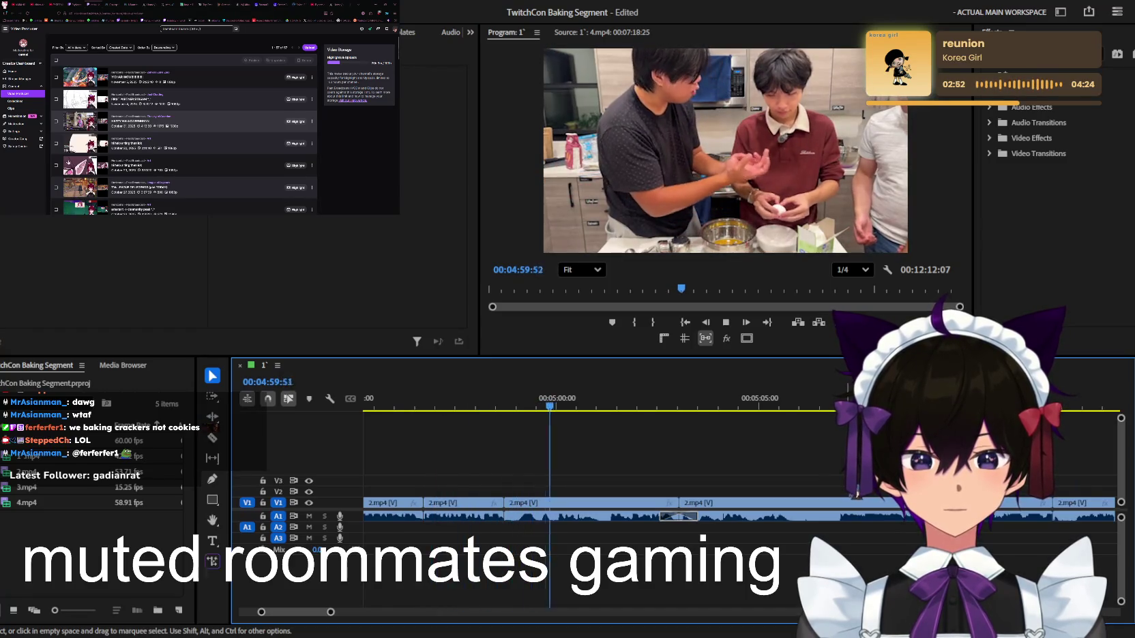
pyautogui.keyDown('alt'); pyautogui.scroll(-1, 614, 443); pyautogui.keyUp('alt')
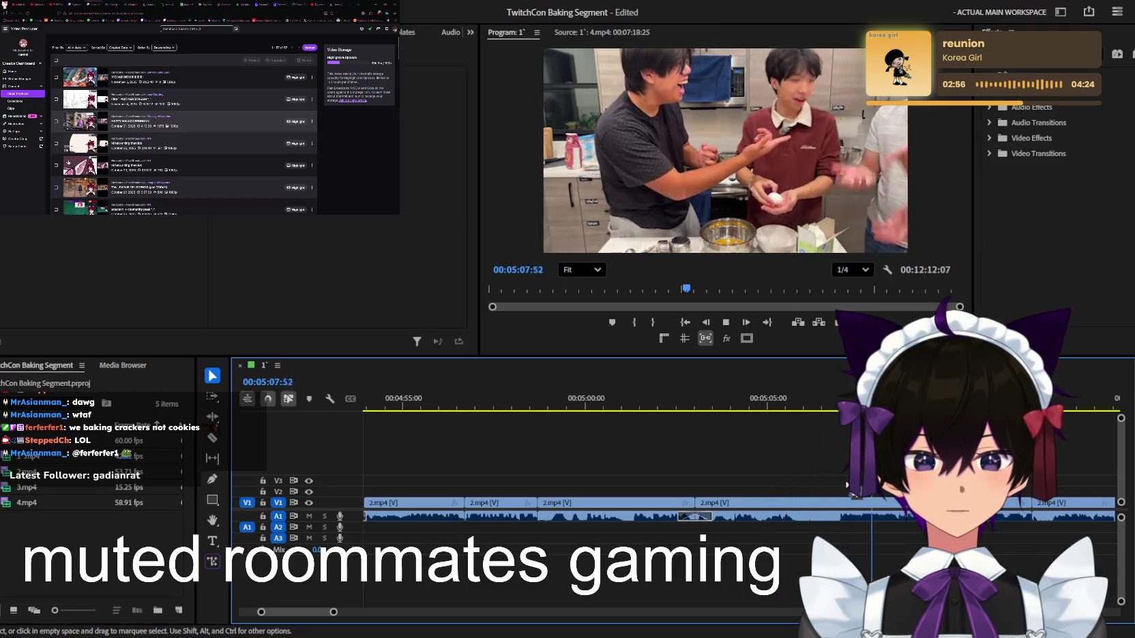
pyautogui.keyDown('alt'); pyautogui.scroll(-1, 845, 486); pyautogui.keyUp('alt')
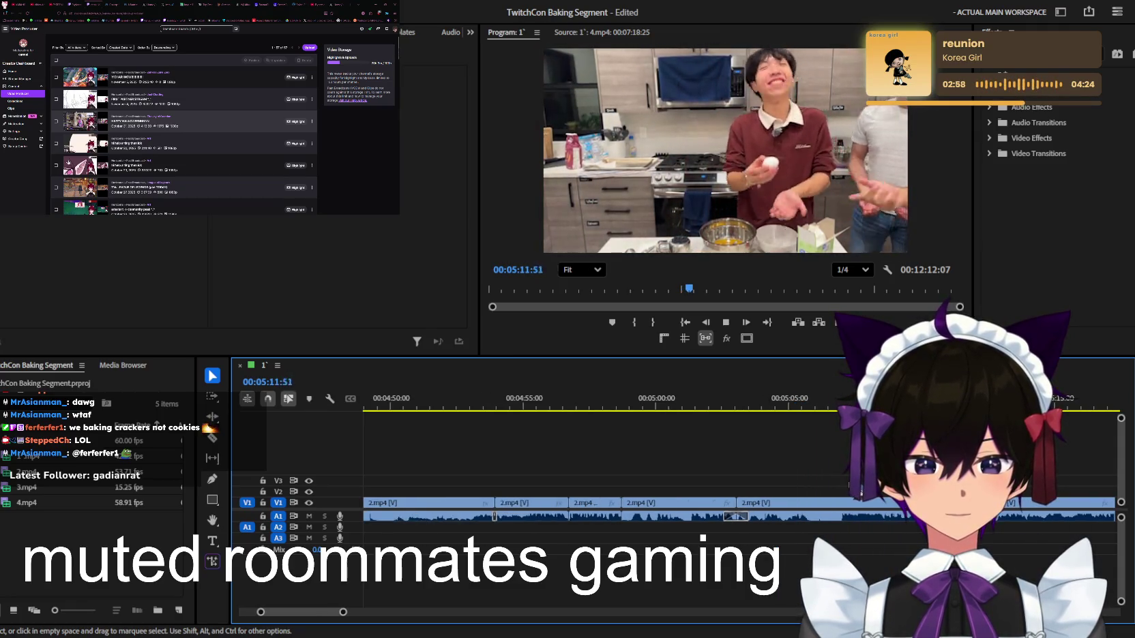
pyautogui.keyDown('alt'); pyautogui.scroll(1, 849, 484); pyautogui.keyUp('alt')
pyautogui.keyDown('alt'); pyautogui.scroll(1, 849, 484); pyautogui.keyUp('alt')
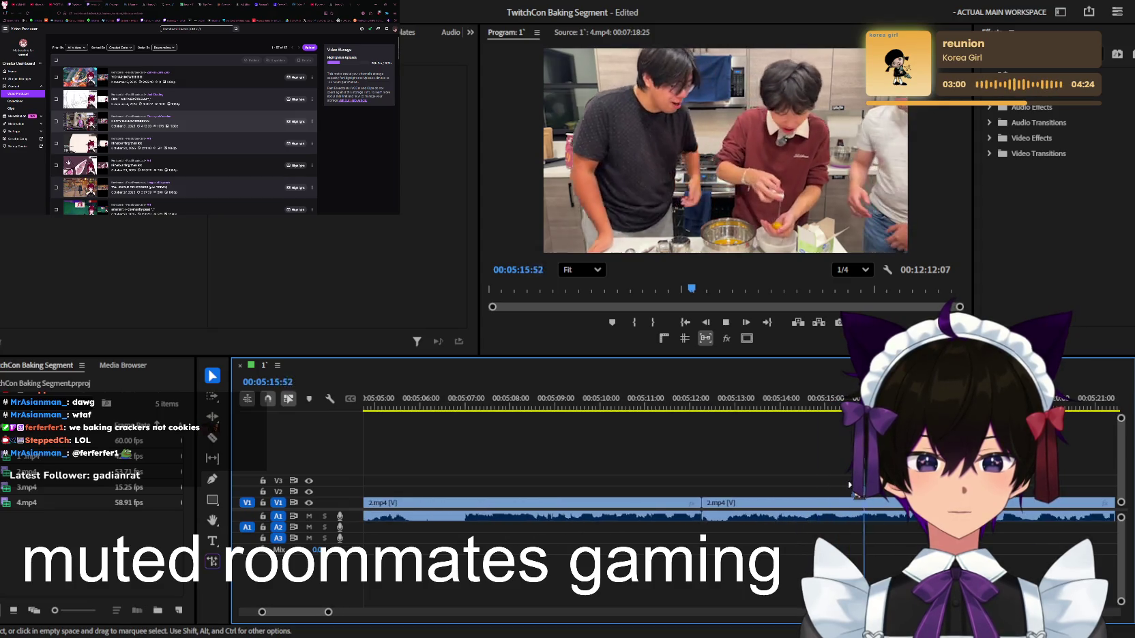
pyautogui.keyDown('alt'); pyautogui.scroll(-1, 851, 486); pyautogui.keyUp('alt')
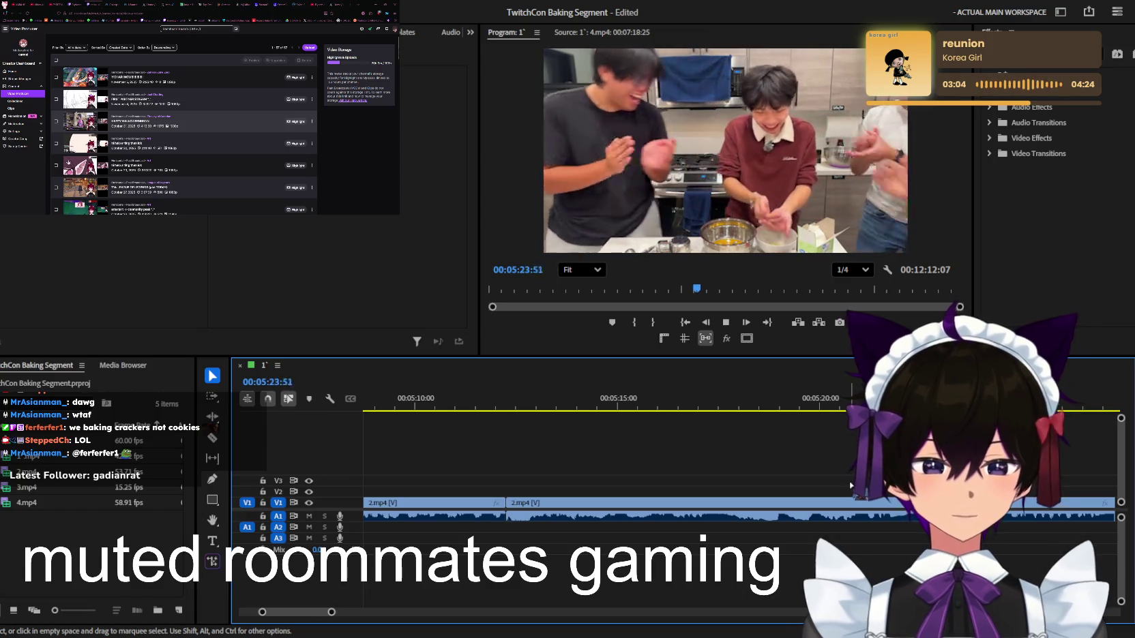
pyautogui.keyDown('alt'); pyautogui.scroll(-2, 850, 485); pyautogui.keyUp('alt')
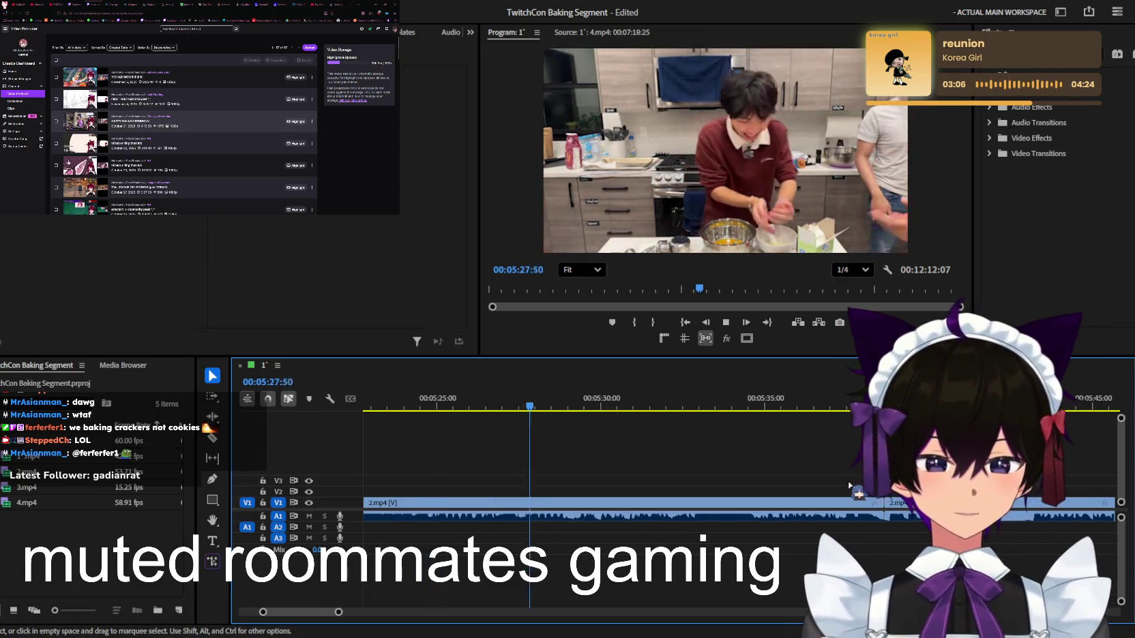
pyautogui.keyDown('alt'); pyautogui.scroll(2, 851, 485); pyautogui.keyUp('alt')
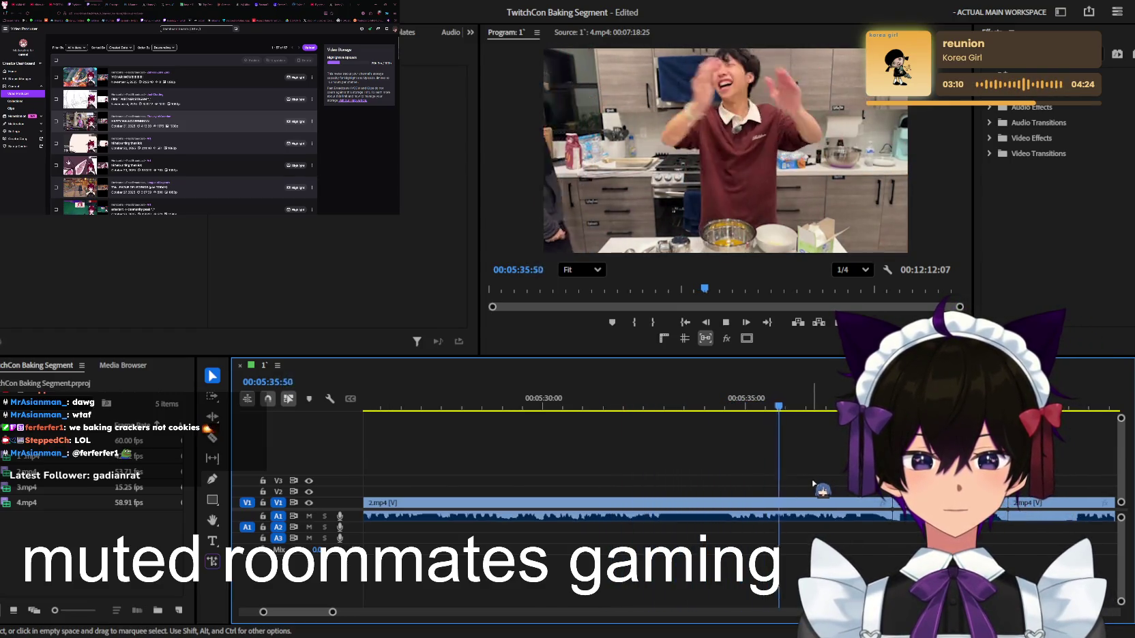
pyautogui.keyDown('alt'); pyautogui.scroll(-1, 816, 481); pyautogui.keyUp('alt')
pyautogui.keyDown('alt'); pyautogui.scroll(-1, 814, 483); pyautogui.keyUp('alt')
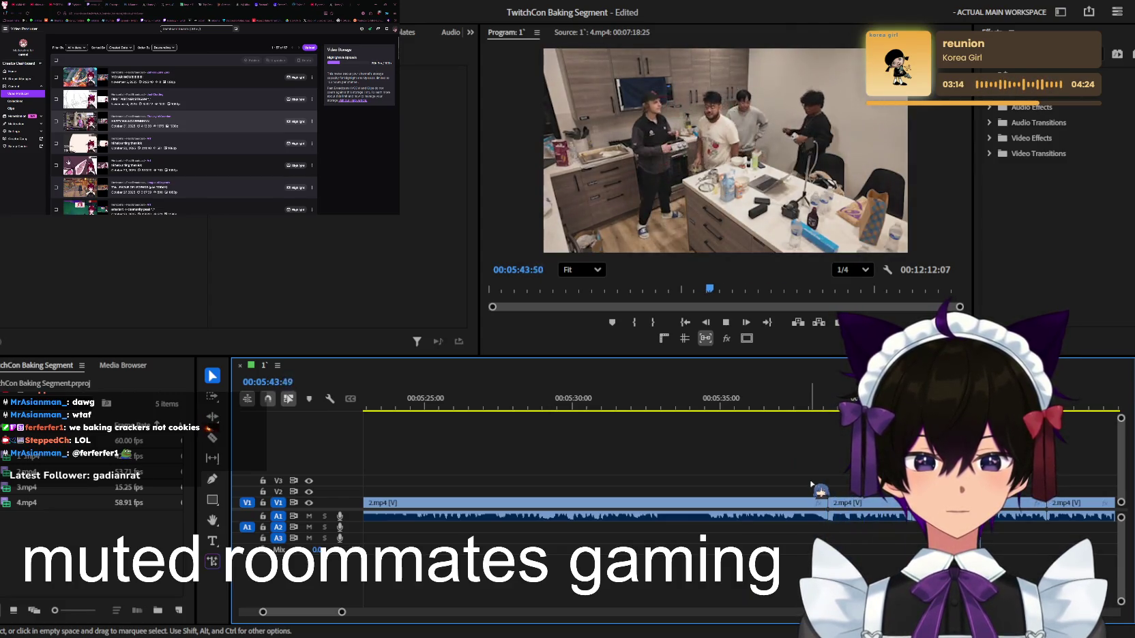
pyautogui.keyDown('alt'); pyautogui.scroll(-2, 811, 486); pyautogui.keyUp('alt')
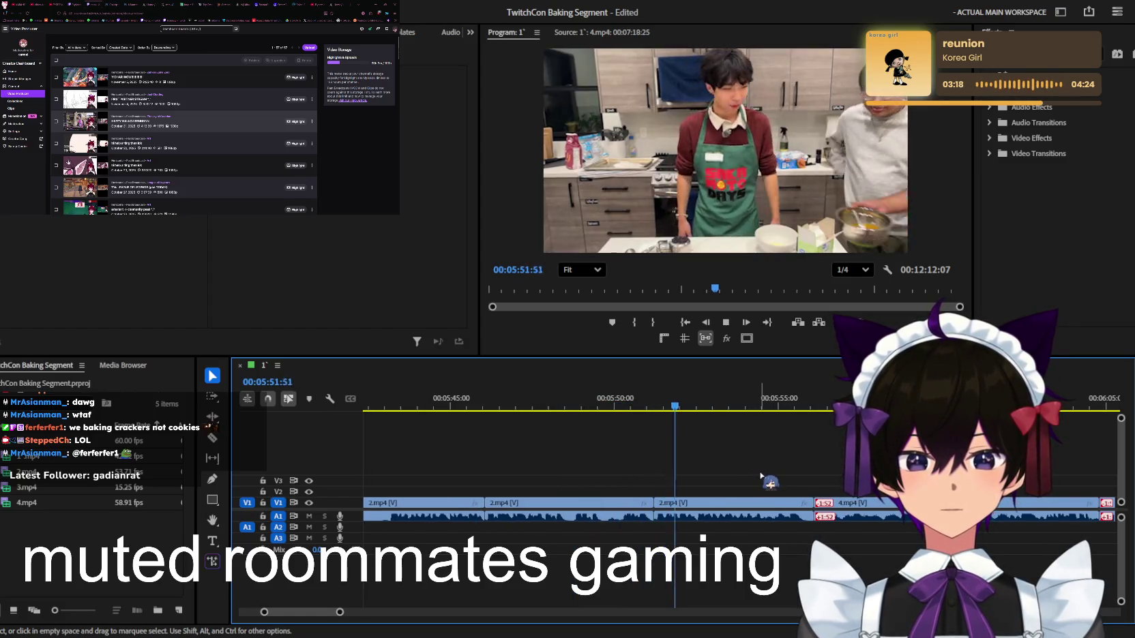
# Ripple trim the mixing footage before the playhead at about 7:03, closing the gap
pyautogui.keyDown('alt'); pyautogui.scroll(1, 762, 476); pyautogui.keyUp('alt')
pyautogui.keyDown('alt'); pyautogui.scroll(1, 761, 476); pyautogui.keyUp('alt')
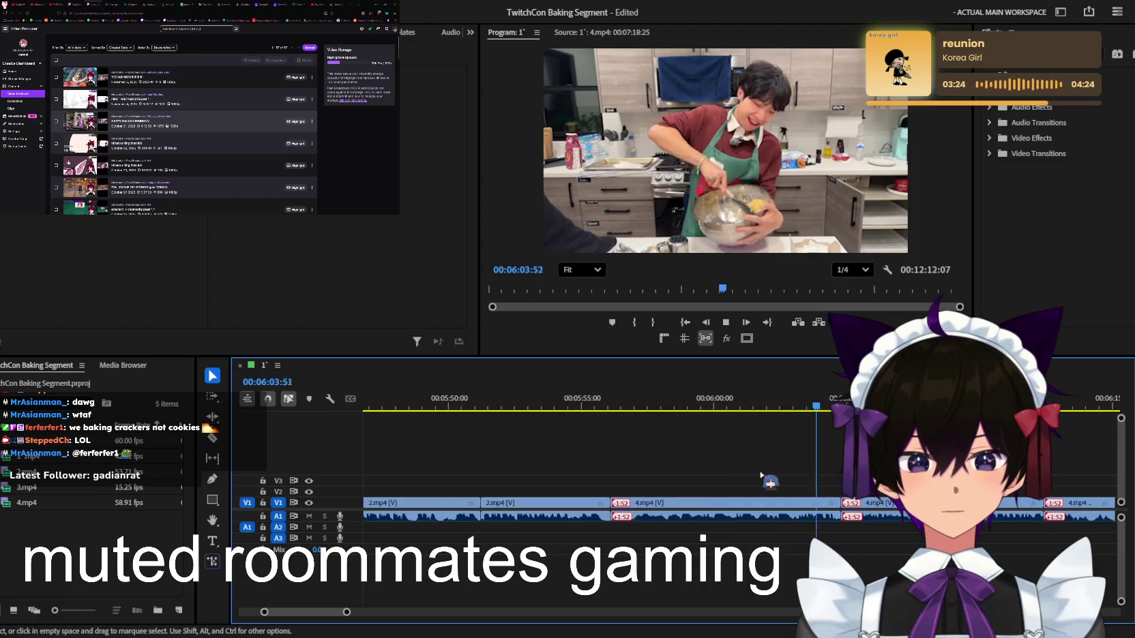
pyautogui.press('-')
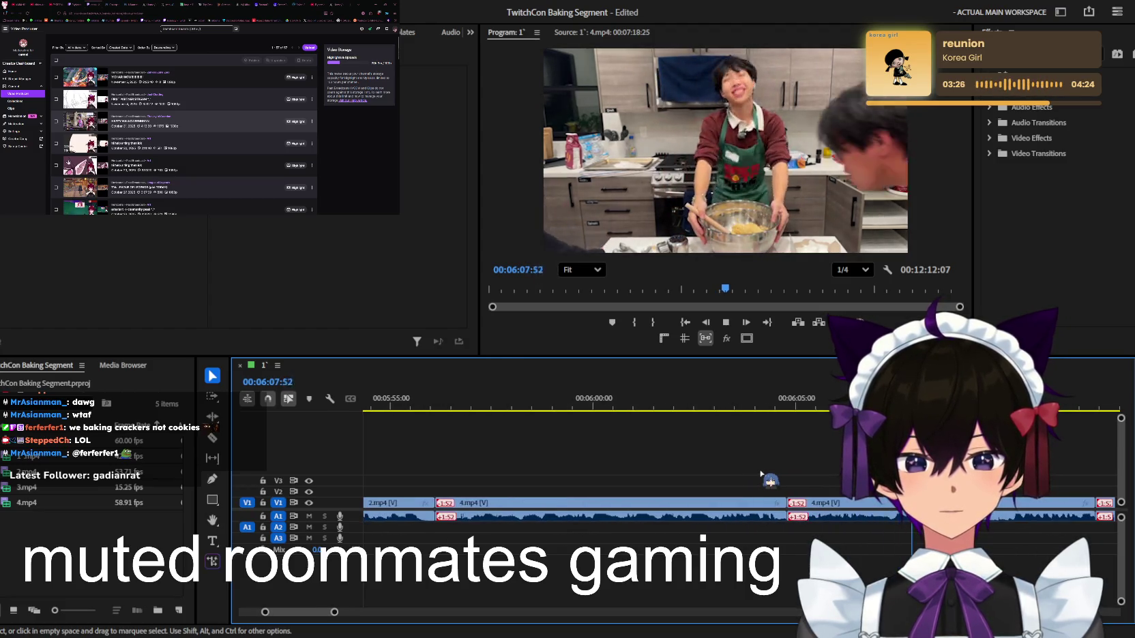
pyautogui.press('-')
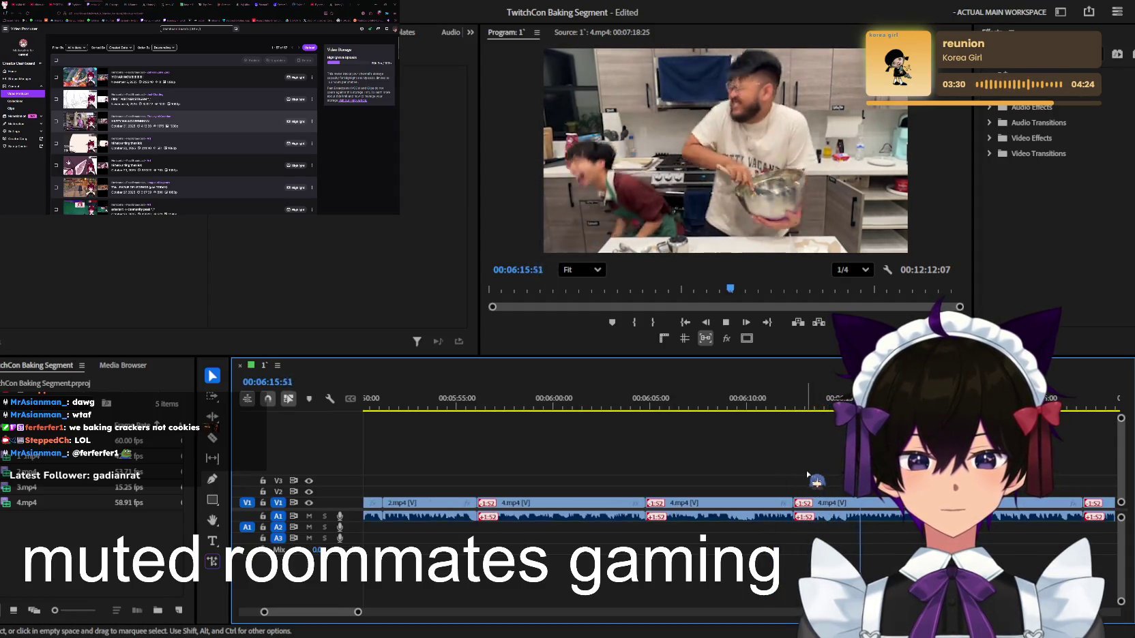
pyautogui.press('-')
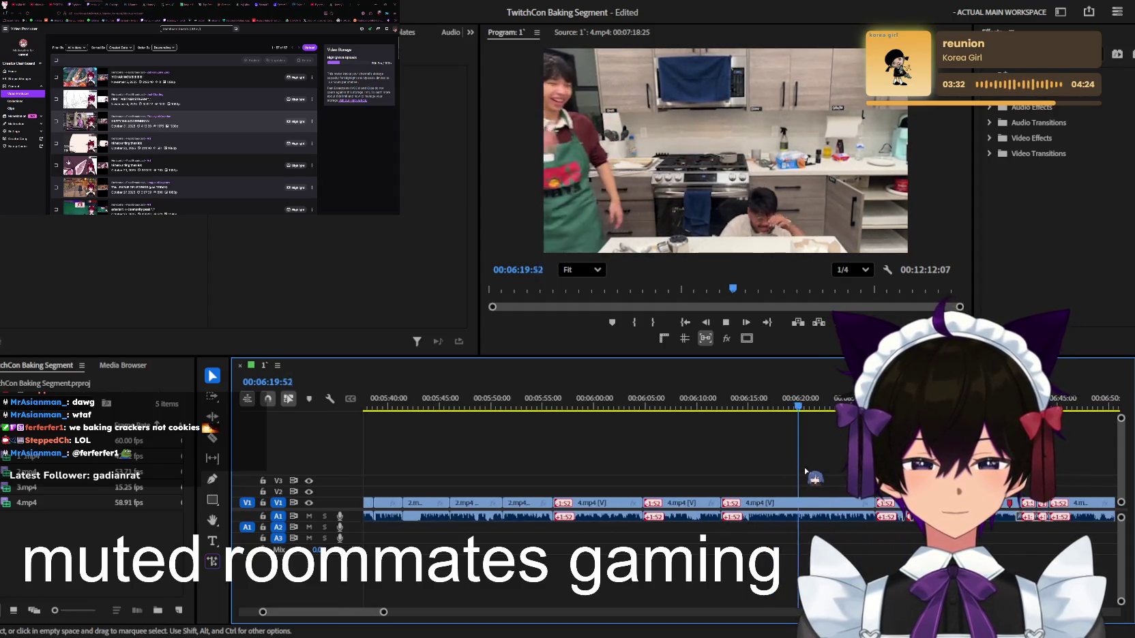
pyautogui.press('-')
pyautogui.press('=')
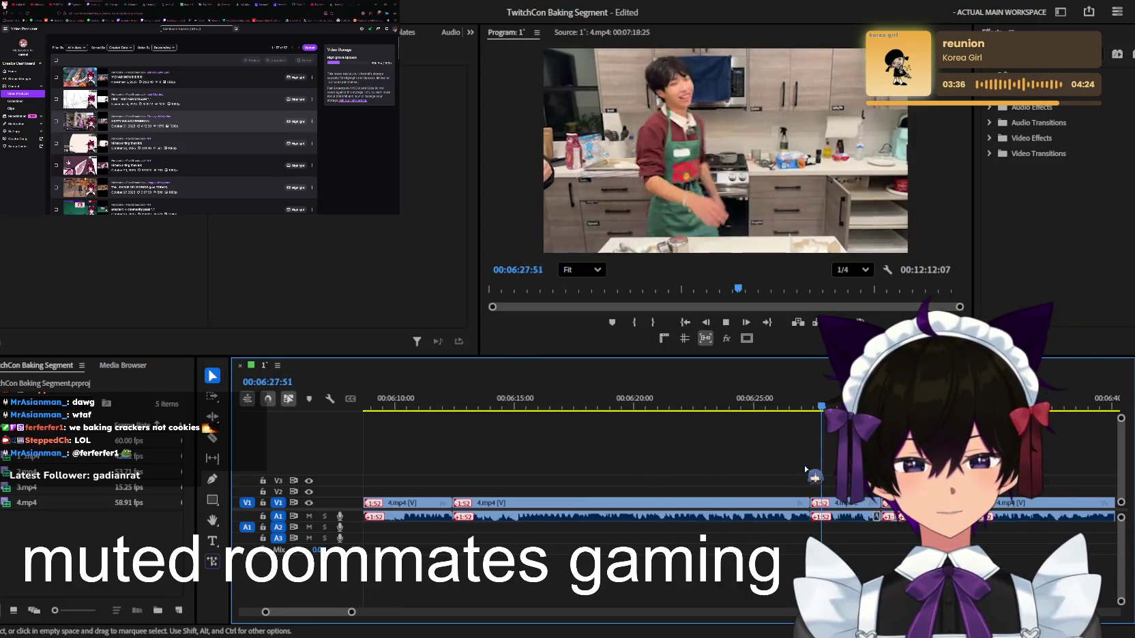
pyautogui.press('=')
pyautogui.press('-')
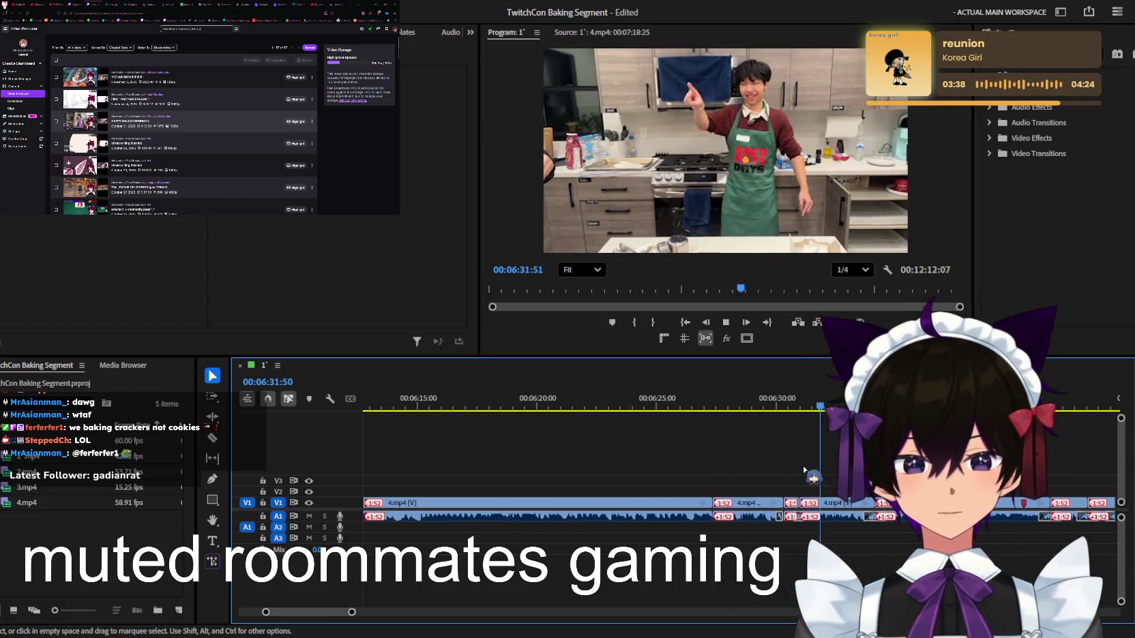
pyautogui.press('-')
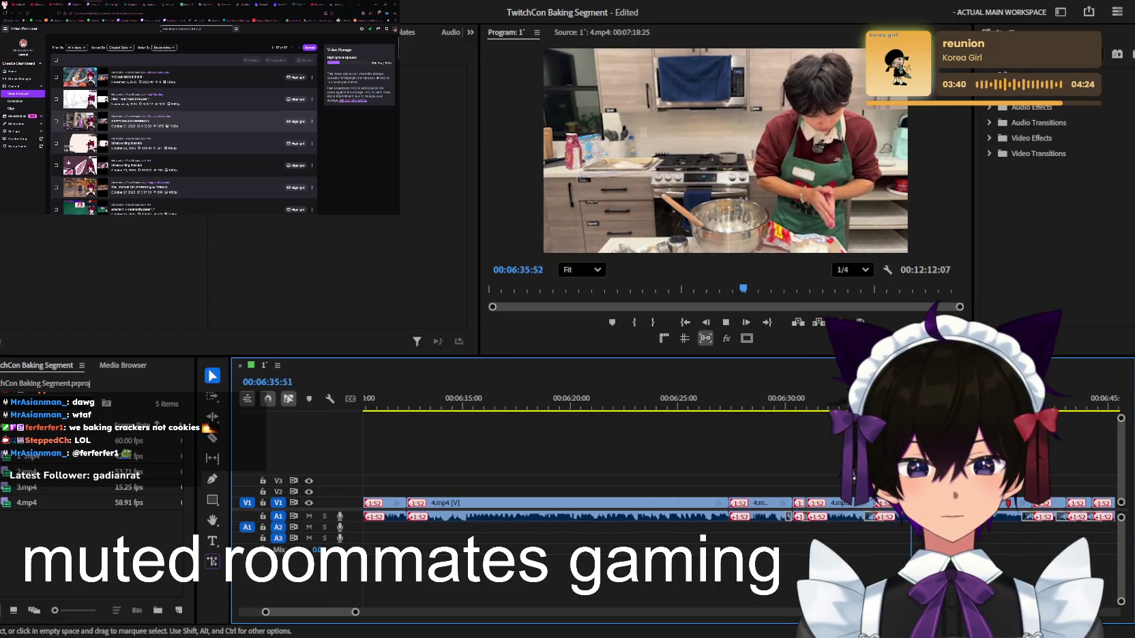
pyautogui.press('-')
pyautogui.press('-')
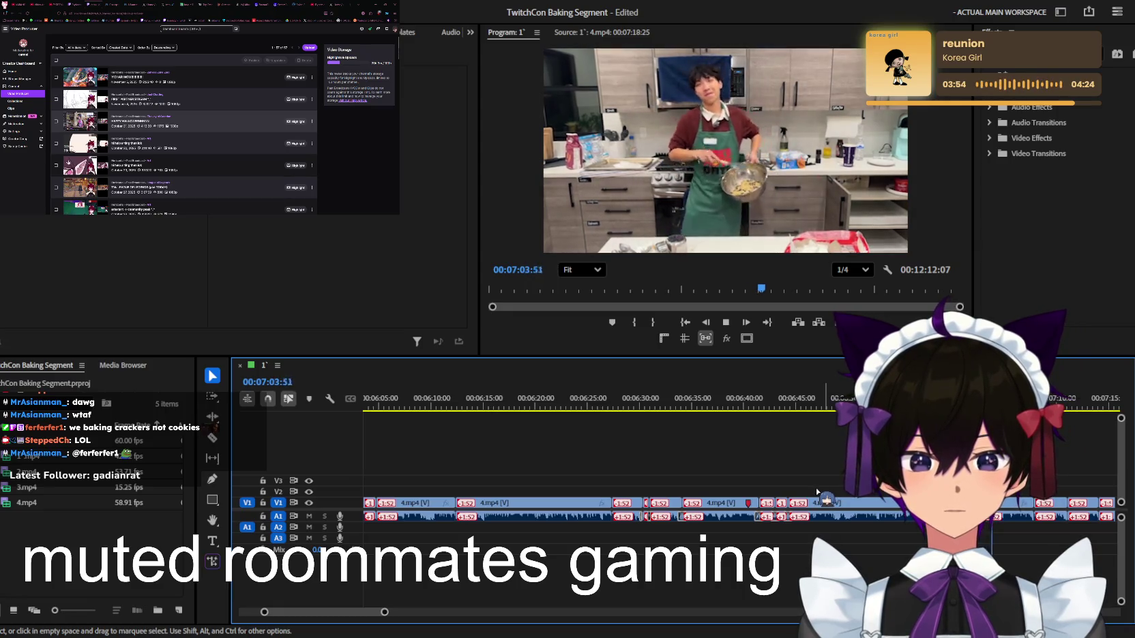
pyautogui.scroll(3, 818, 489)
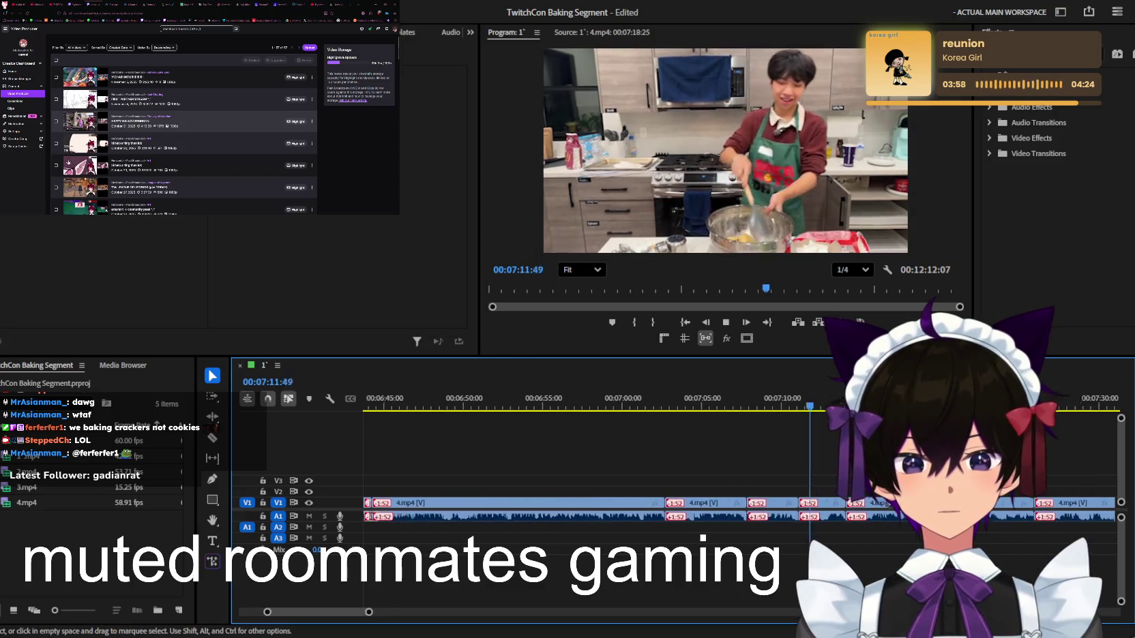
pyautogui.scroll(1, 864, 504)
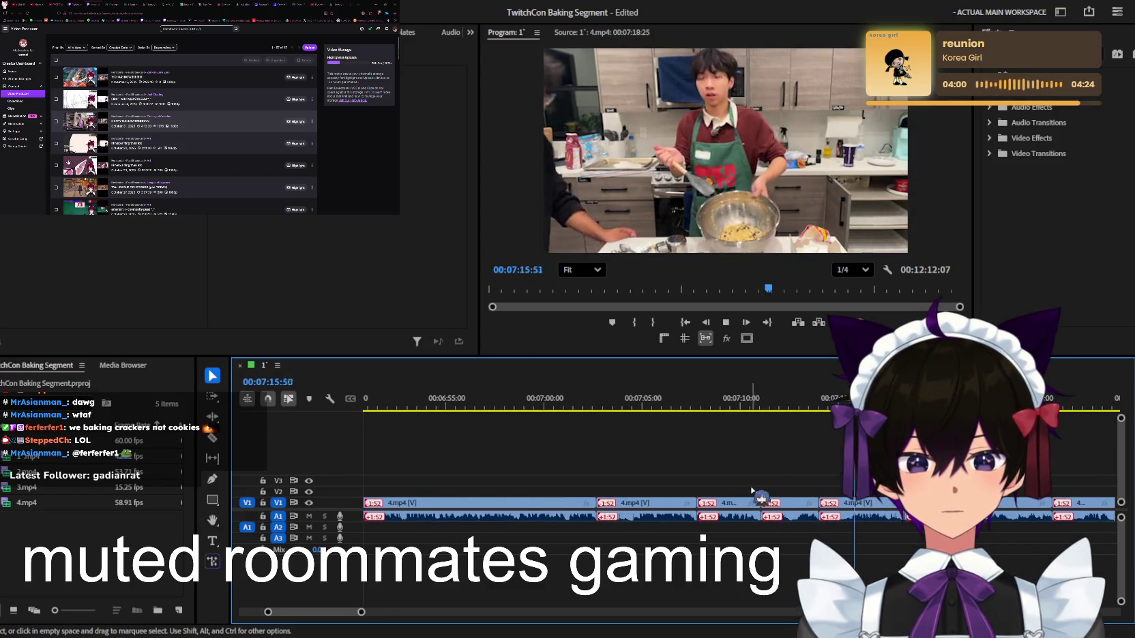
pyautogui.click(602, 403)
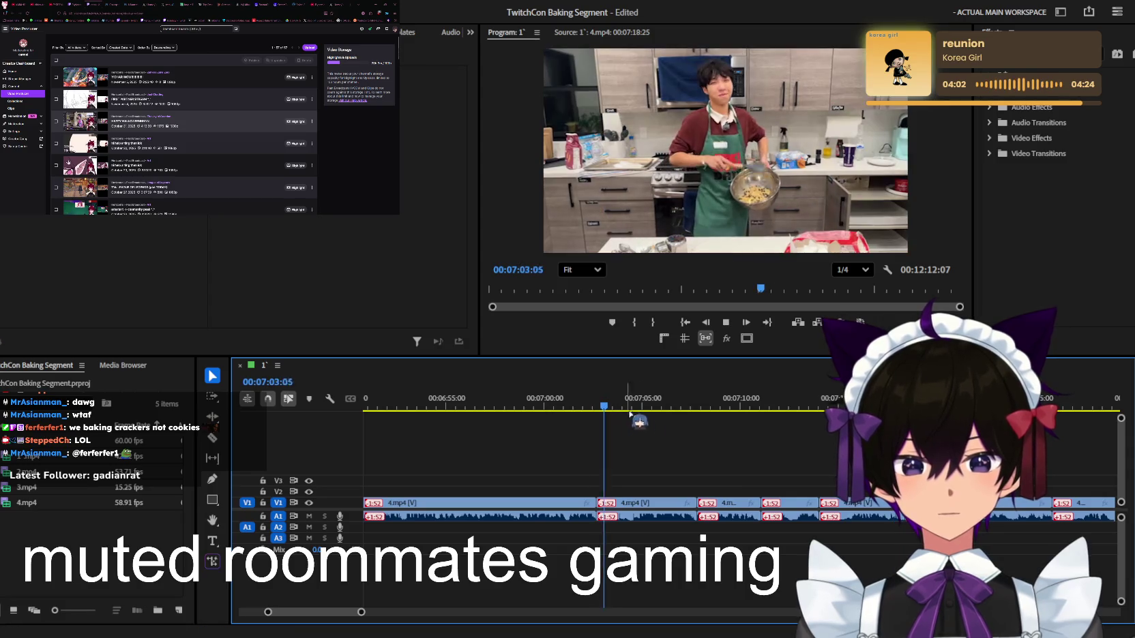
pyautogui.press('q')
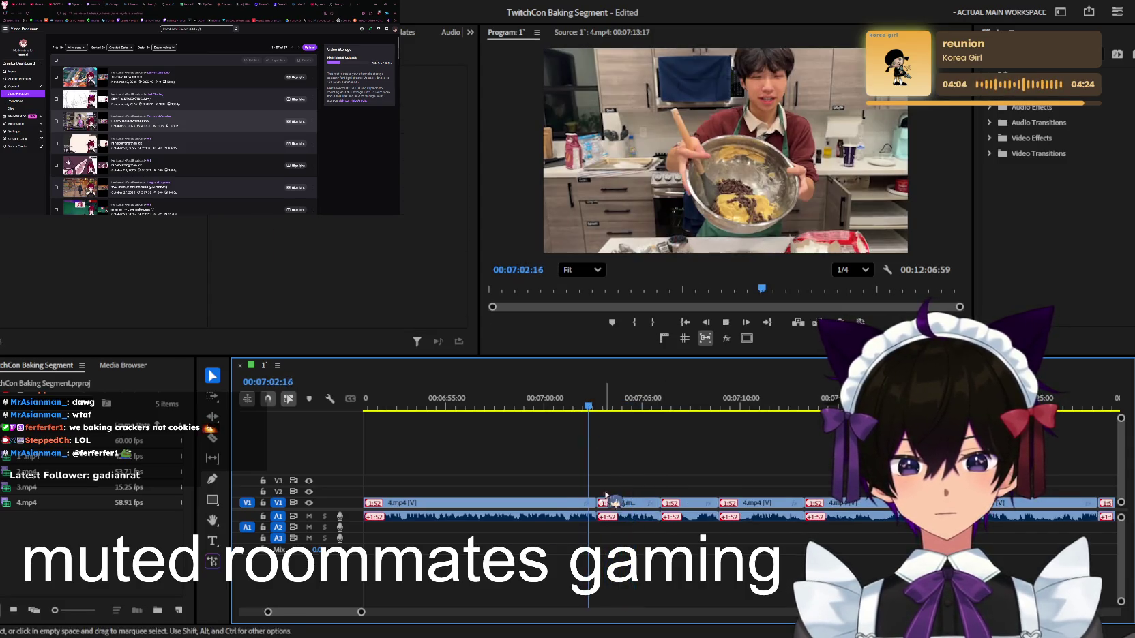
# Keep playing to about 7:25 while adjusting zoom, then switch to the Razor tool
pyautogui.scroll(2, 675, 504)
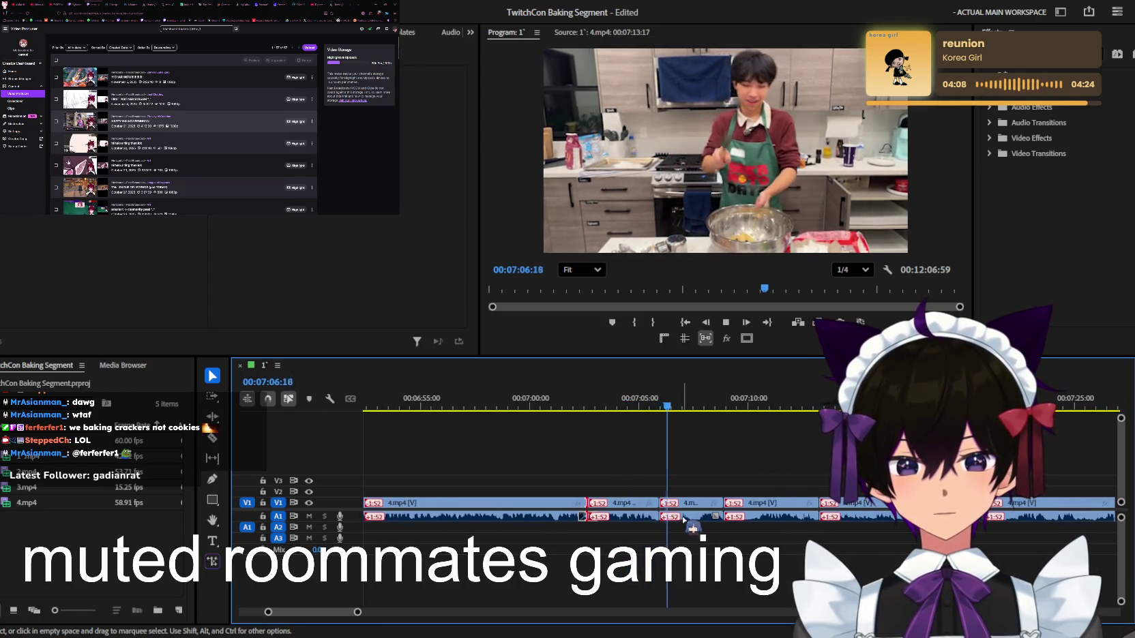
pyautogui.scroll(1, 691, 525)
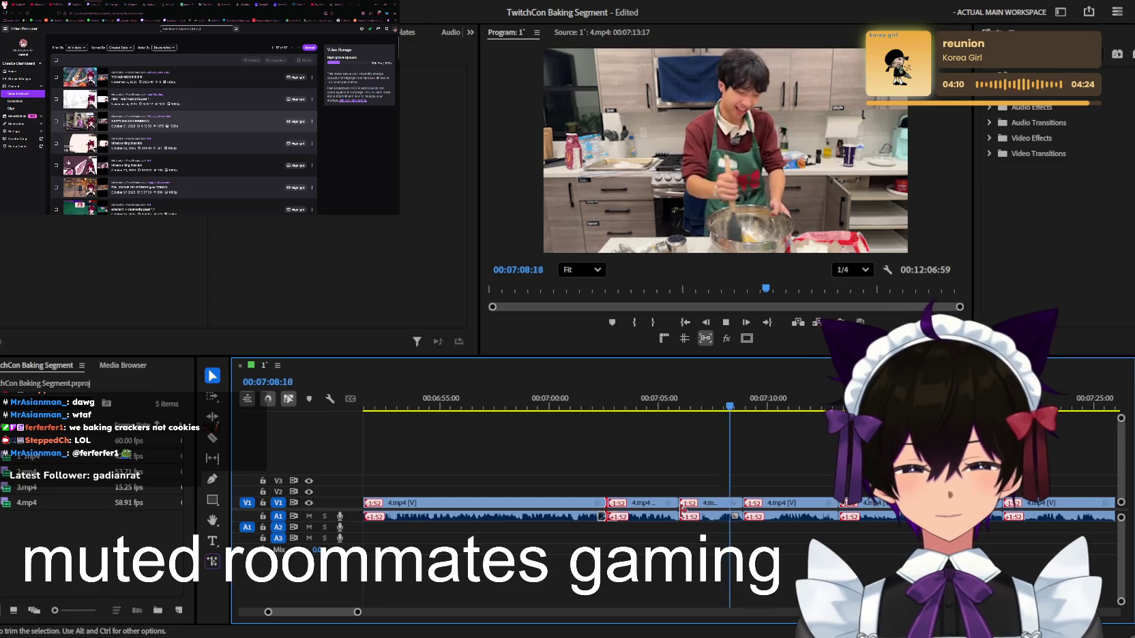
pyautogui.scroll(2, 728, 506)
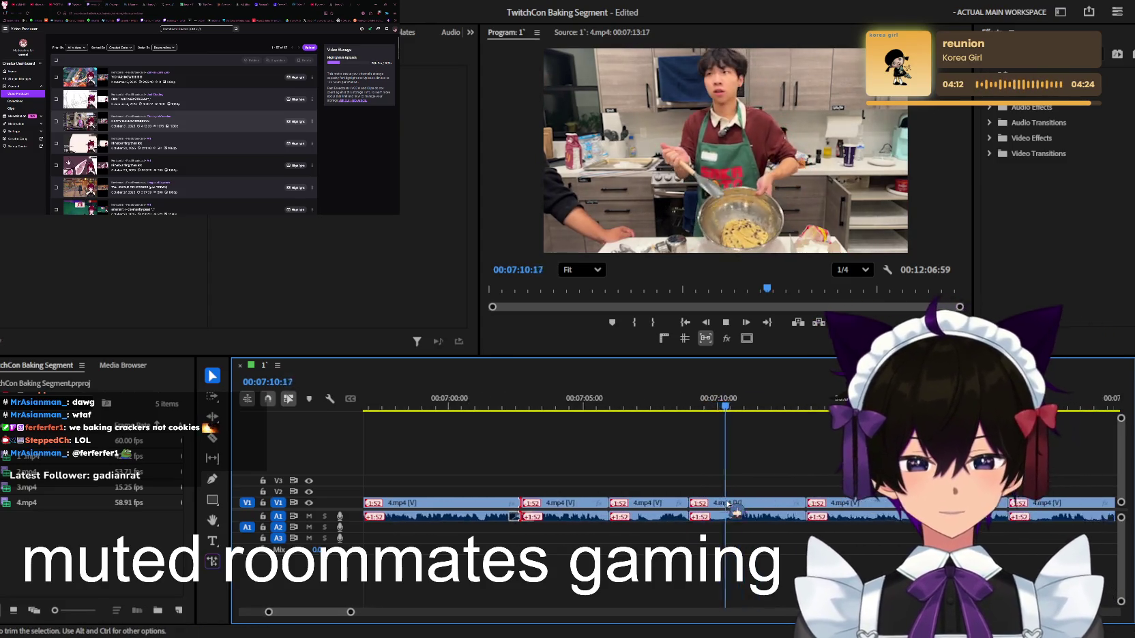
pyautogui.scroll(-2, 728, 506)
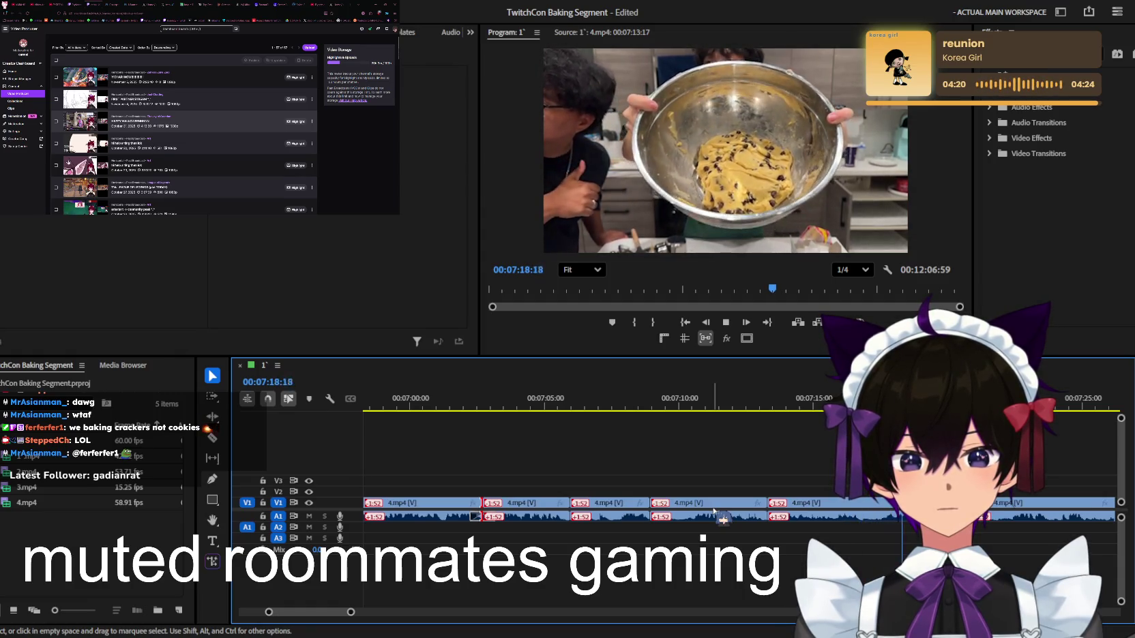
pyautogui.press('=')
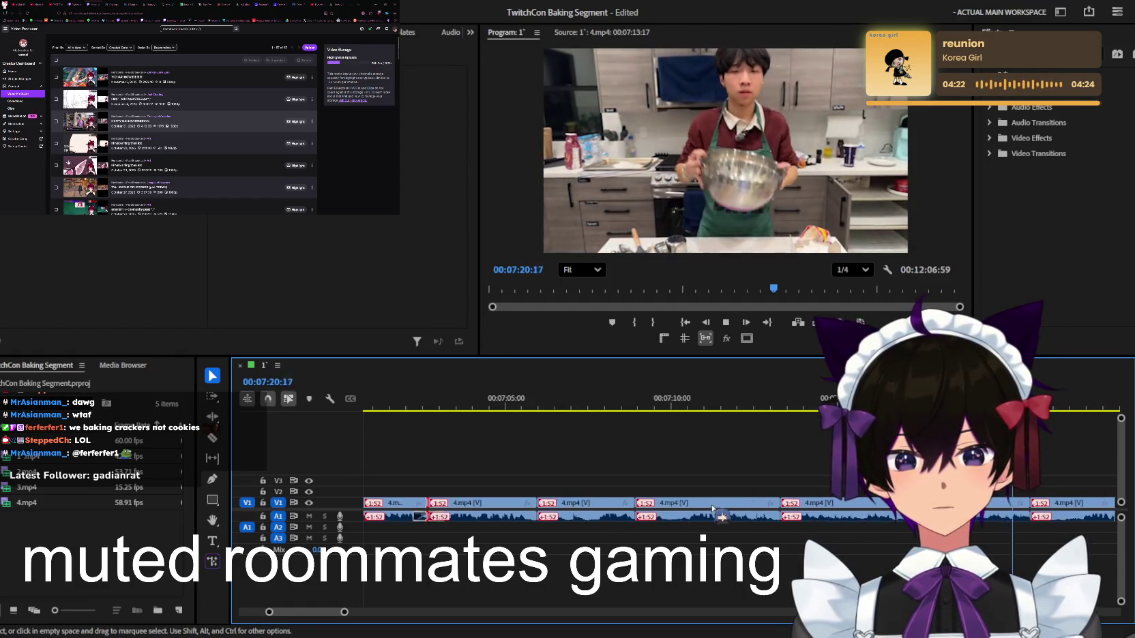
pyautogui.scroll(-2, 750, 522)
pyautogui.press('-')
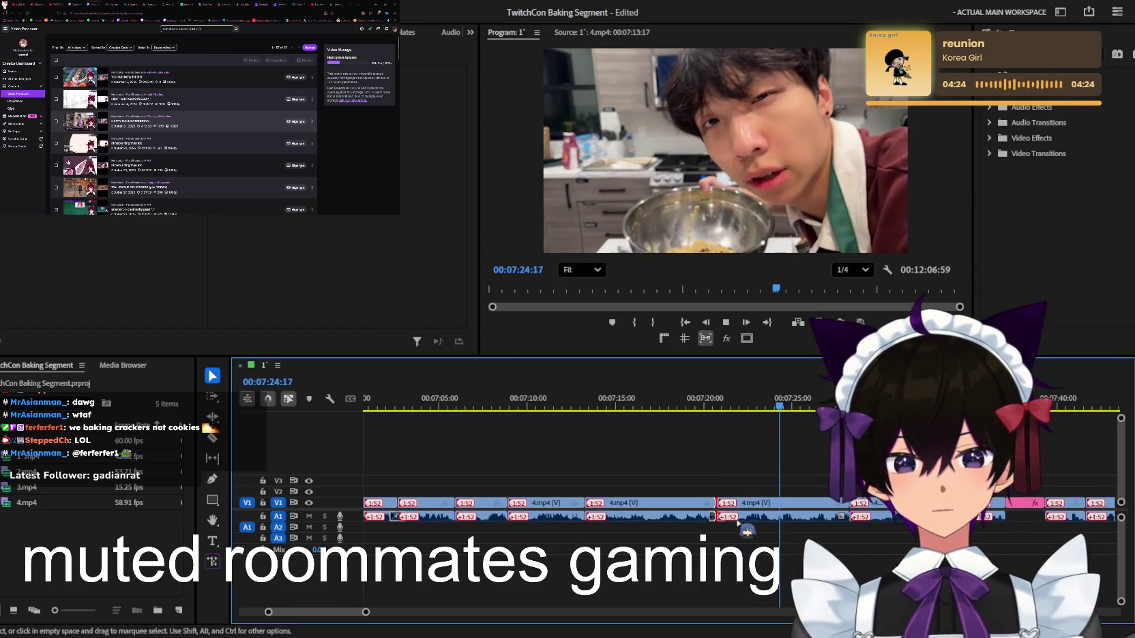
pyautogui.press('=')
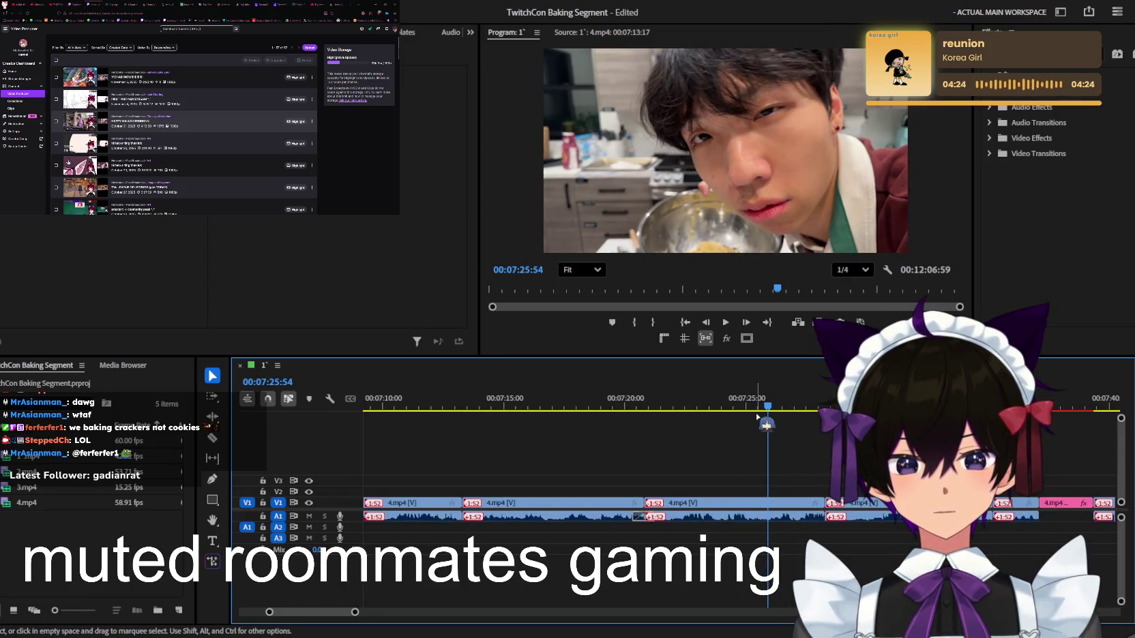
pyautogui.click(760, 410)
pyautogui.press('c')
pyautogui.press('=')
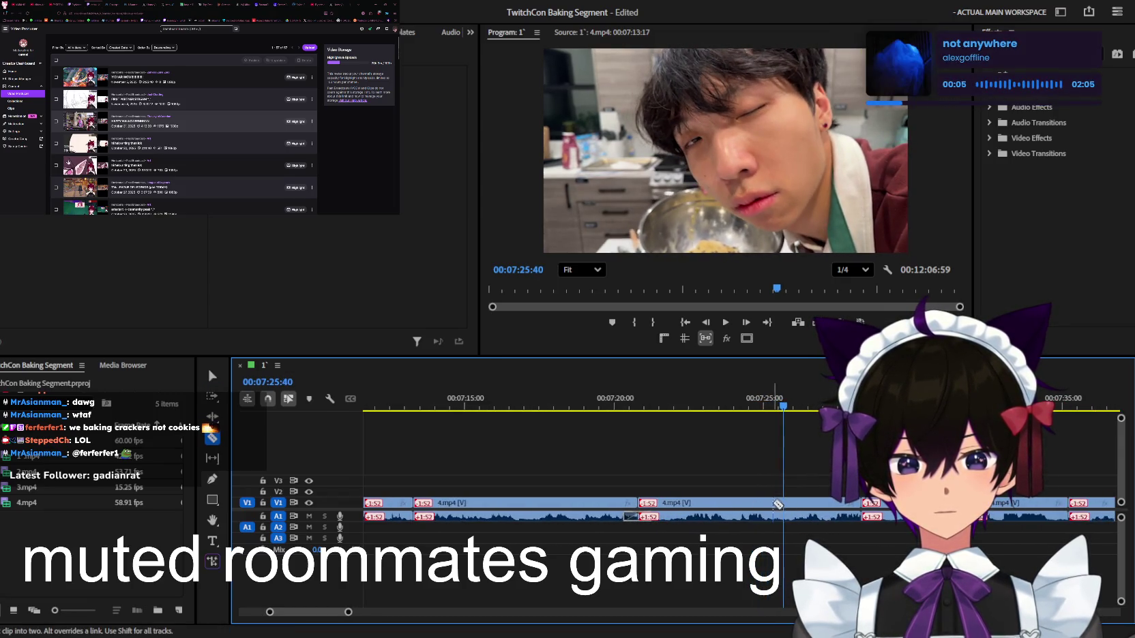
pyautogui.press('space')
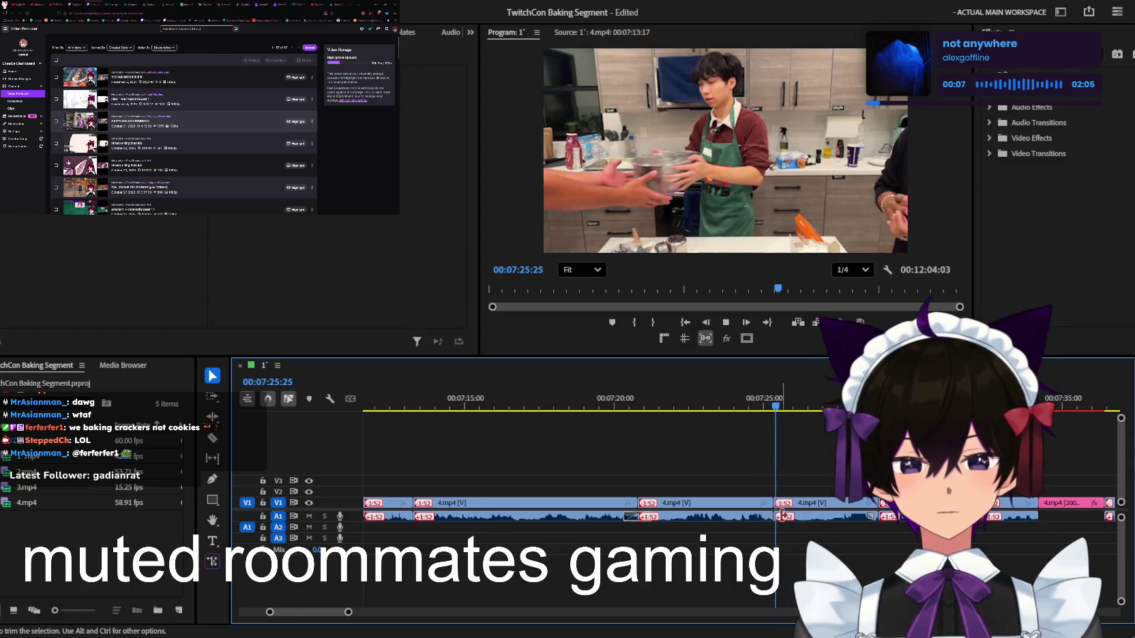
pyautogui.press('-')
pyautogui.press('=')
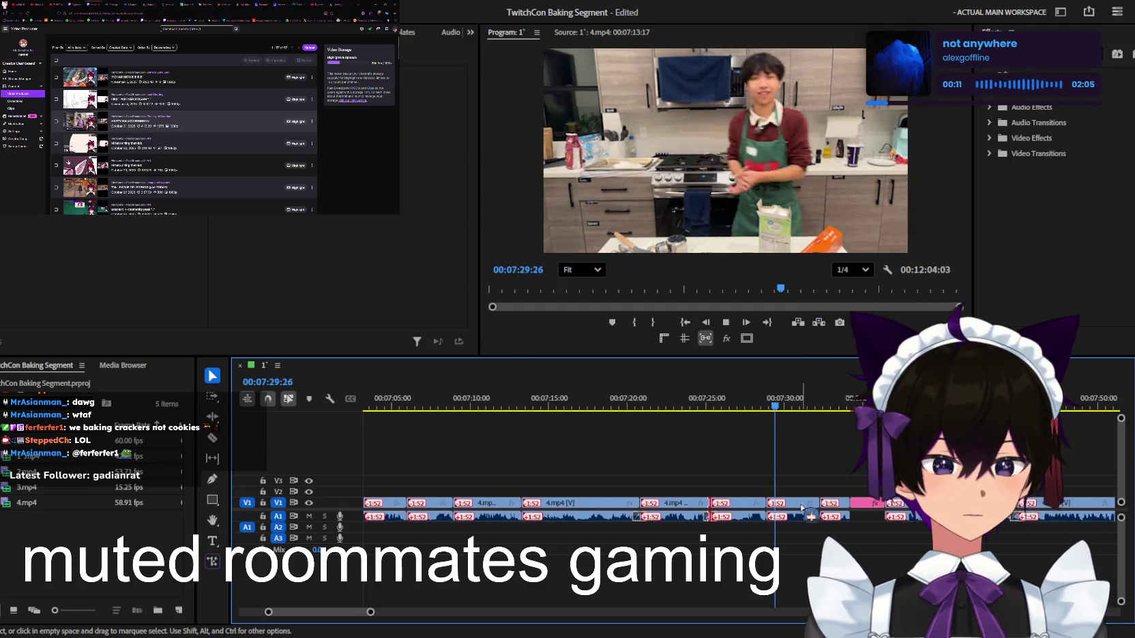
pyautogui.press('-')
pyautogui.press('-')
pyautogui.press('=')
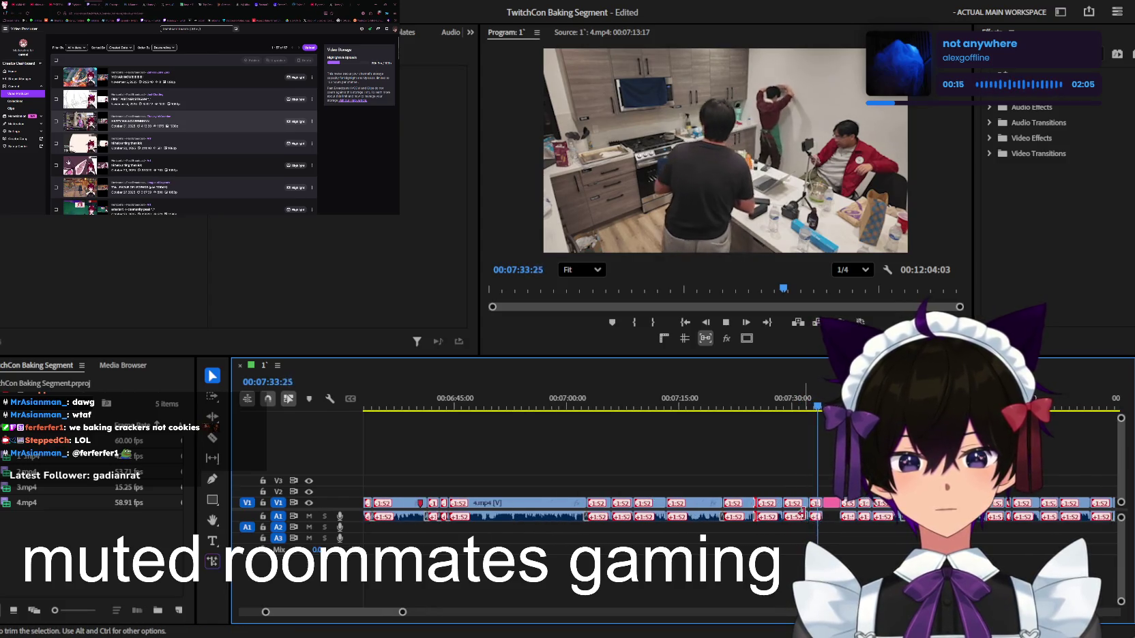
pyautogui.press('-')
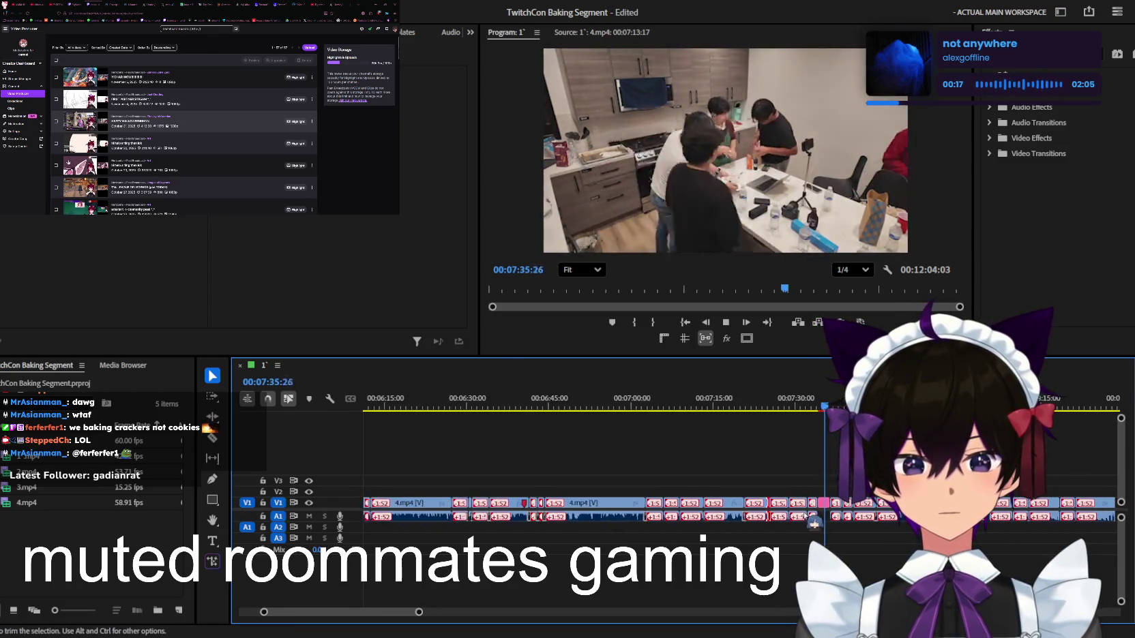
pyautogui.press('=')
pyautogui.press('=')
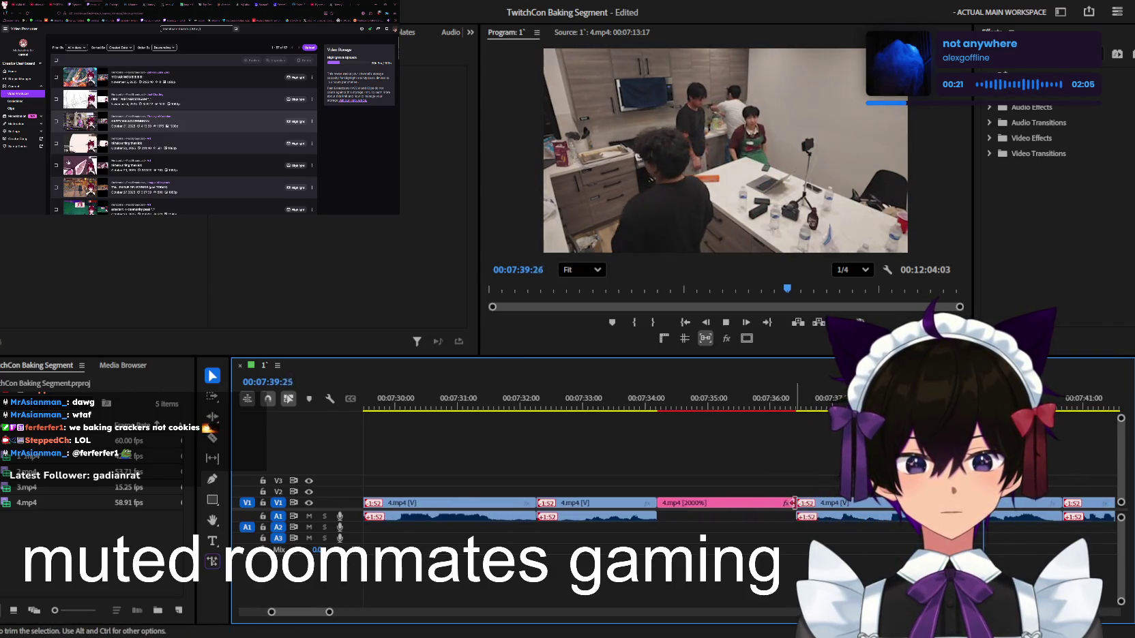
pyautogui.press('-')
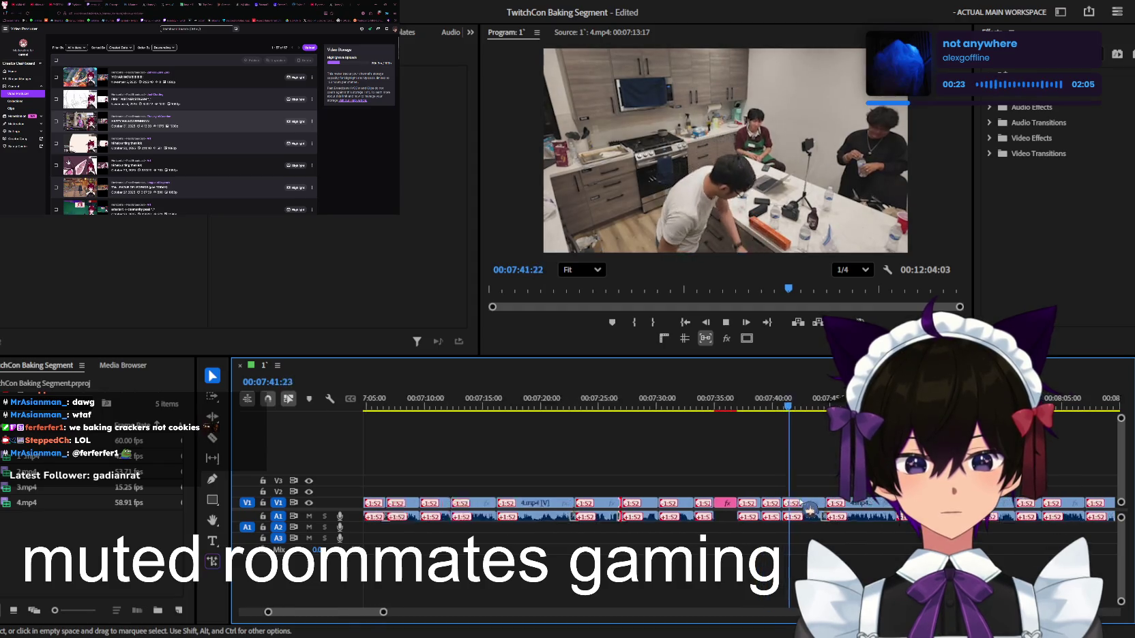
pyautogui.press('-')
pyautogui.press('-')
pyautogui.press('=')
pyautogui.press('=')
pyautogui.press('=')
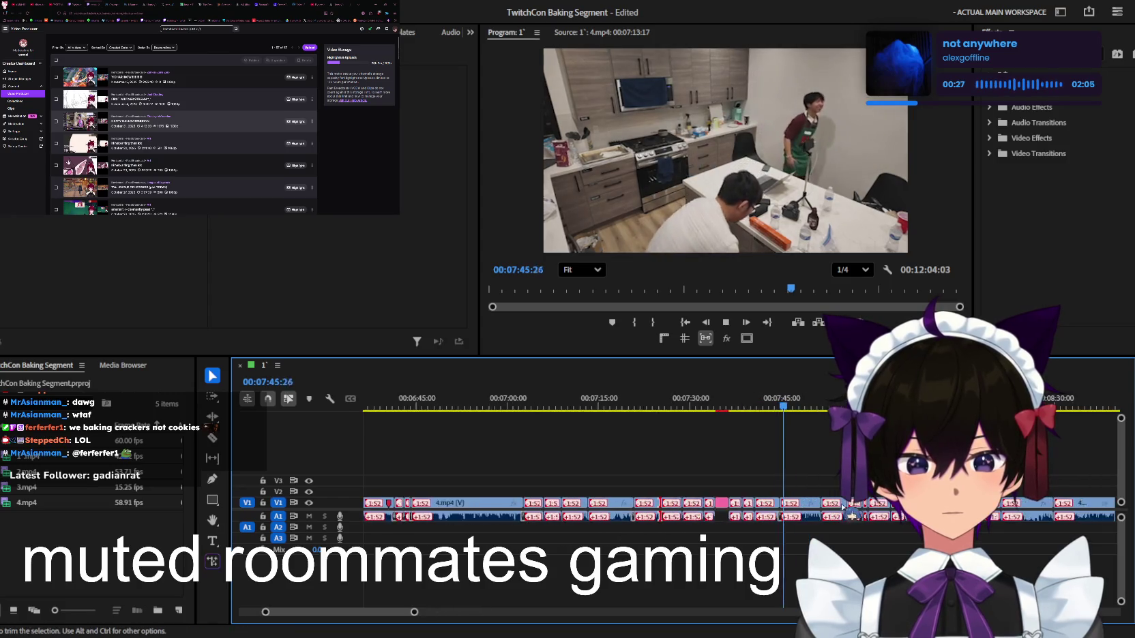
pyautogui.press('=')
pyautogui.press('=')
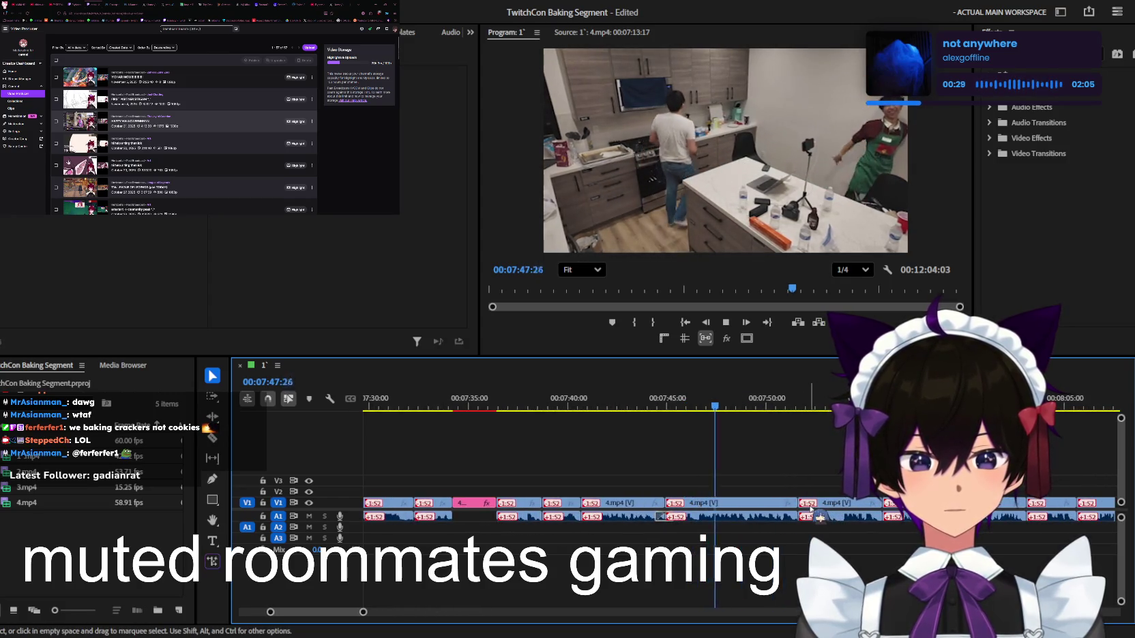
pyautogui.press('=')
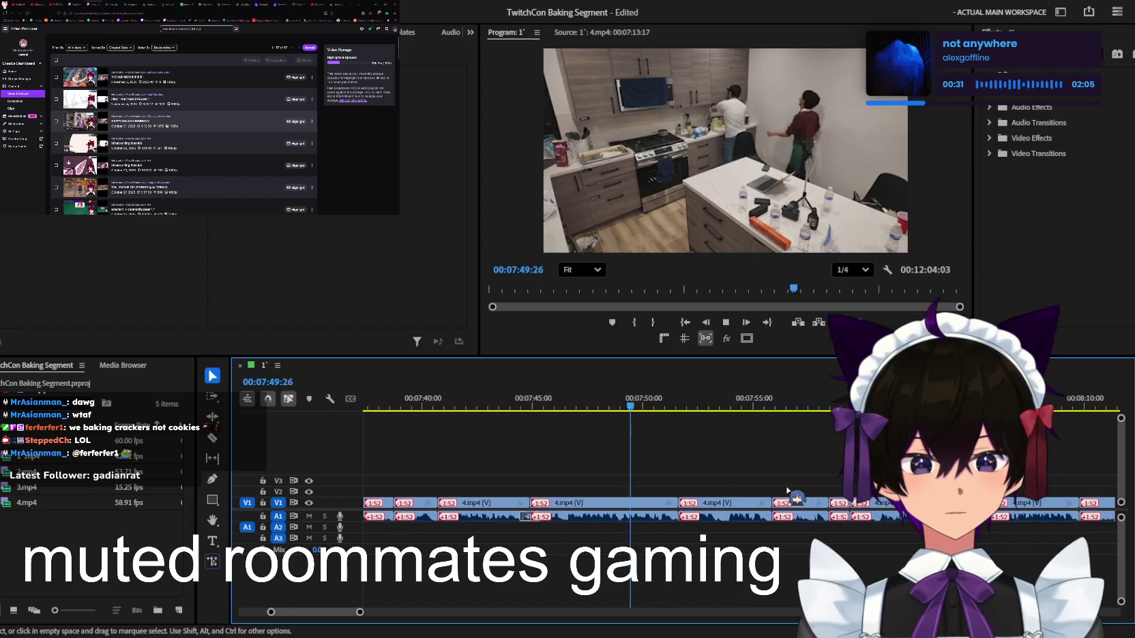
pyautogui.press('=')
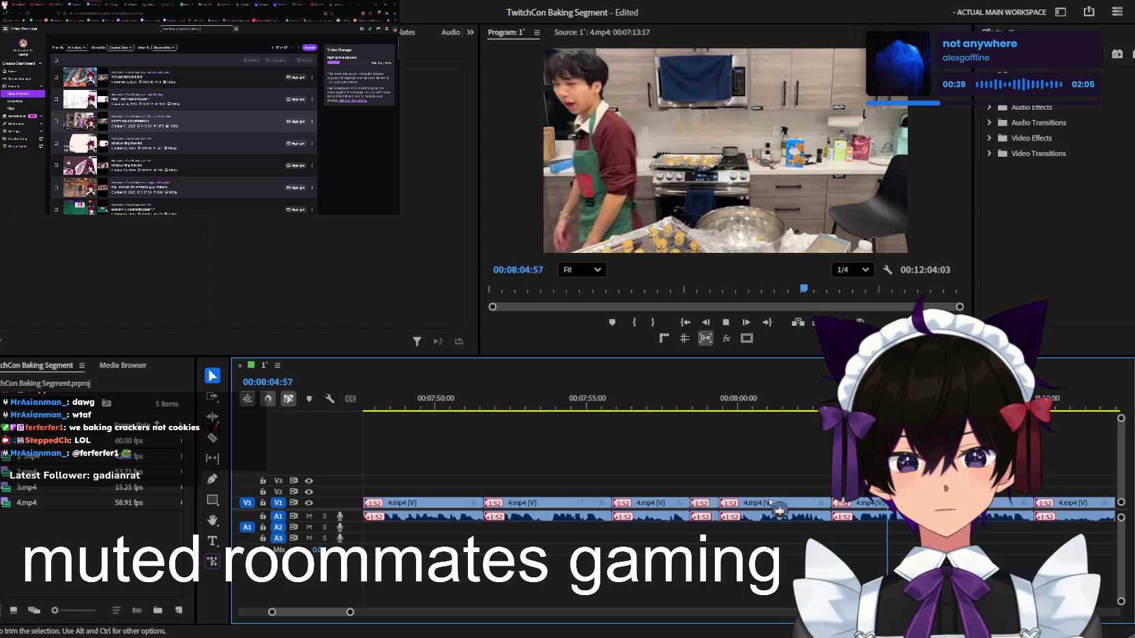
# Select the clip at the playhead and jump back to its start
pyautogui.press('-')
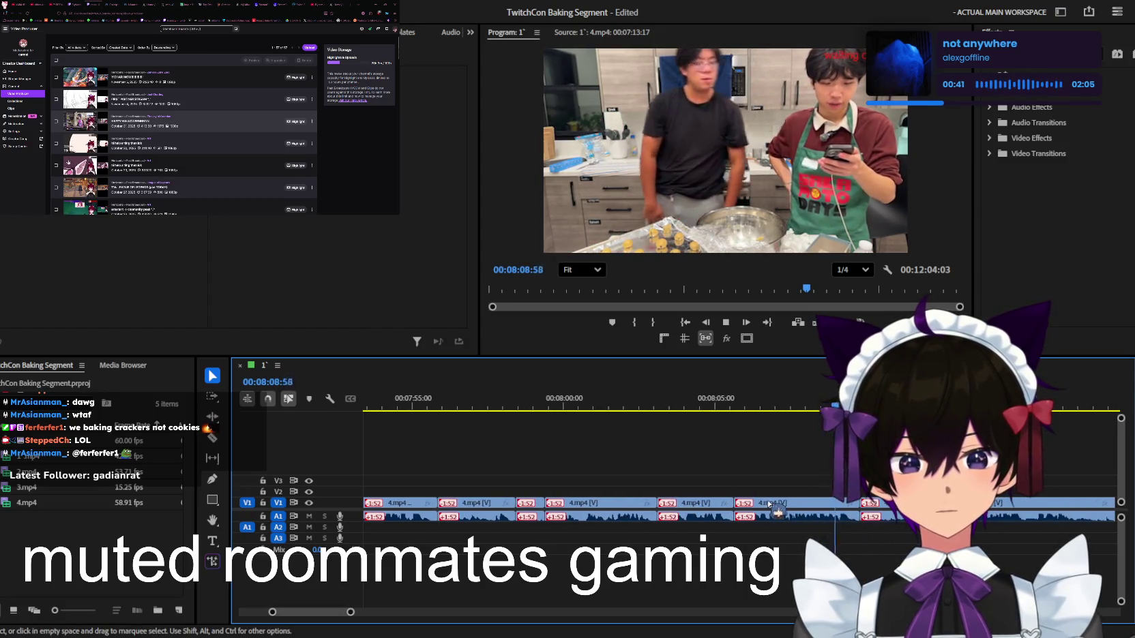
pyautogui.press('-')
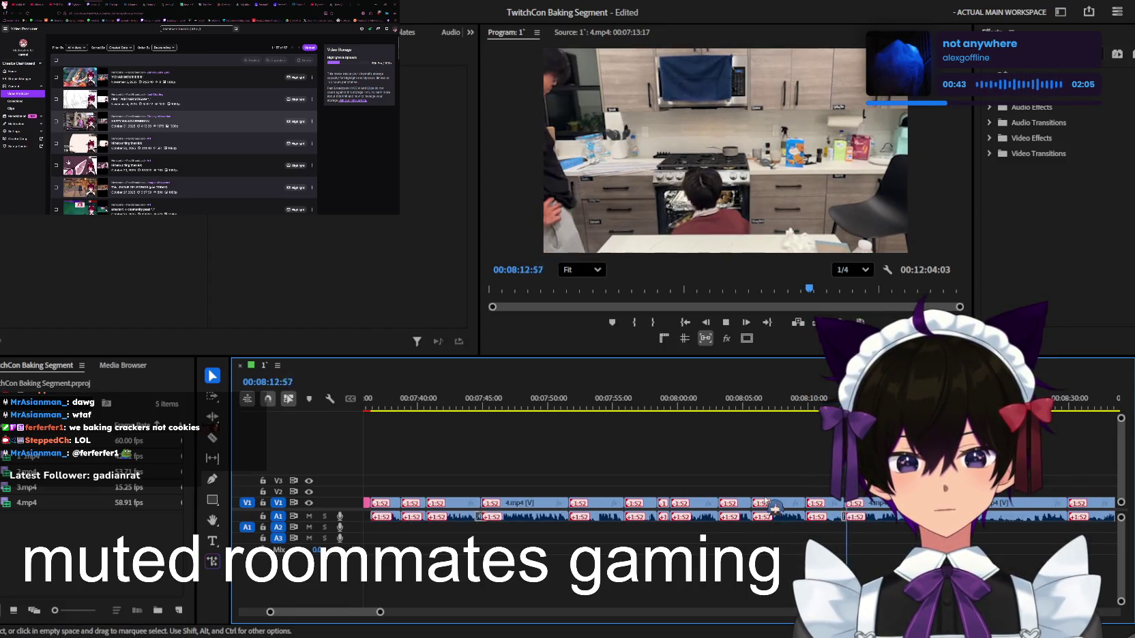
pyautogui.click(774, 508)
pyautogui.press('=')
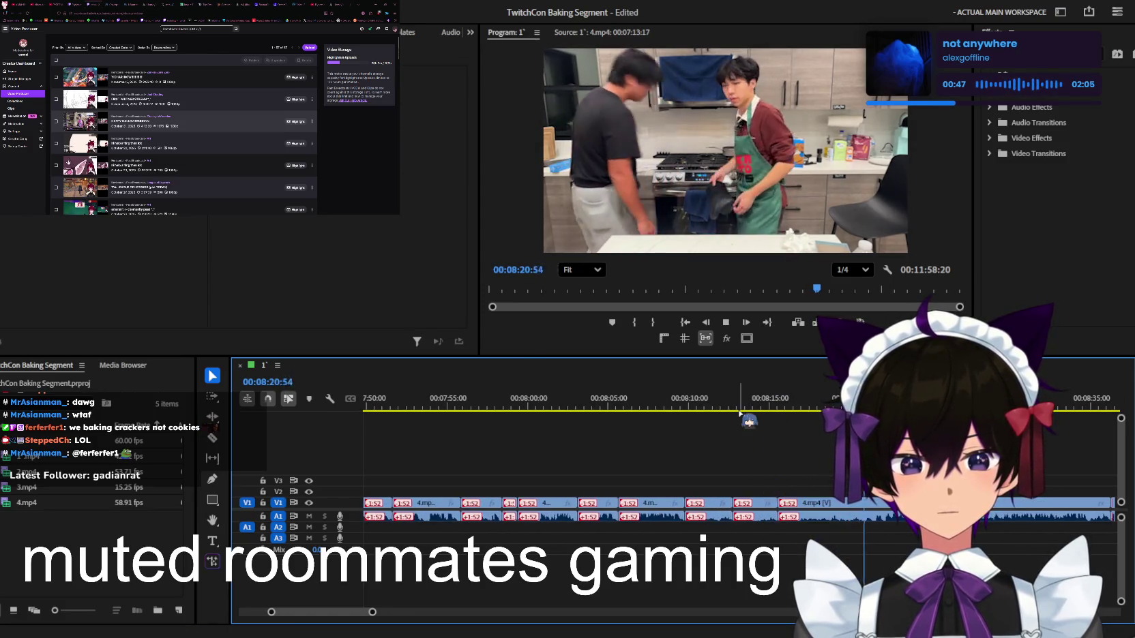
pyautogui.press('Up')
pyautogui.press('=')
pyautogui.press('=')
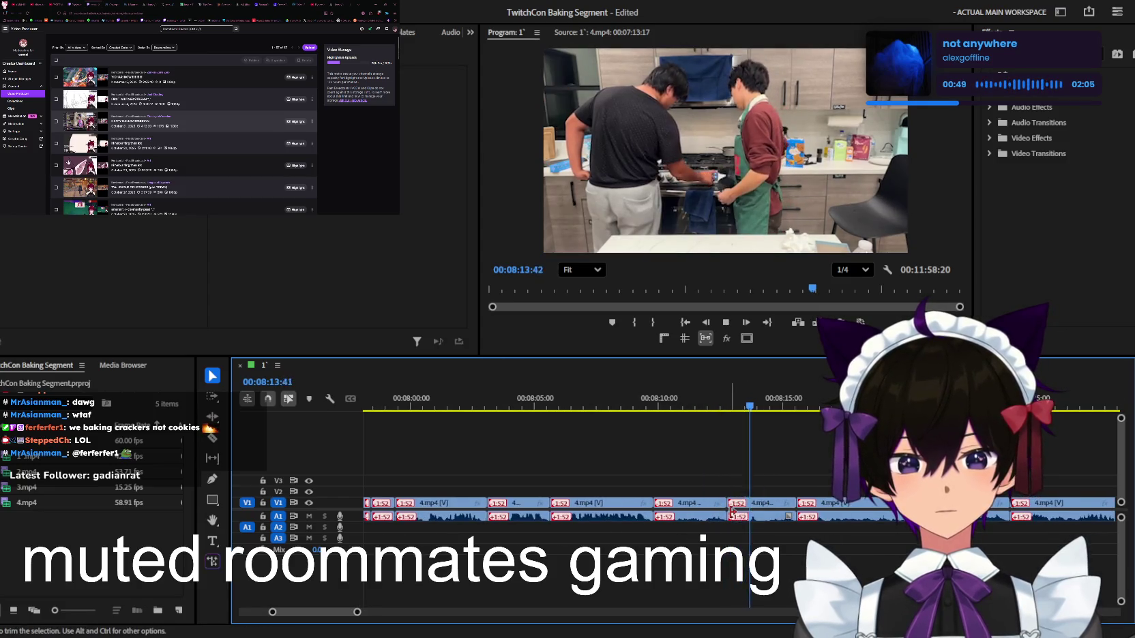
# Push all later clips right with Track Select Forward to open a gap, then return to Selection
pyautogui.scroll(-1, 733, 518)
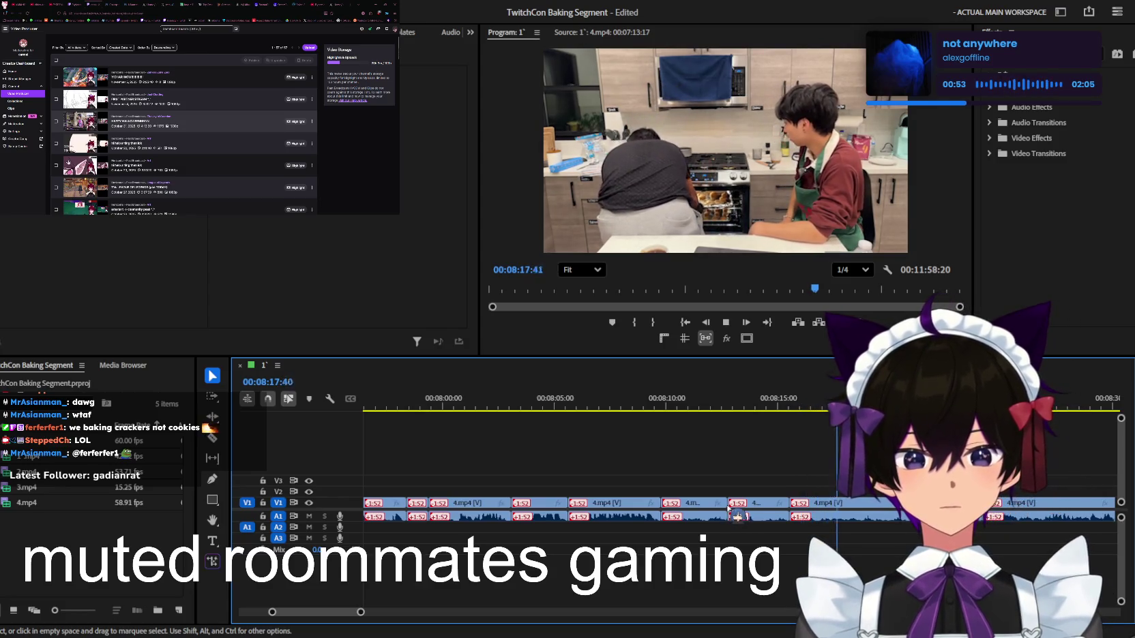
pyautogui.scroll(-1, 724, 506)
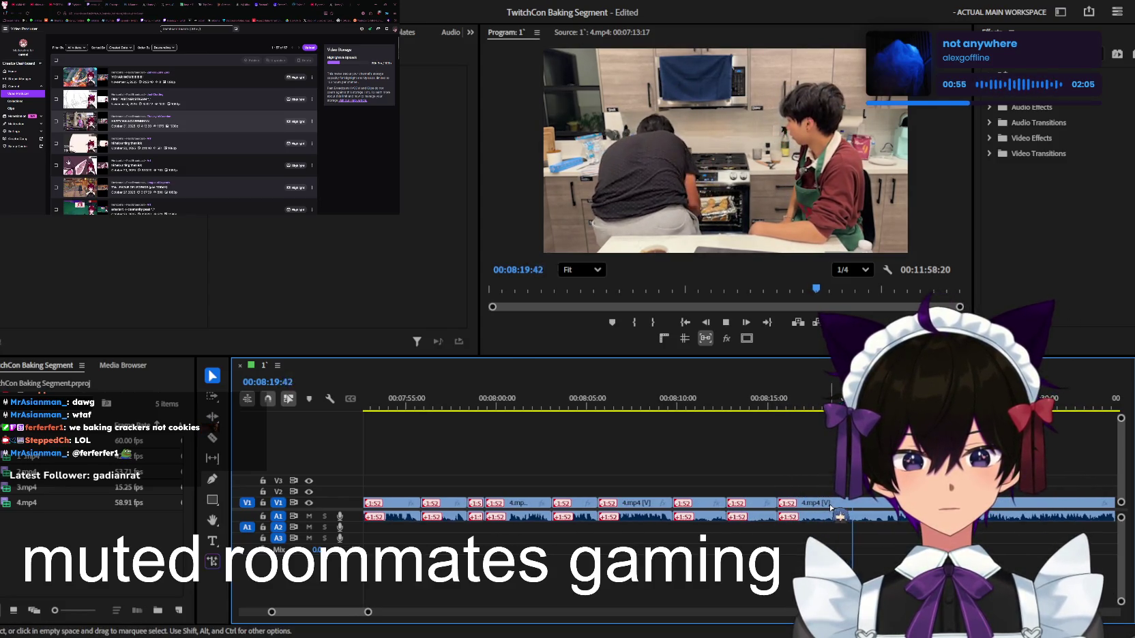
pyautogui.scroll(1, 830, 507)
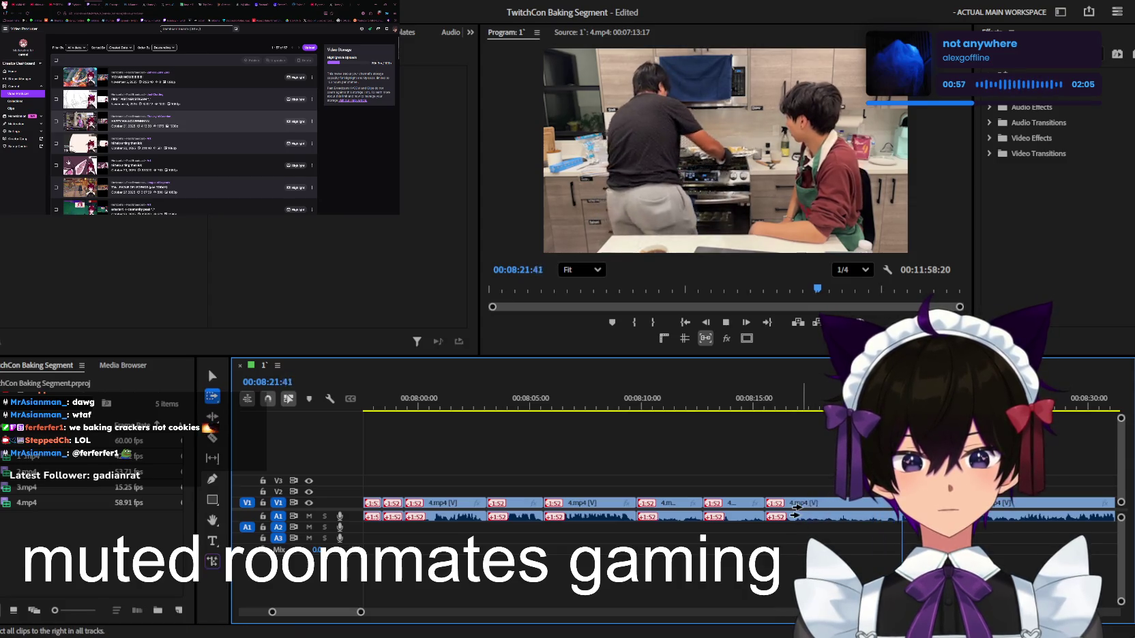
pyautogui.moveTo(794, 508); pyautogui.dragTo(827, 508)
pyautogui.press('v')
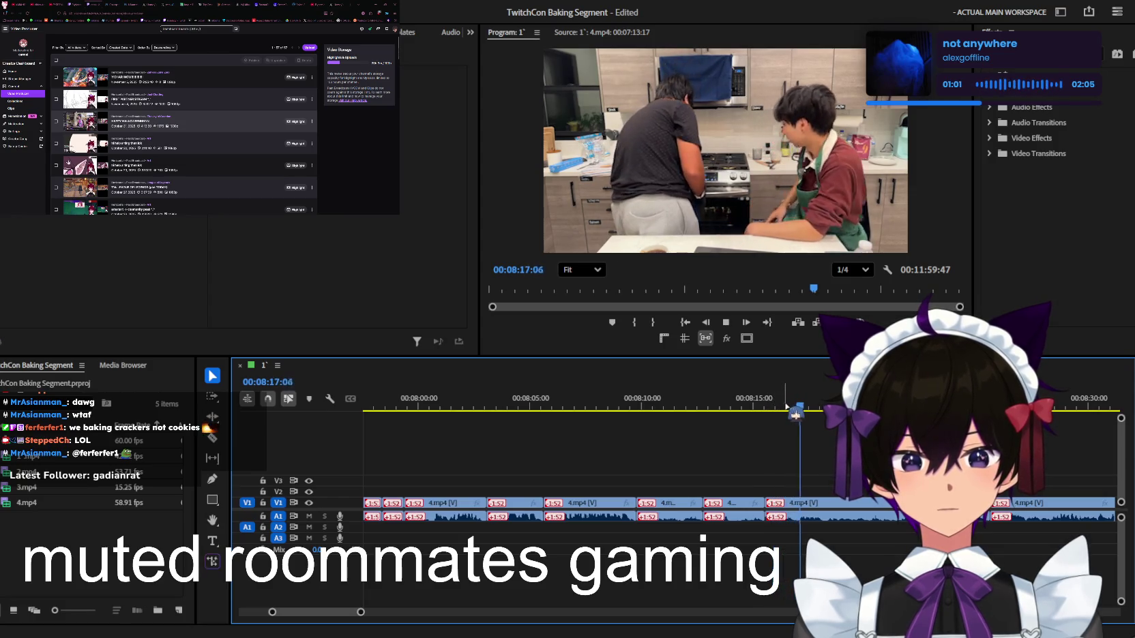
# Scroll the timeline to review the clips around the new gap
pyautogui.scroll(-2, 811, 464)
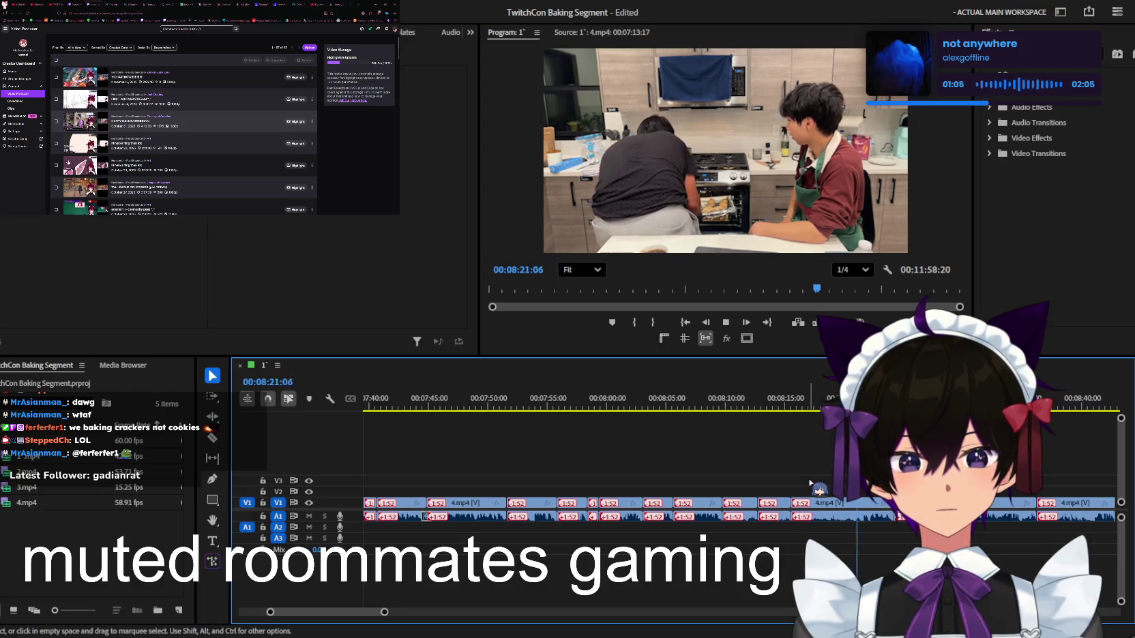
pyautogui.scroll(2, 810, 483)
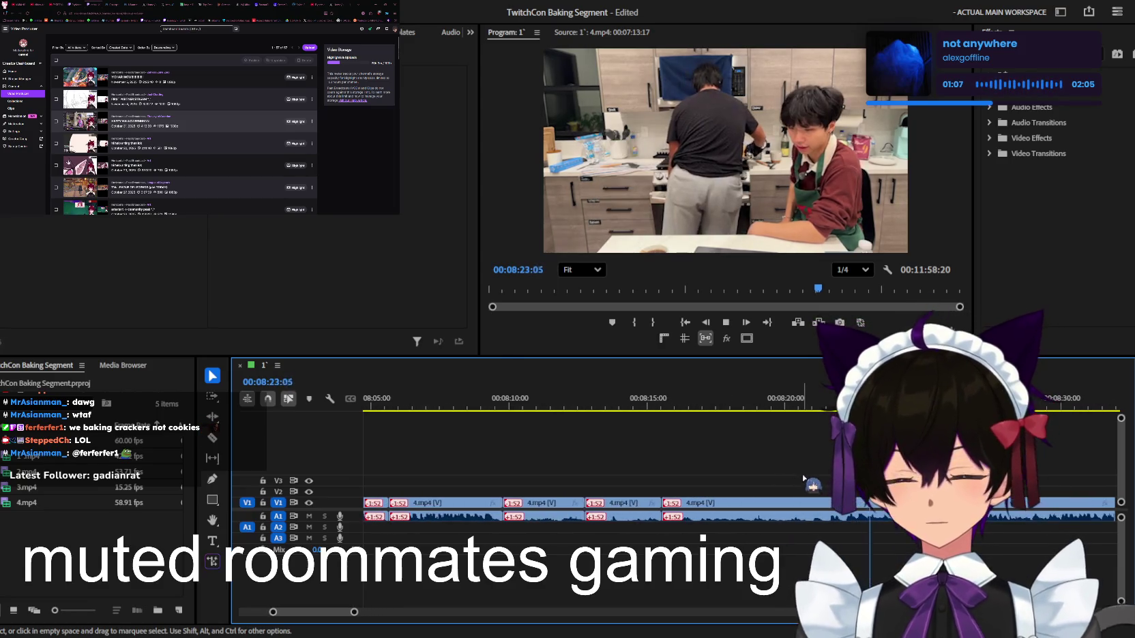
pyautogui.scroll(-1, 804, 479)
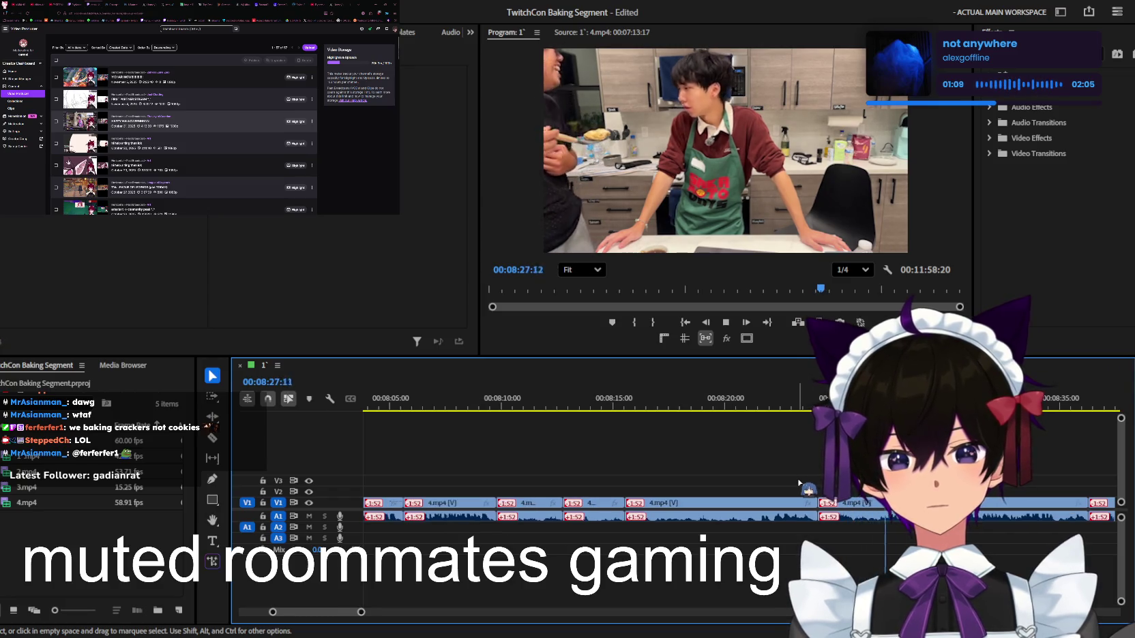
pyautogui.scroll(-1, 800, 482)
pyautogui.scroll(-1, 792, 479)
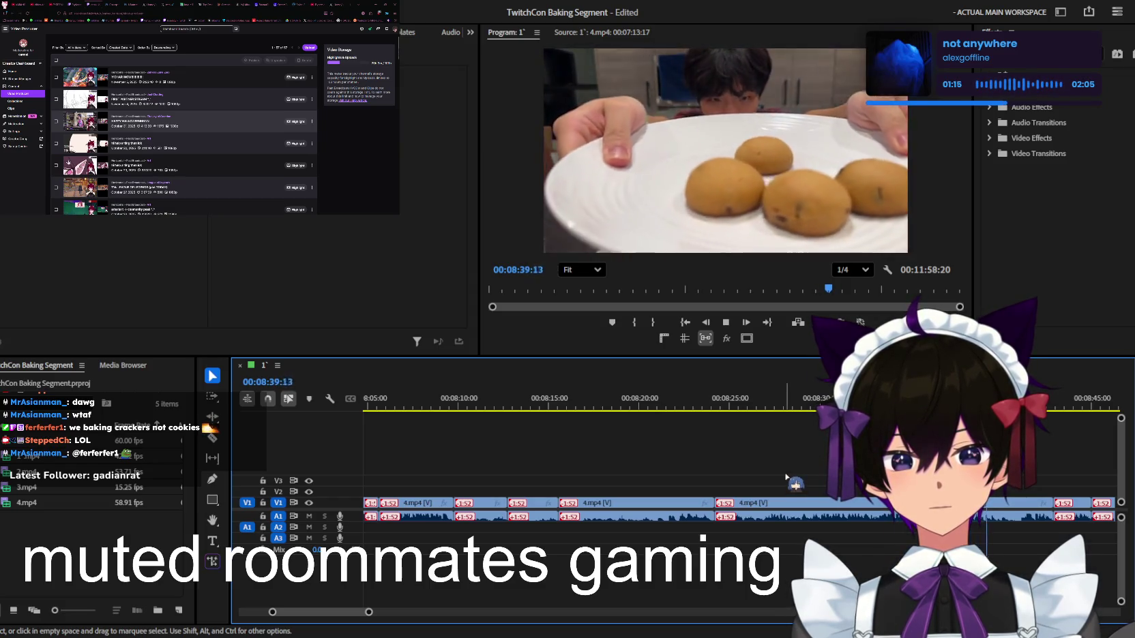
pyautogui.scroll(-1, 785, 477)
pyautogui.scroll(-1, 786, 478)
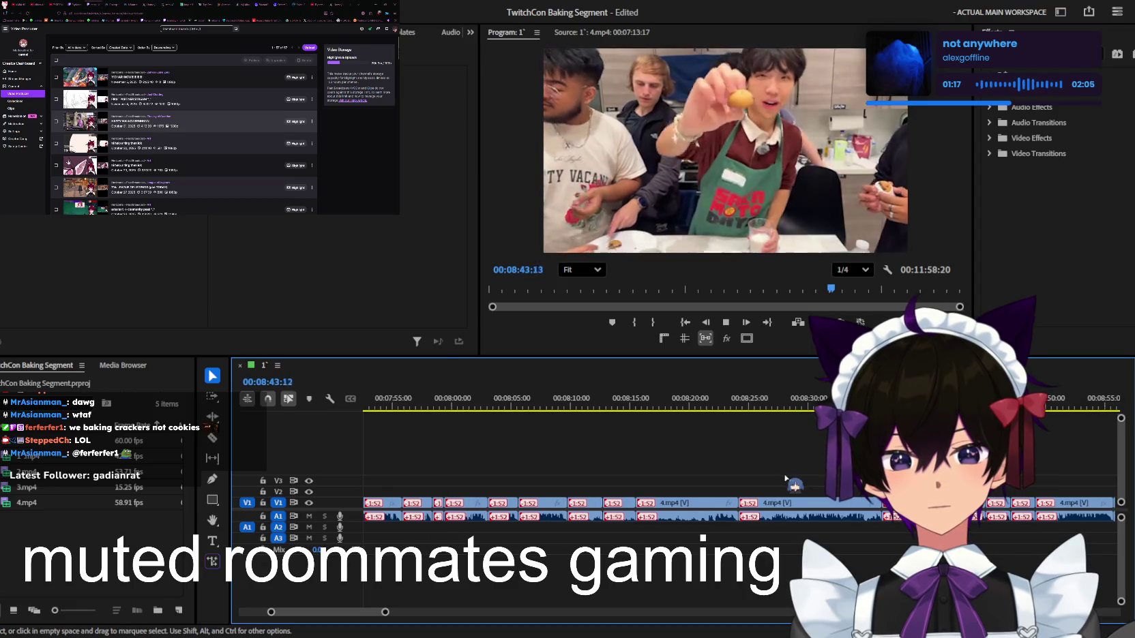
pyautogui.scroll(1, 785, 478)
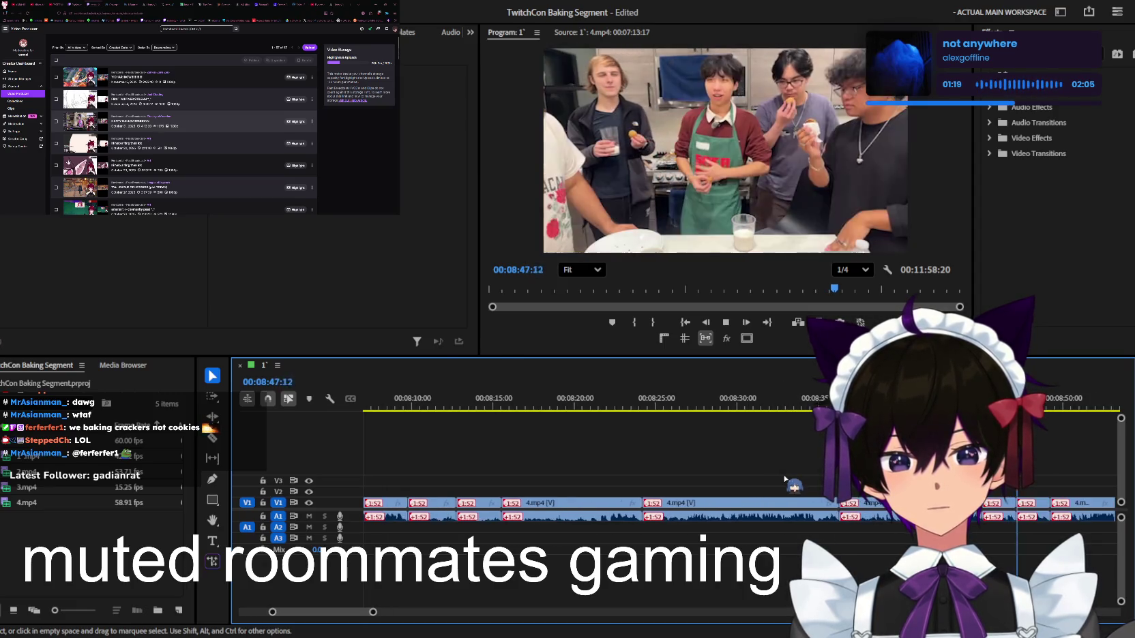
pyautogui.scroll(-1, 784, 479)
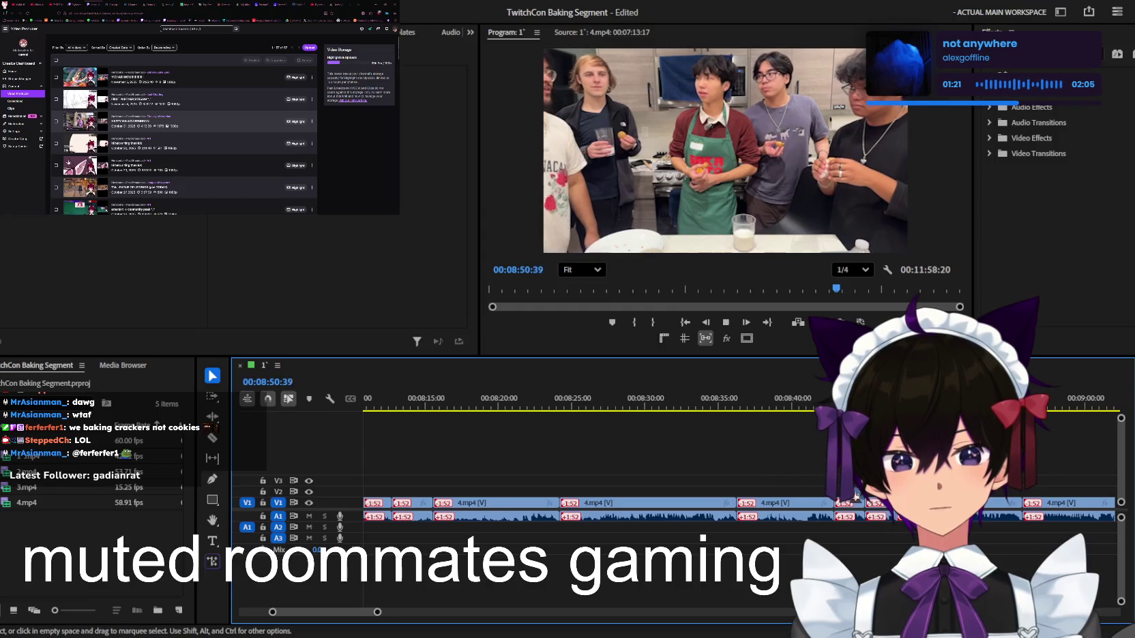
pyautogui.scroll(1, 854, 495)
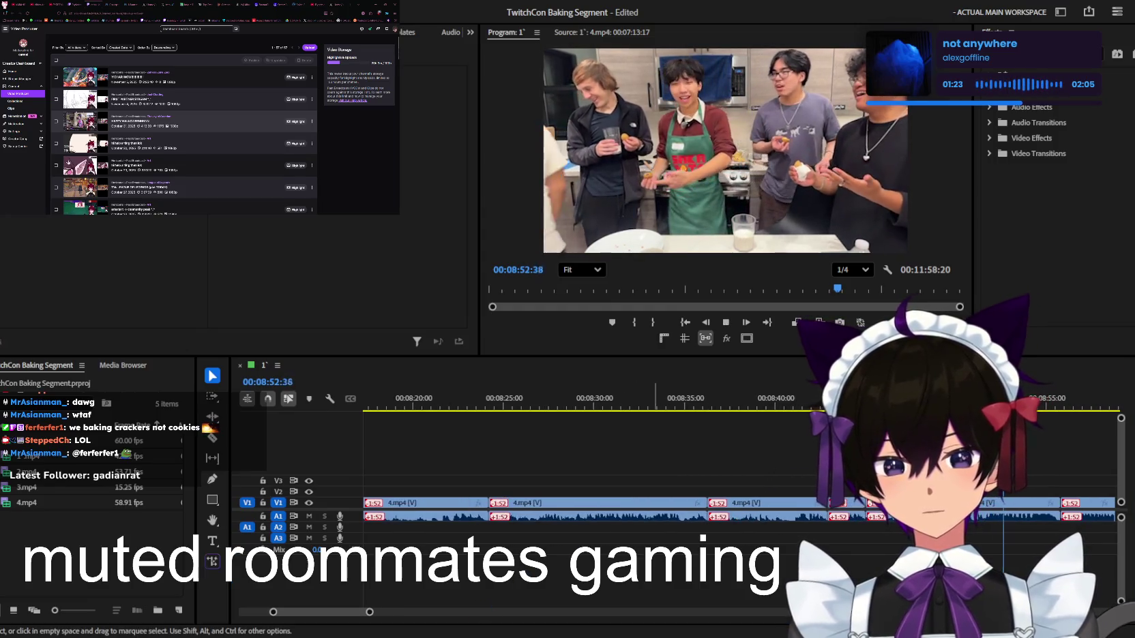
pyautogui.scroll(1, 784, 479)
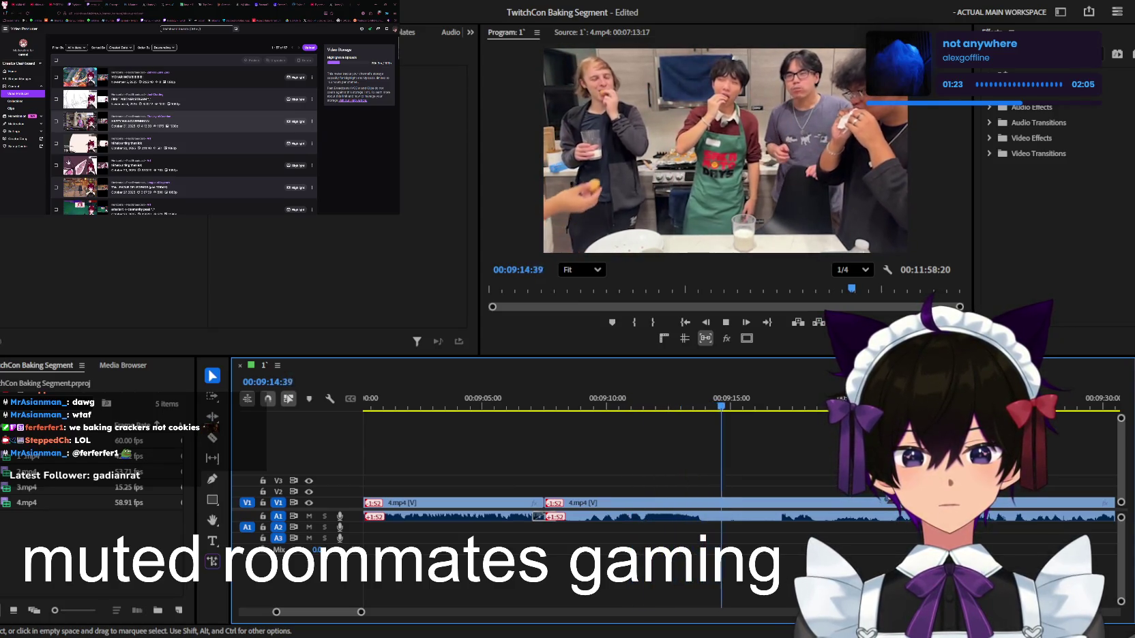
pyautogui.press('-')
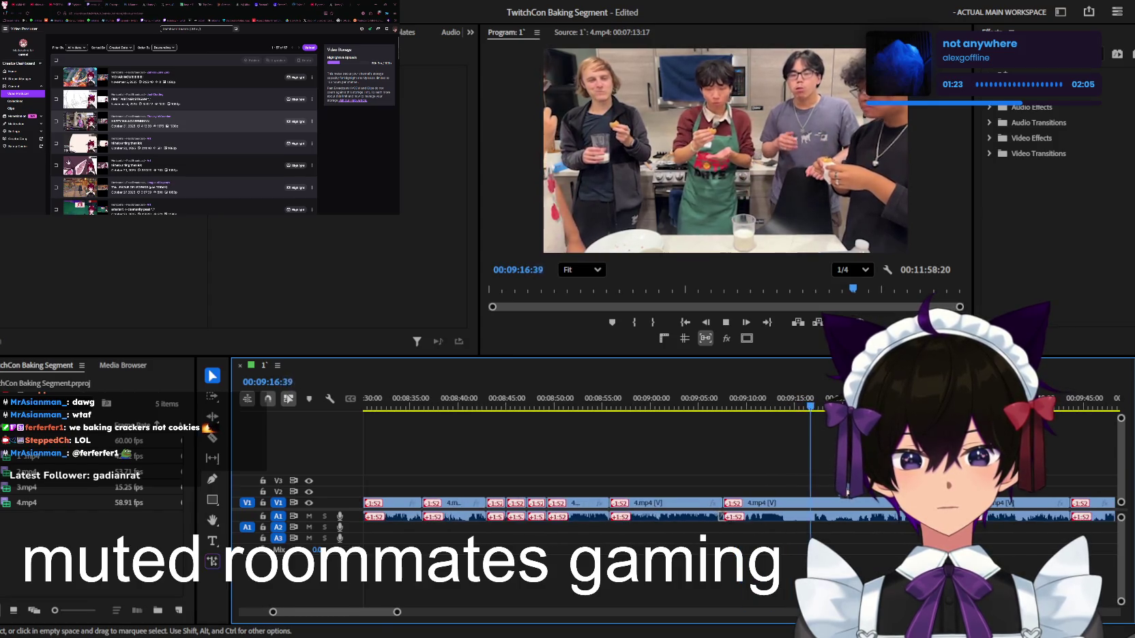
pyautogui.press('=')
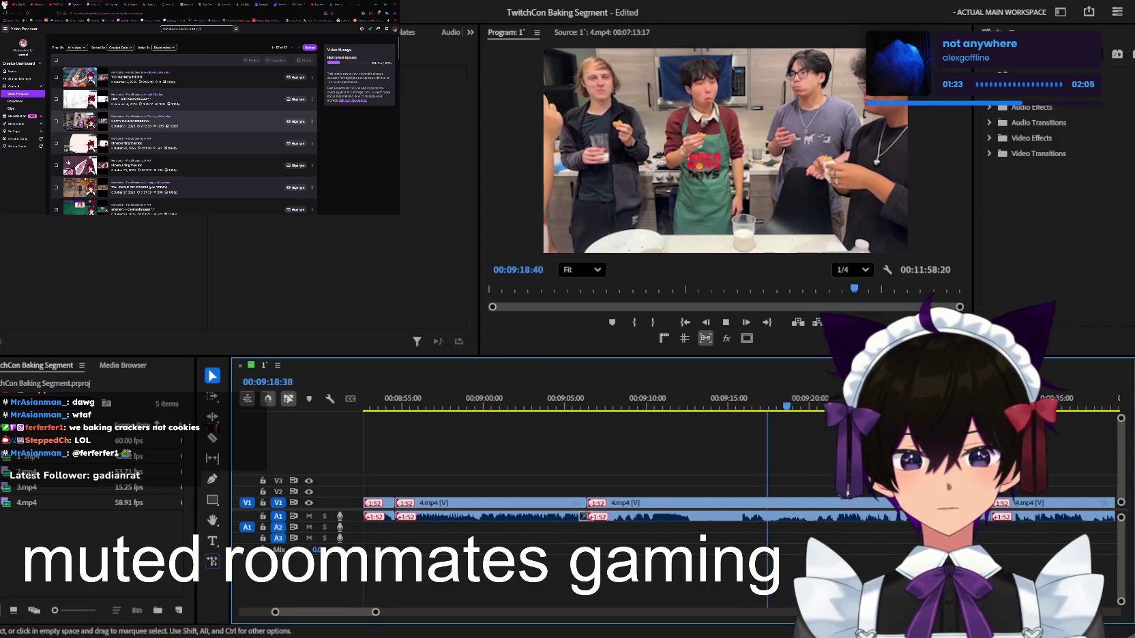
pyautogui.press('-')
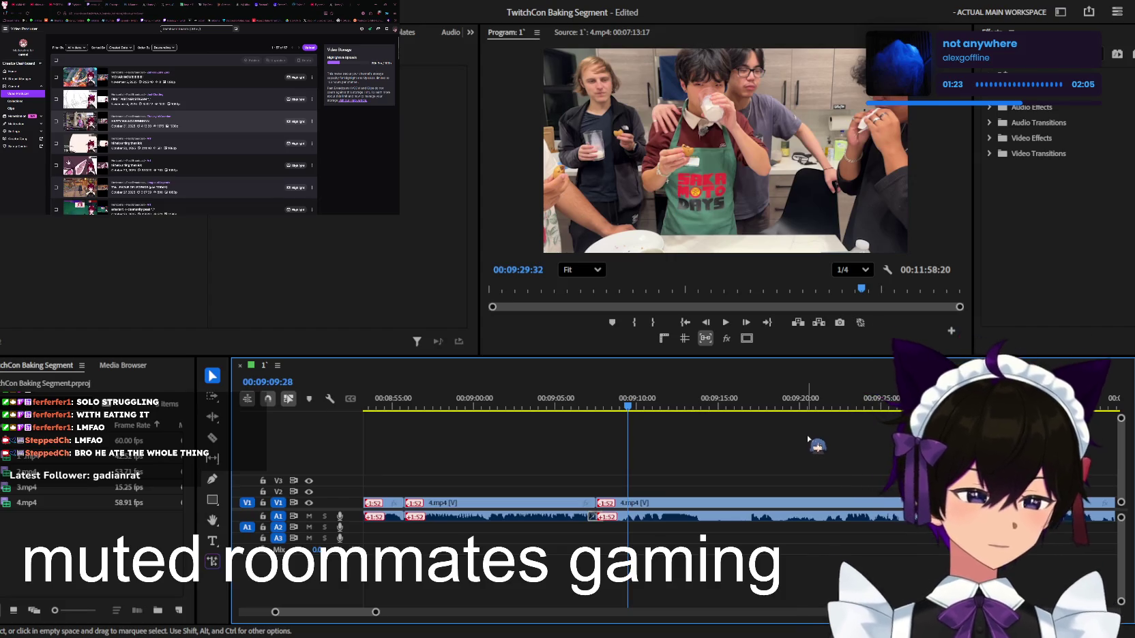
pyautogui.click(663, 399)
pyautogui.press('space')
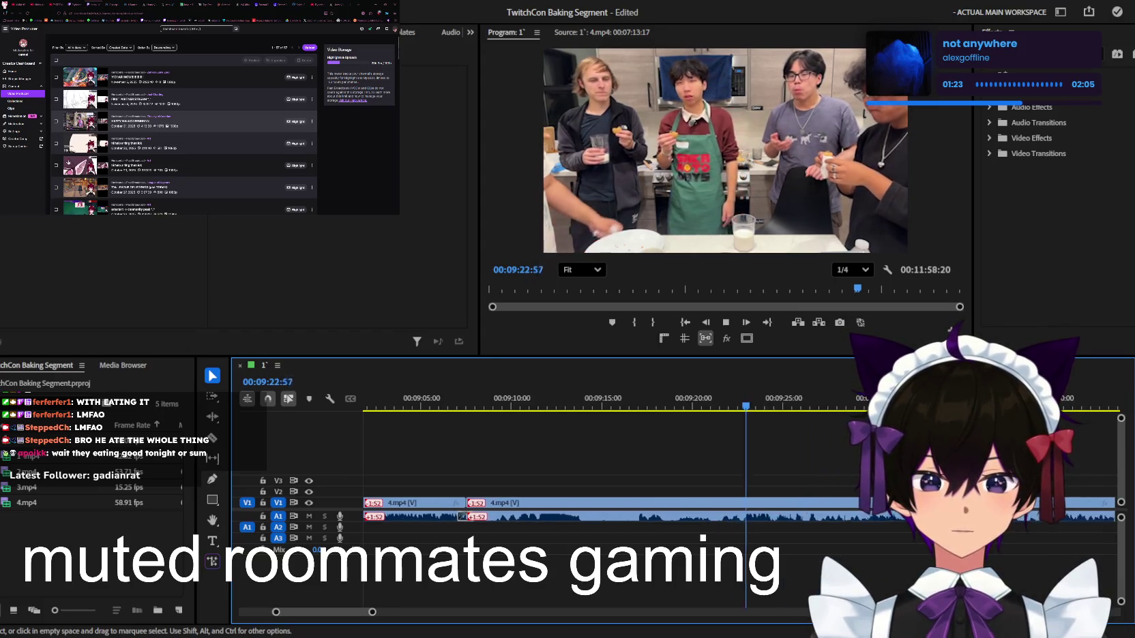
pyautogui.press('-')
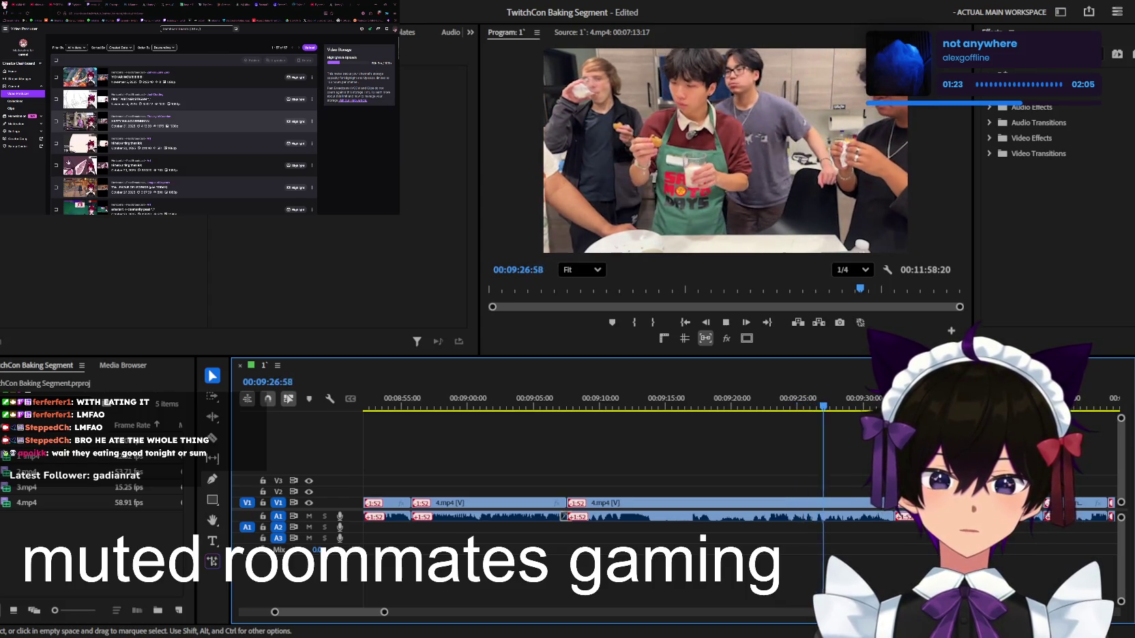
pyautogui.press('=')
pyautogui.press('=')
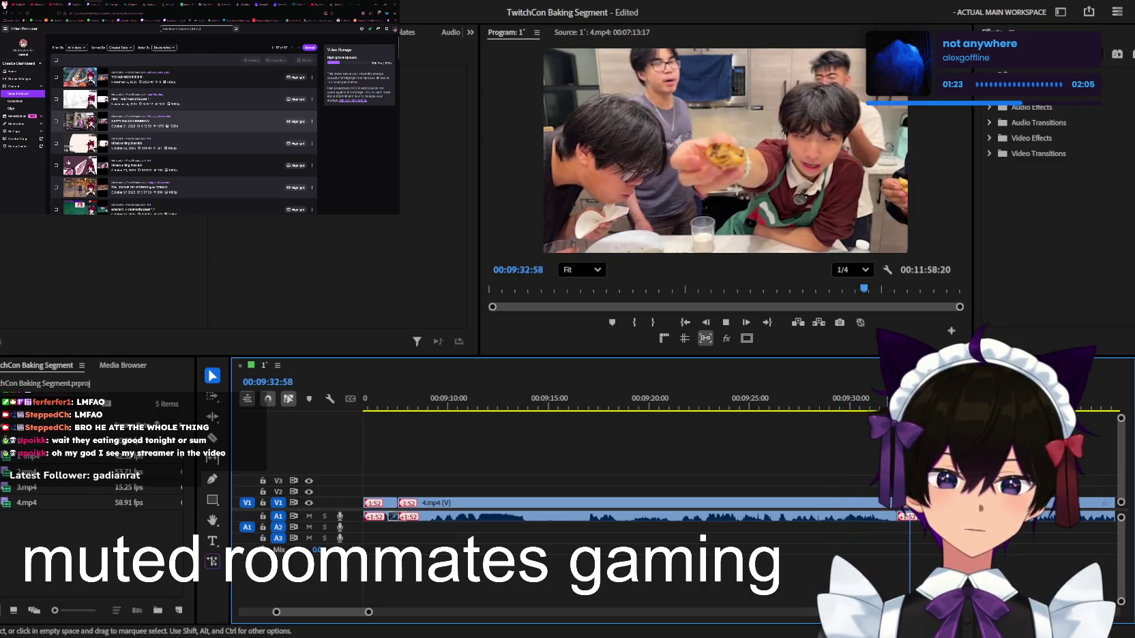
pyautogui.press('=')
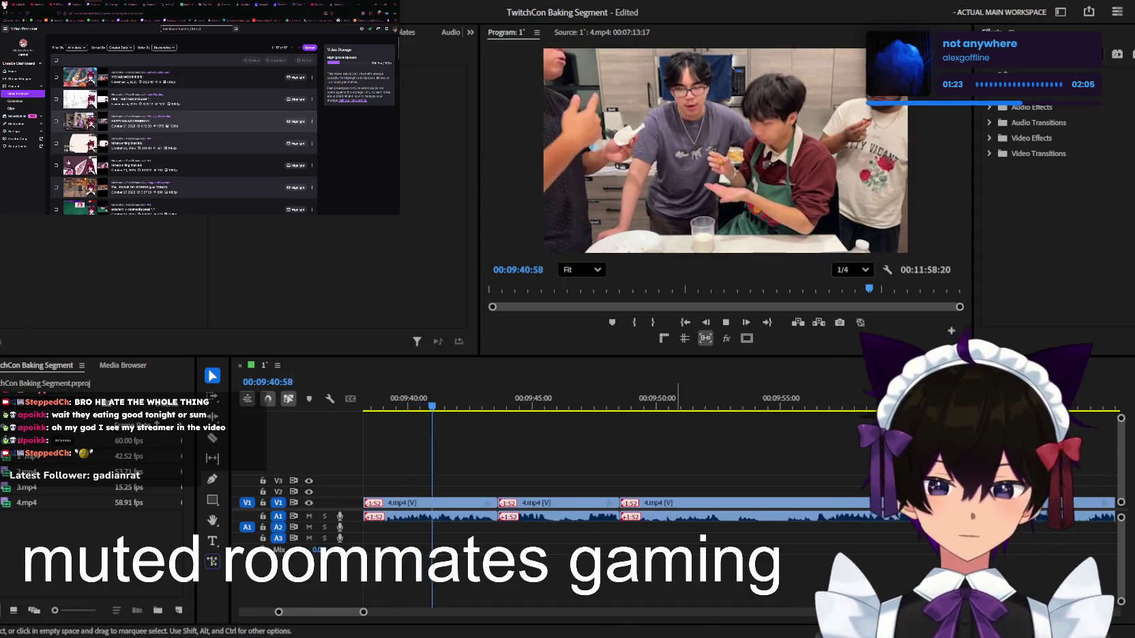
pyautogui.click(680, 447)
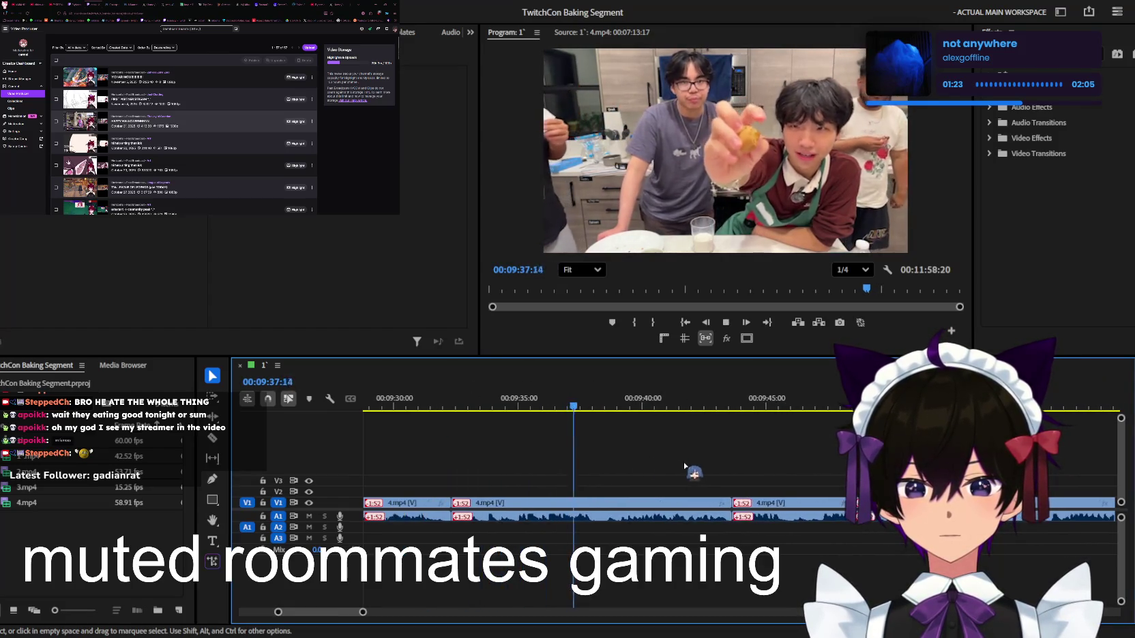
pyautogui.press('=')
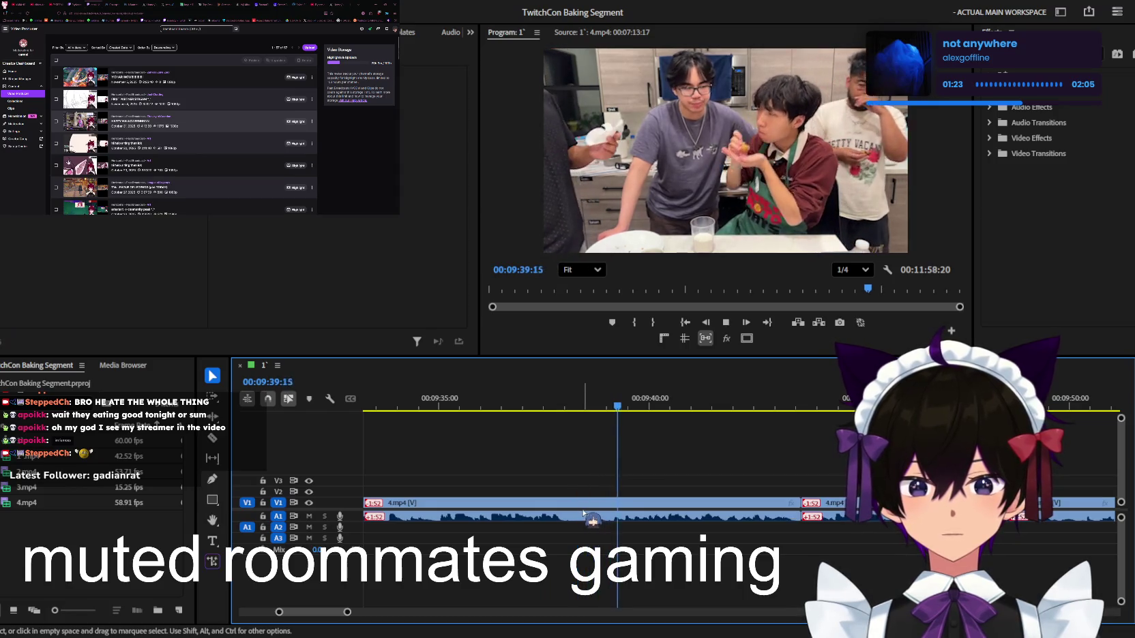
pyautogui.press('-')
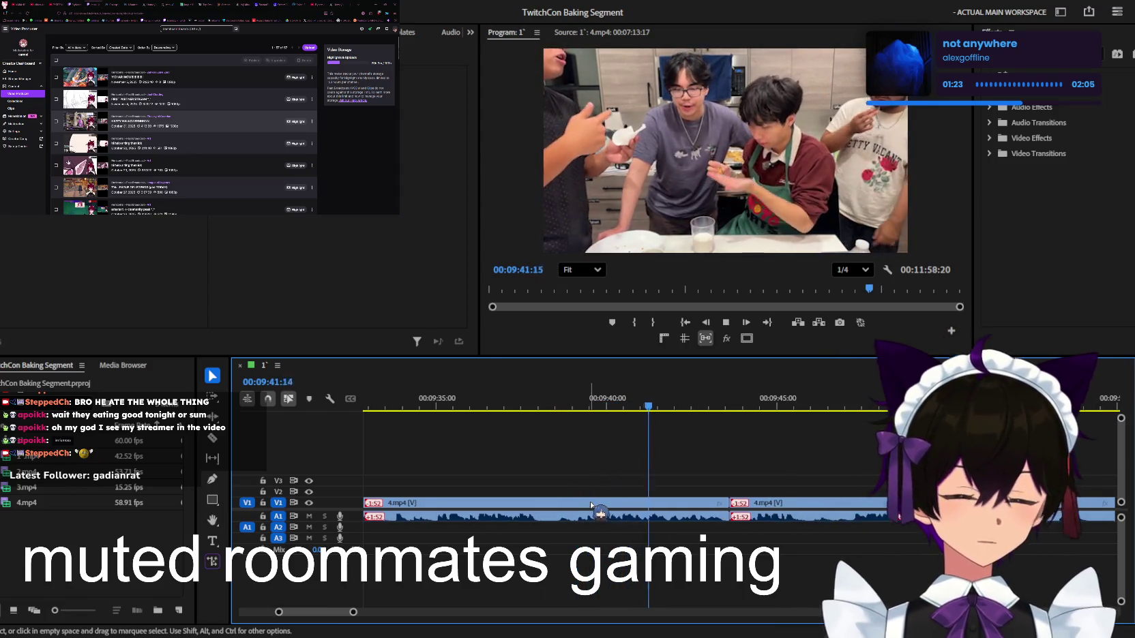
pyautogui.press('-')
pyautogui.press('-')
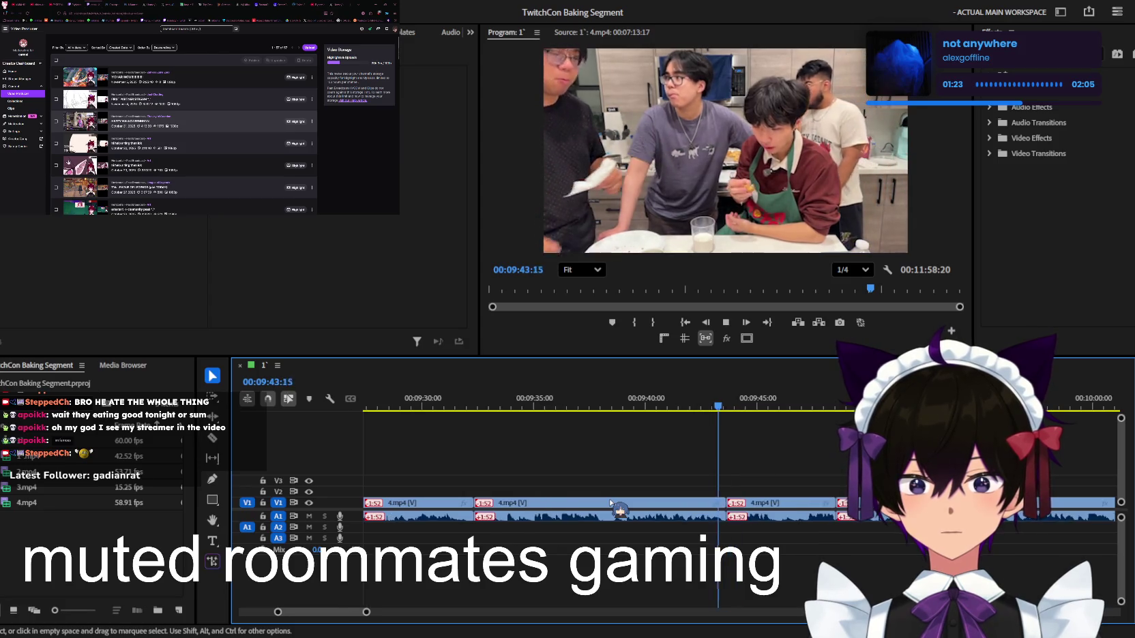
pyautogui.press('-')
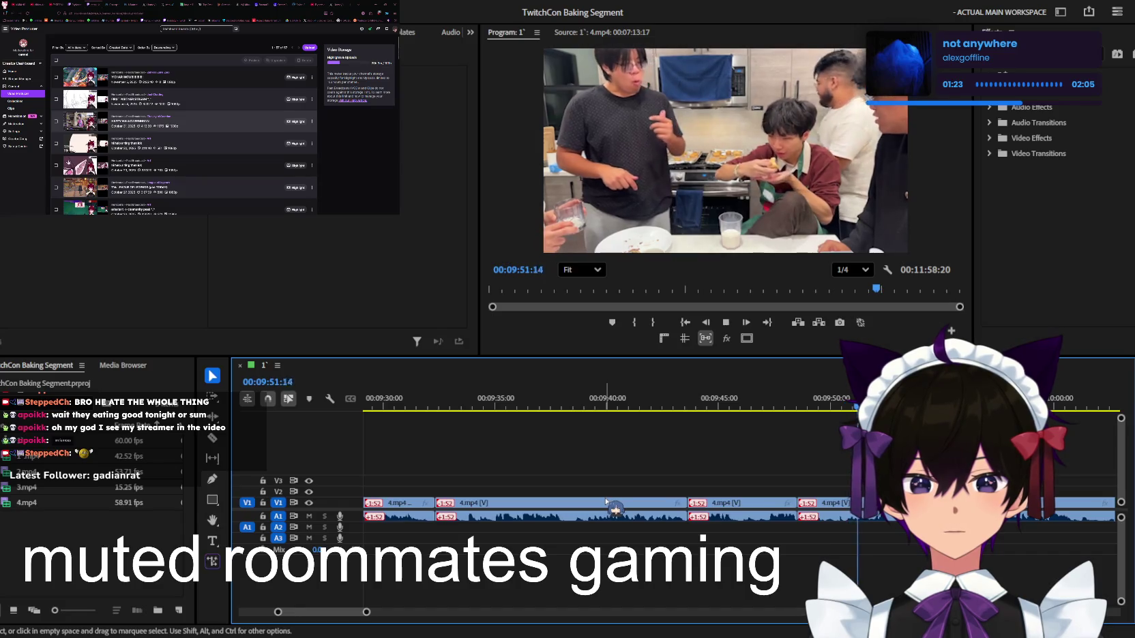
pyautogui.scroll(-2, 612, 503)
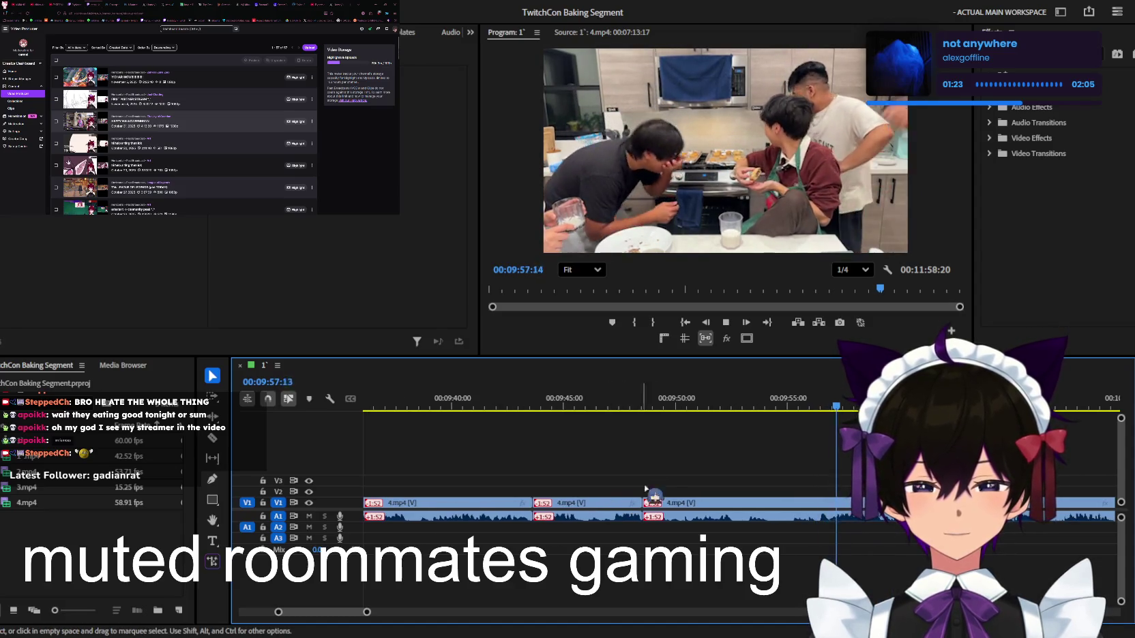
pyautogui.scroll(2, 656, 484)
pyautogui.scroll(2, 818, 479)
pyautogui.scroll(1, 834, 476)
pyautogui.scroll(-3, 834, 475)
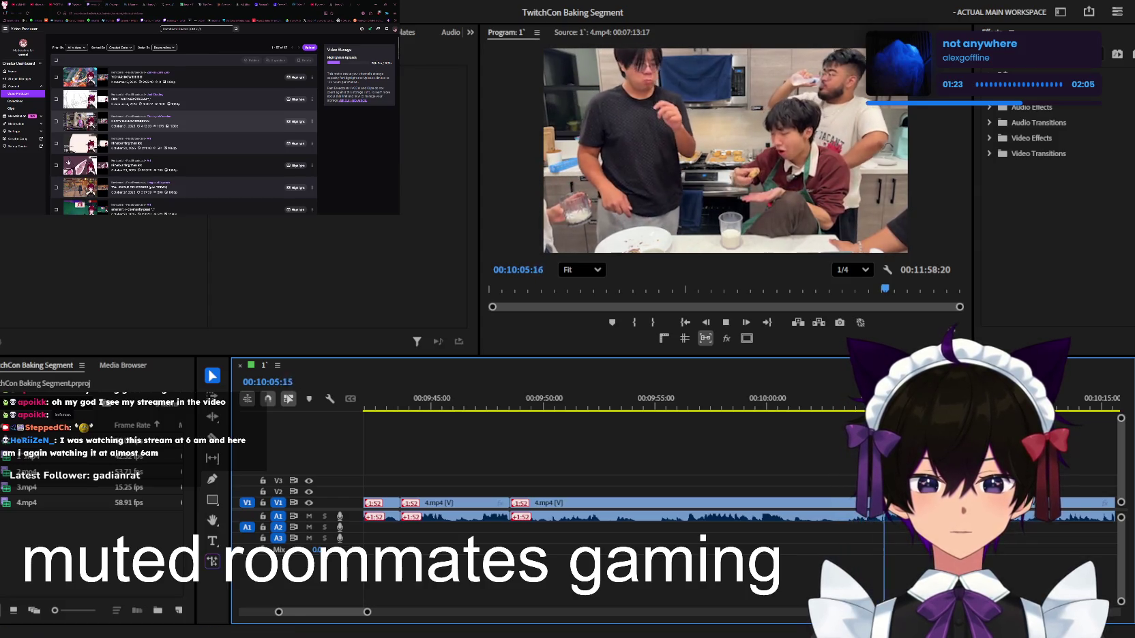
# Razor-cut the V1 clip at the 10:00 mark and replay across the cut to check it
pyautogui.click(750, 402)
pyautogui.press('=')
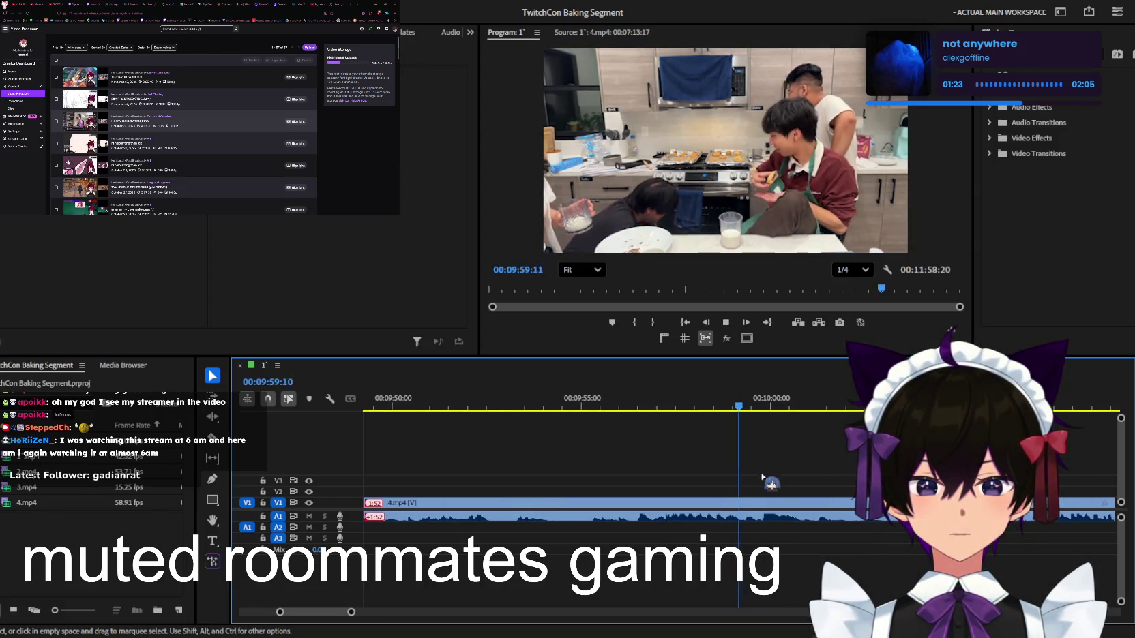
pyautogui.press('c')
pyautogui.click(761, 505)
pyautogui.press('space')
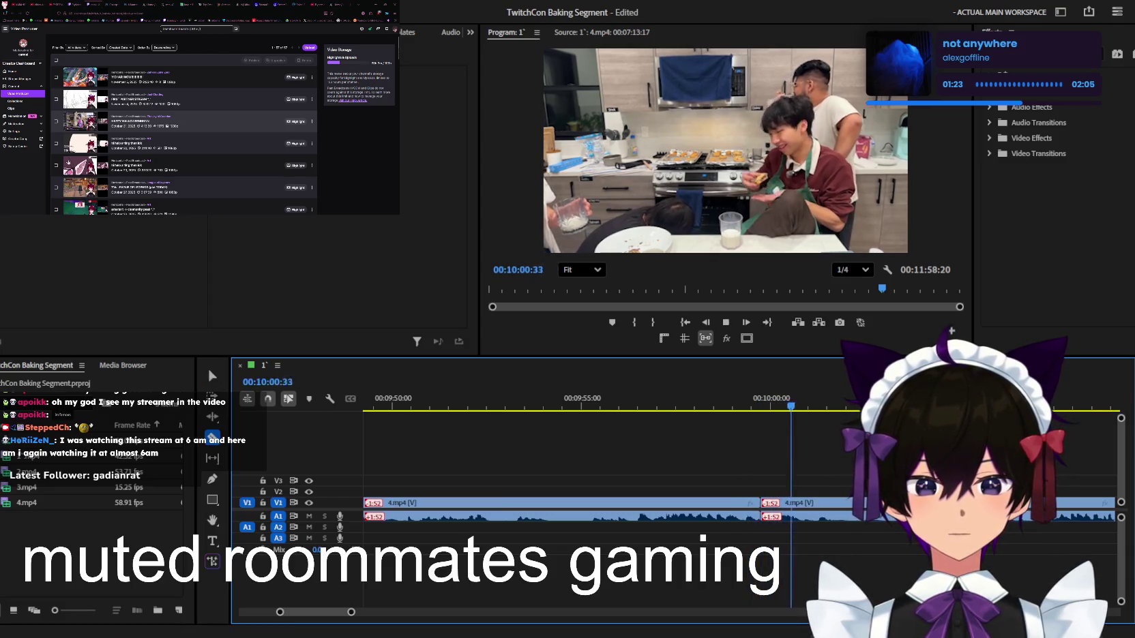
pyautogui.press('space')
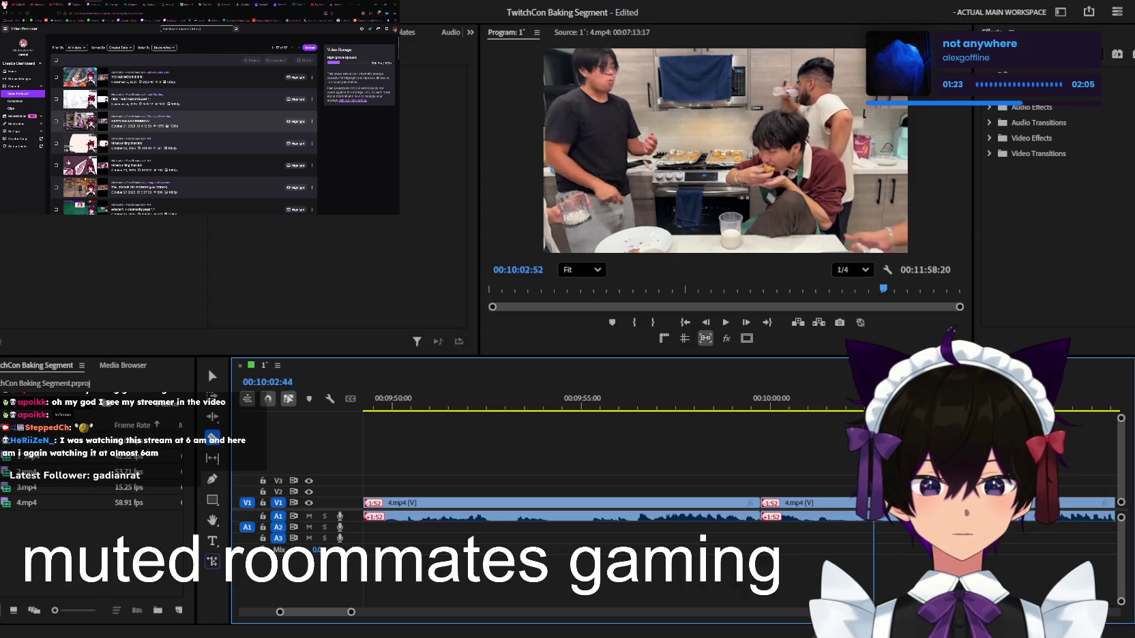
pyautogui.press('v')
pyautogui.click(744, 402)
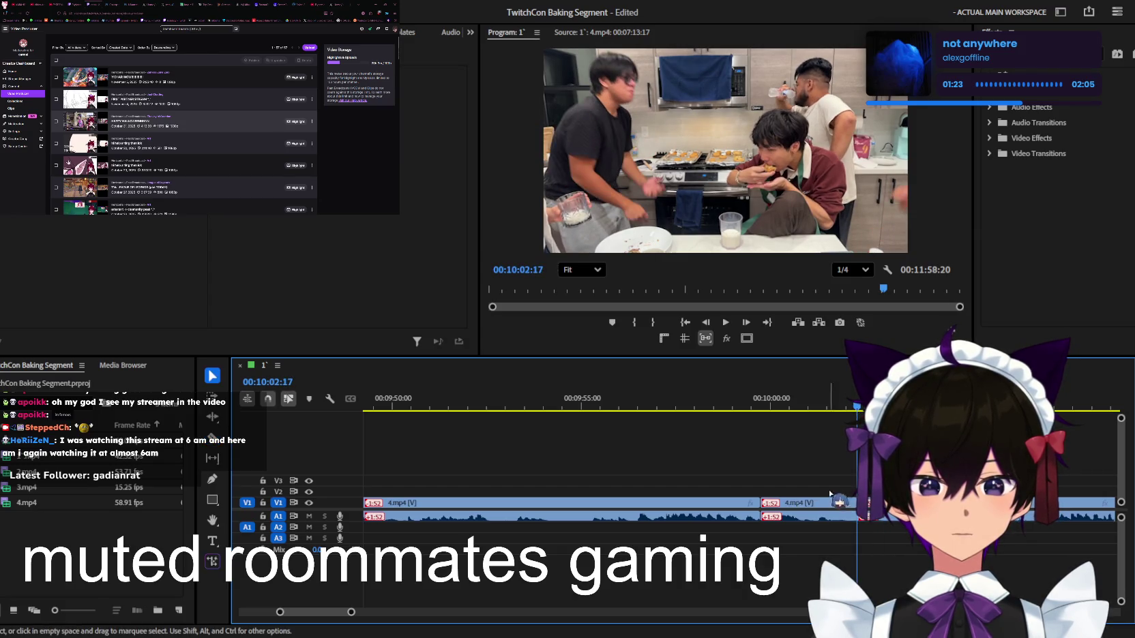
pyautogui.press('space')
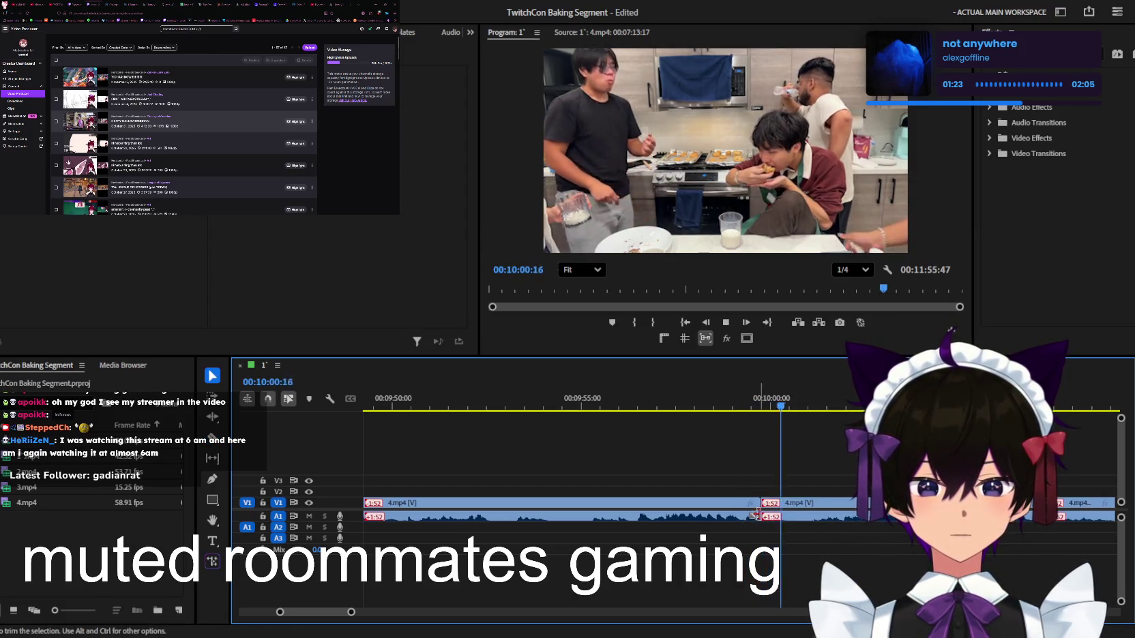
pyautogui.press('space')
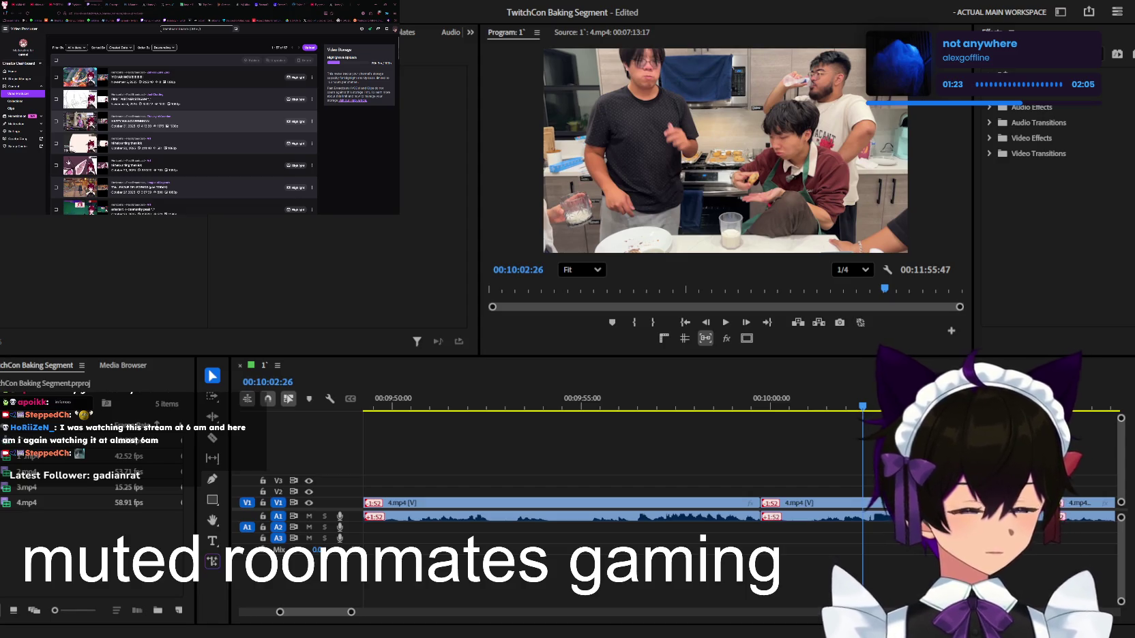
# Replay from about 9:59 while zooming the timeline in around 10:10
pyautogui.click(769, 448)
pyautogui.click(735, 408)
pyautogui.press('space')
pyautogui.press('=')
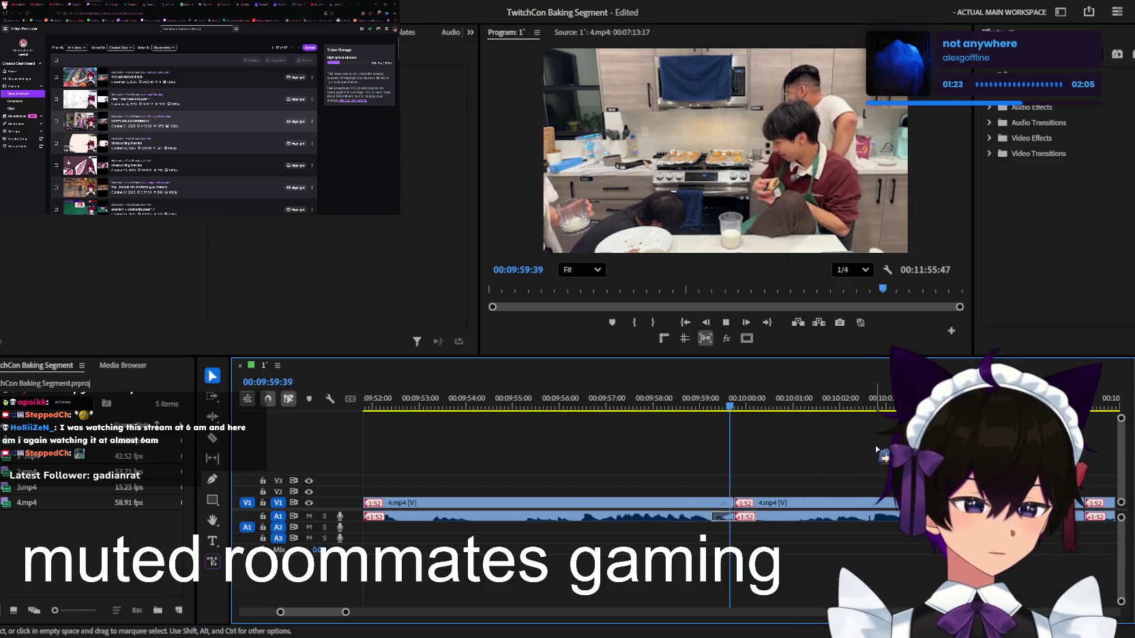
pyautogui.press('=')
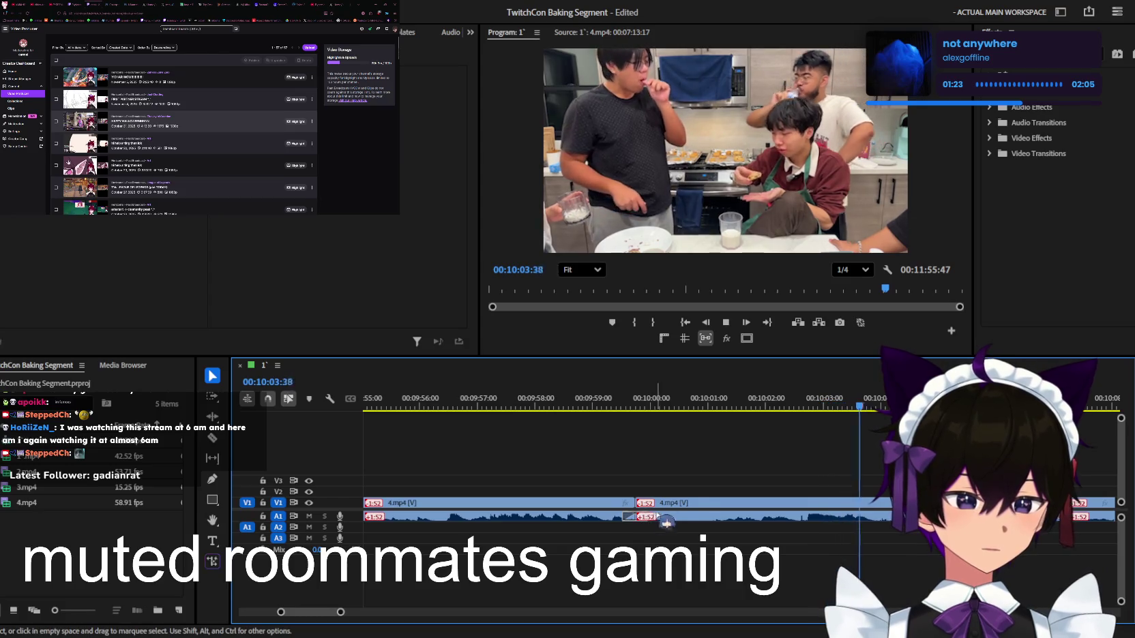
pyautogui.press('=')
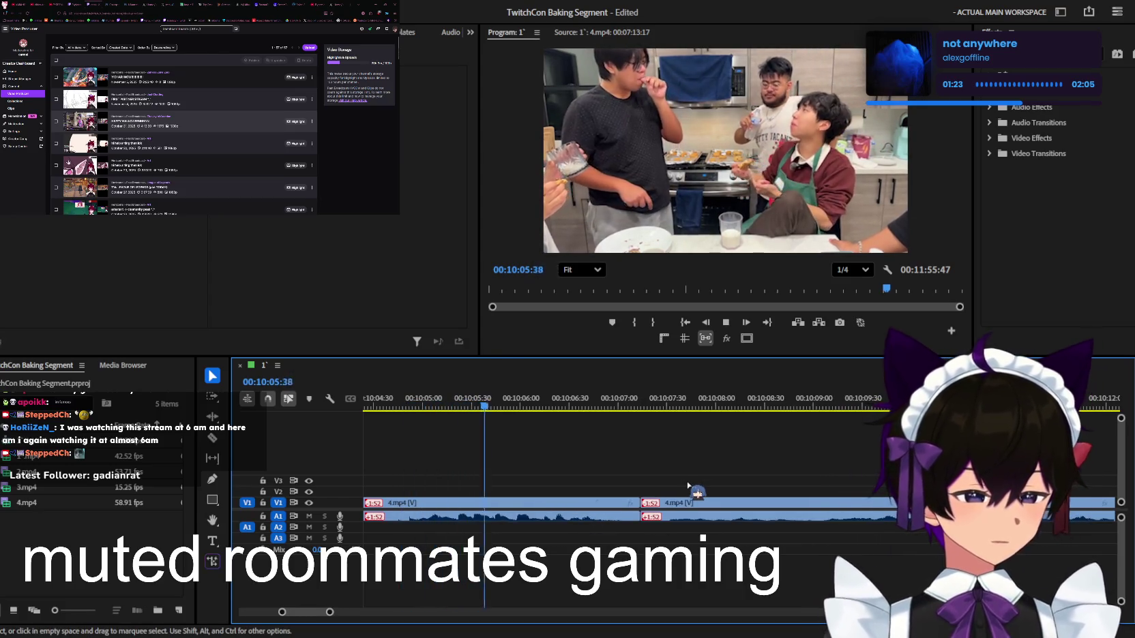
pyautogui.press('-')
pyautogui.press('-')
pyautogui.press('-')
pyautogui.press('-')
pyautogui.press('-')
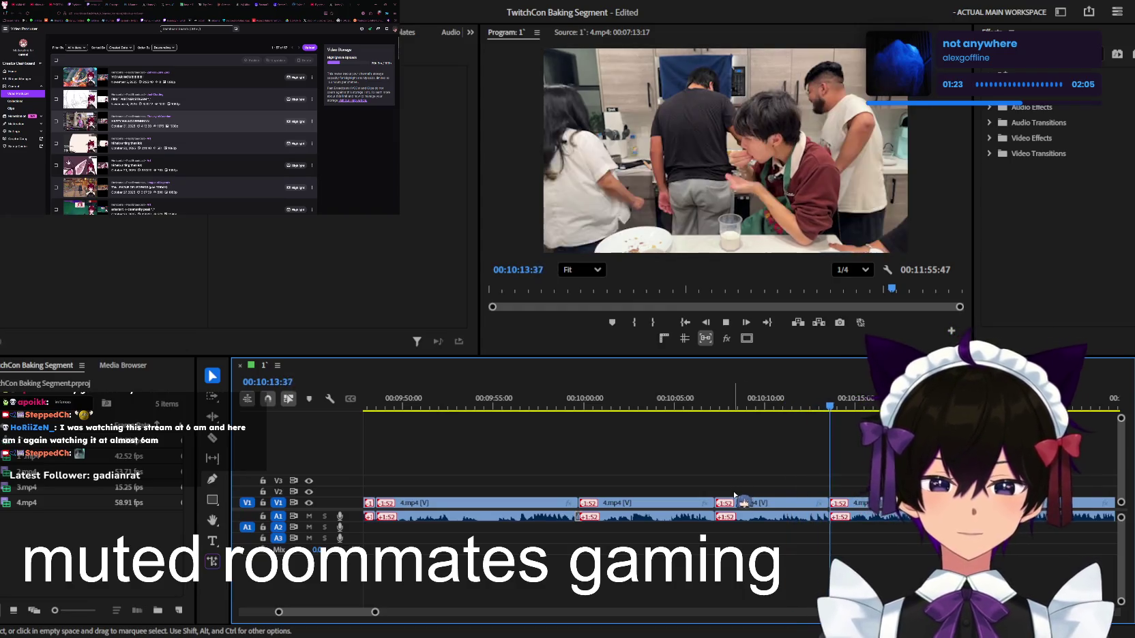
pyautogui.press('=')
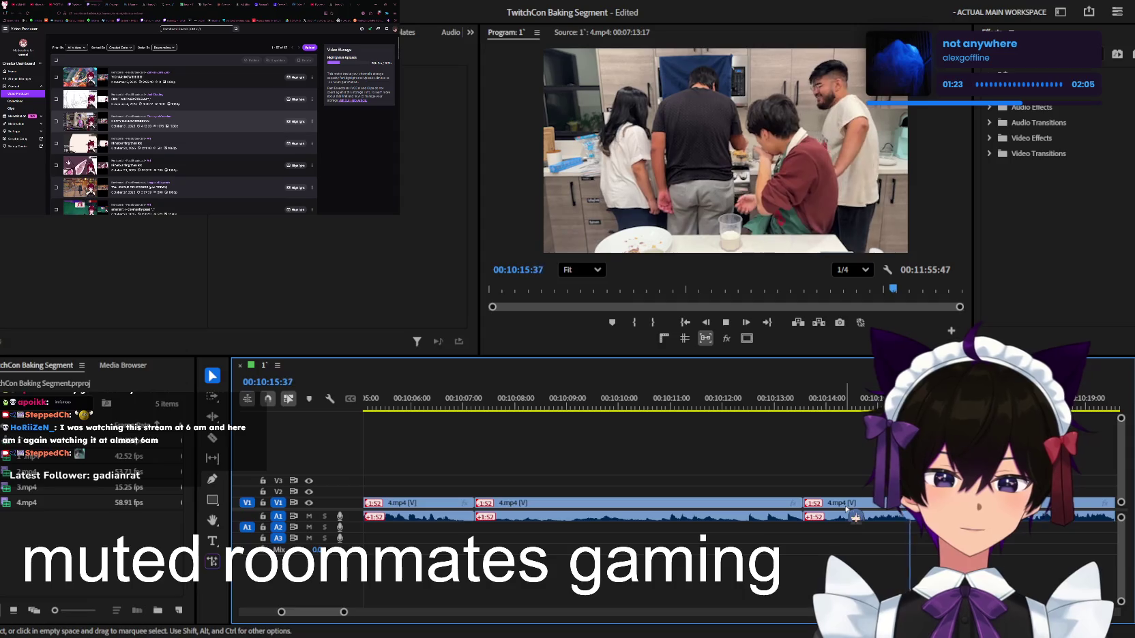
# Adjust the clip boundary near 10:37 and save the project
pyautogui.press('-')
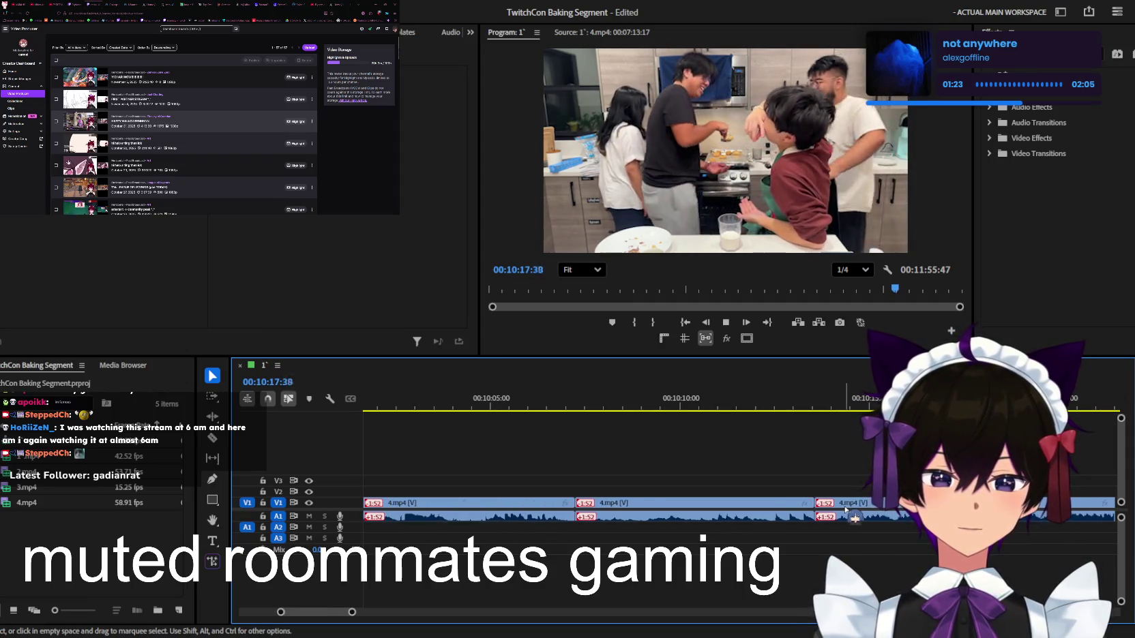
pyautogui.press('=')
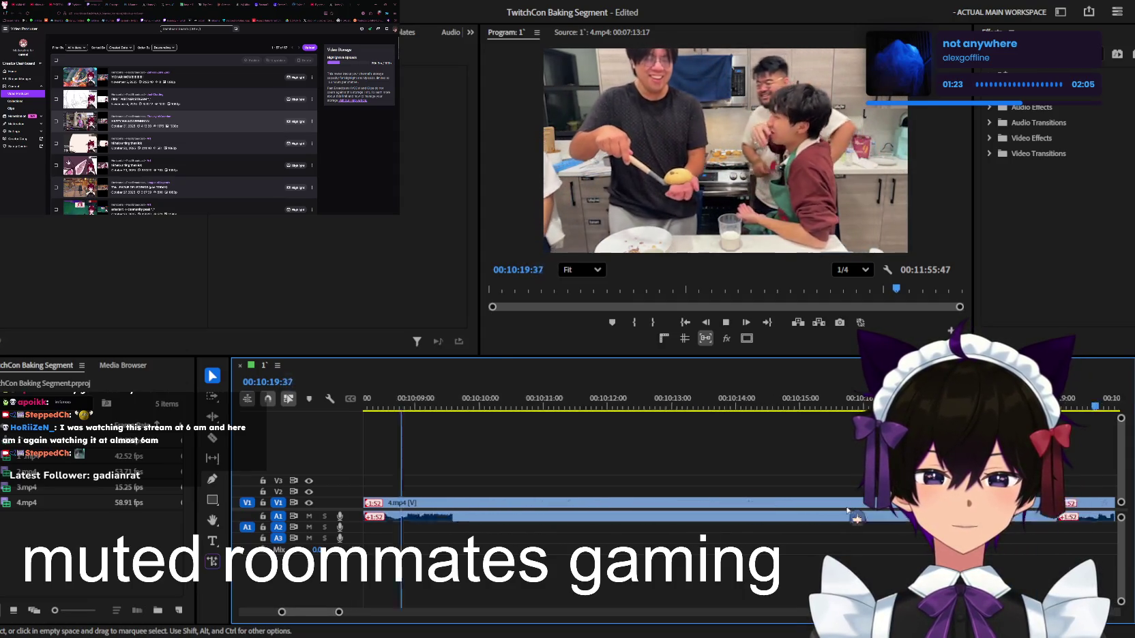
pyautogui.press('=')
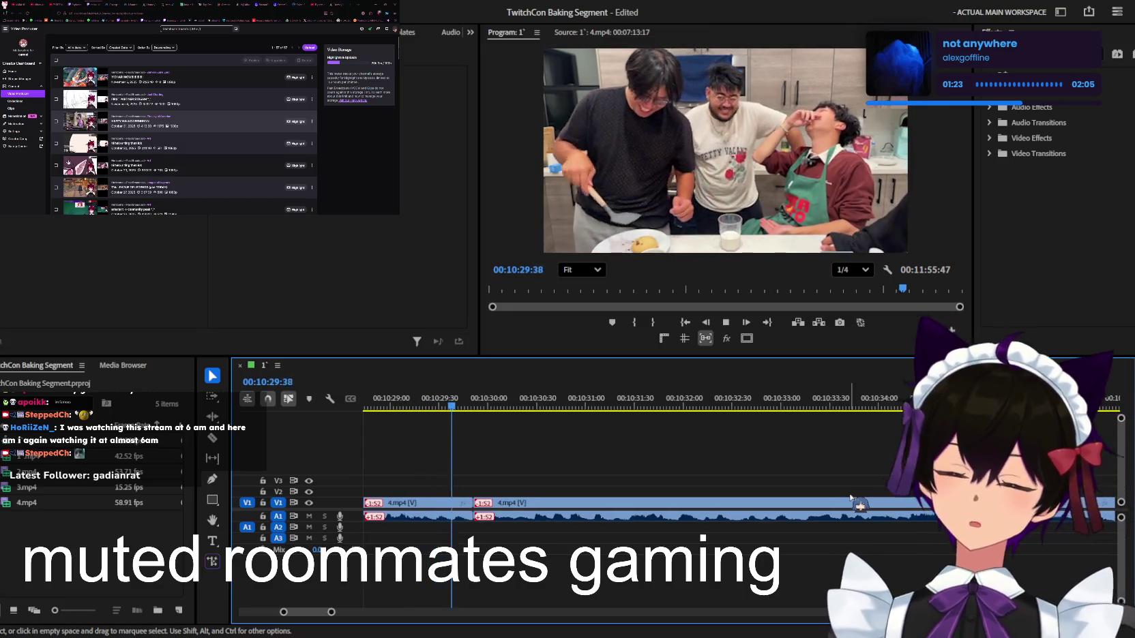
pyautogui.press('-')
pyautogui.press('-')
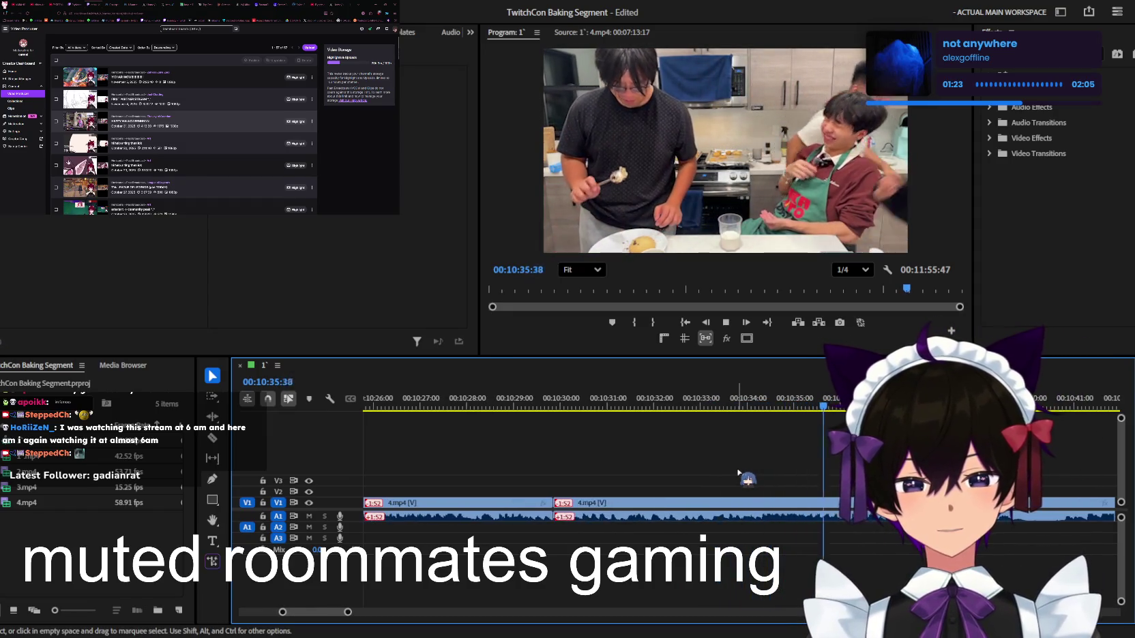
pyautogui.press('-')
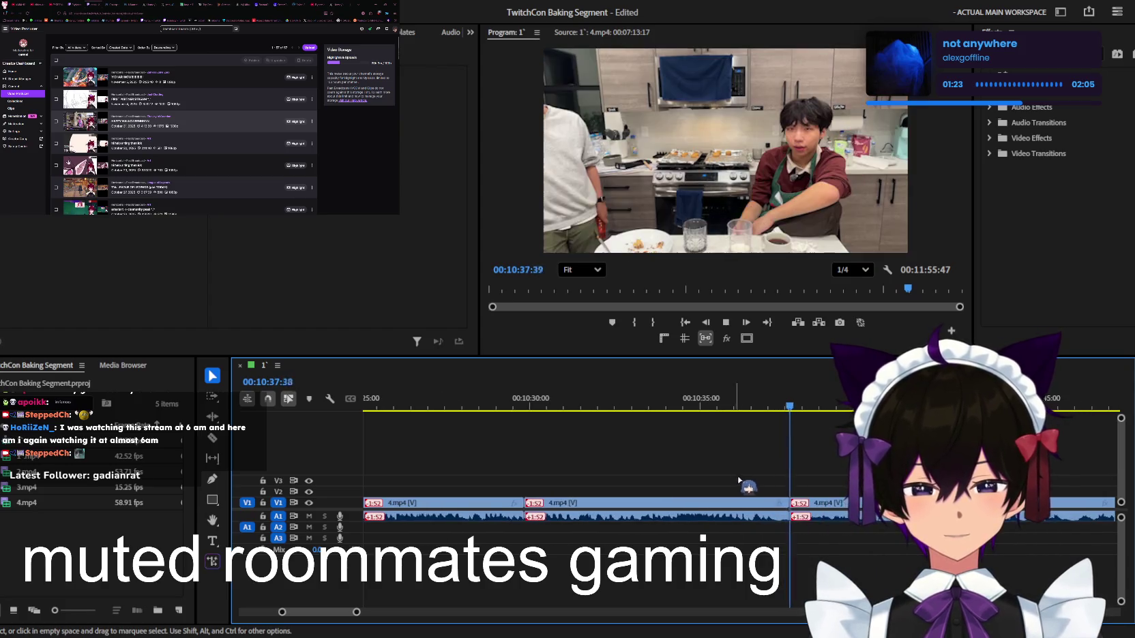
pyautogui.press('=')
pyautogui.moveTo(822, 502); pyautogui.dragTo(827, 497)
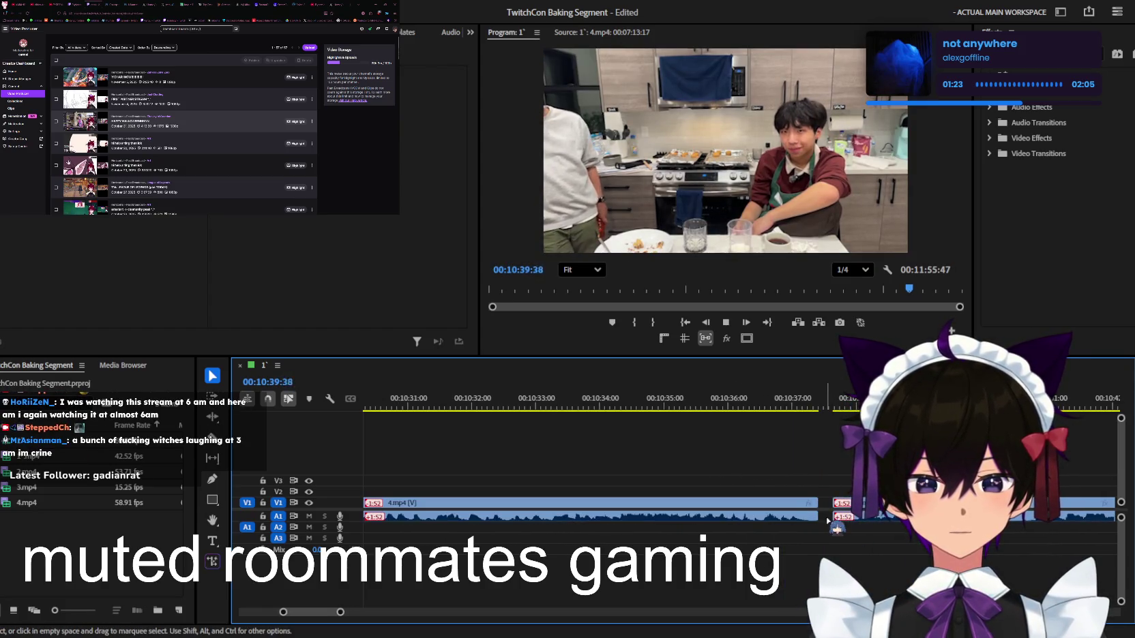
pyautogui.hotkey('ctrl', 's')
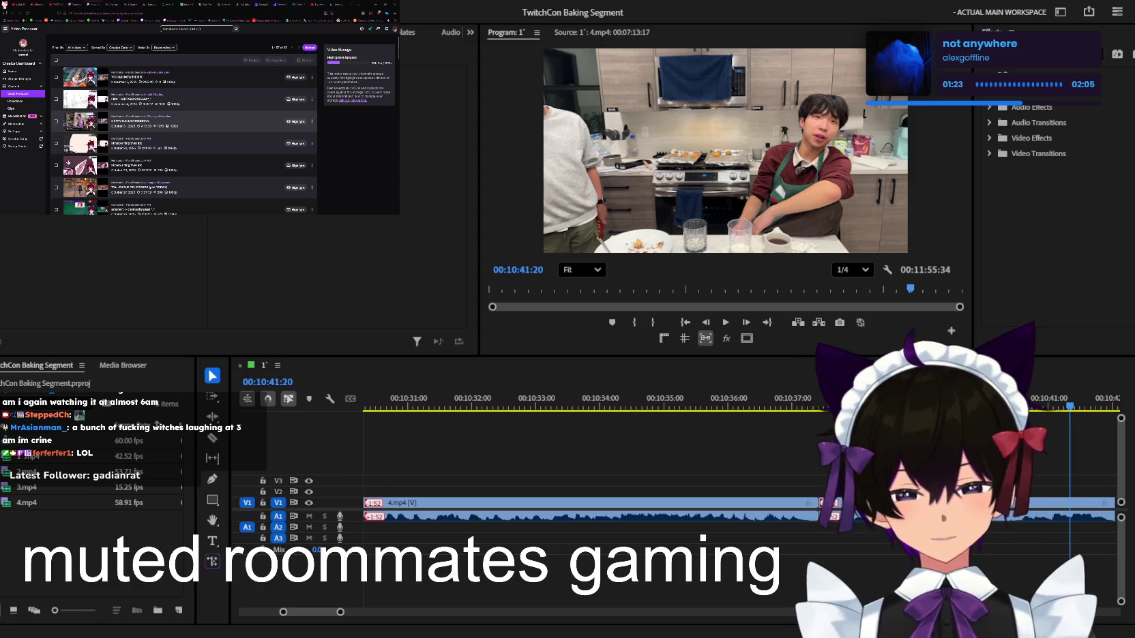
# Play from 10:37:15 and split the clip near 10:40 with Ctrl+K
pyautogui.click(807, 407)
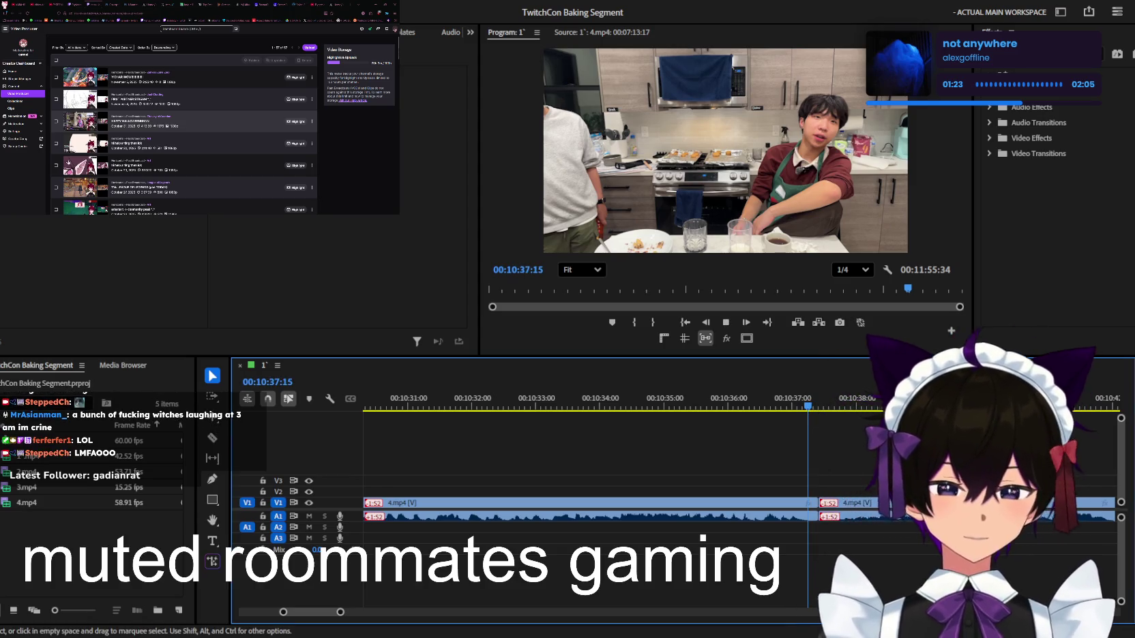
pyautogui.press('space')
pyautogui.press('-')
pyautogui.press('-')
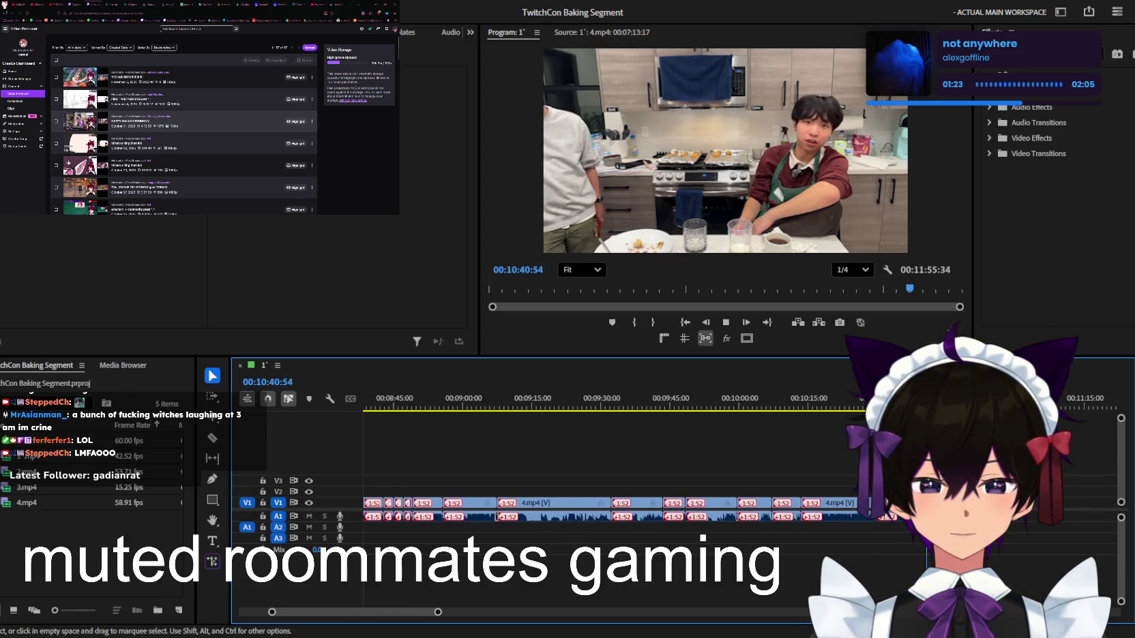
pyautogui.press('-')
pyautogui.press('=')
pyautogui.press('=')
pyautogui.click(852, 405)
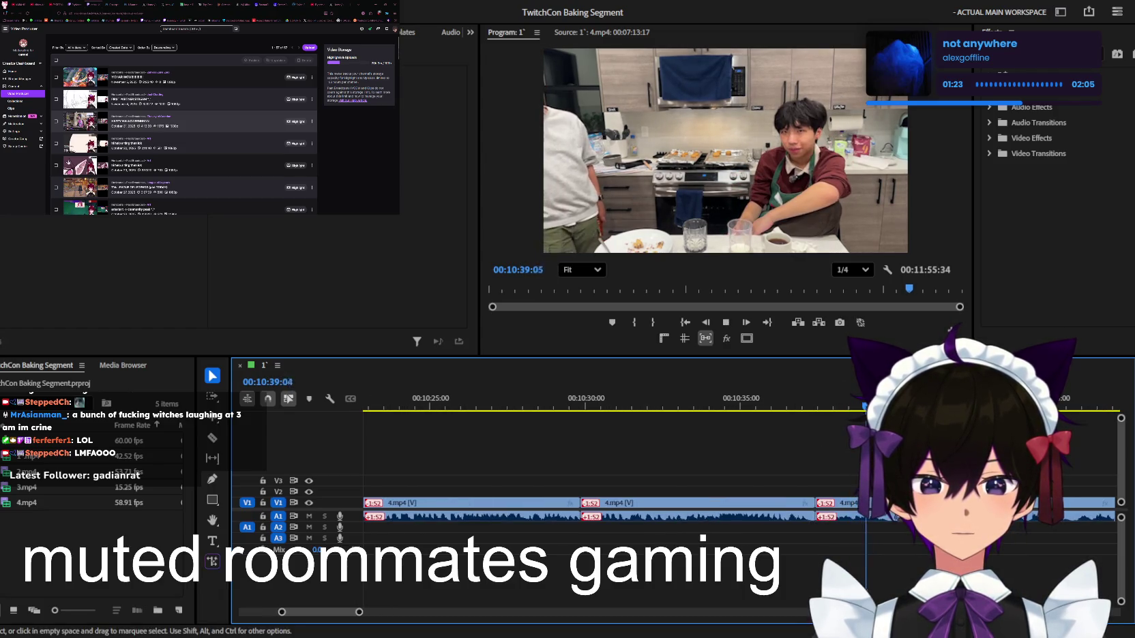
pyautogui.hotkey('ctrl', 'k')
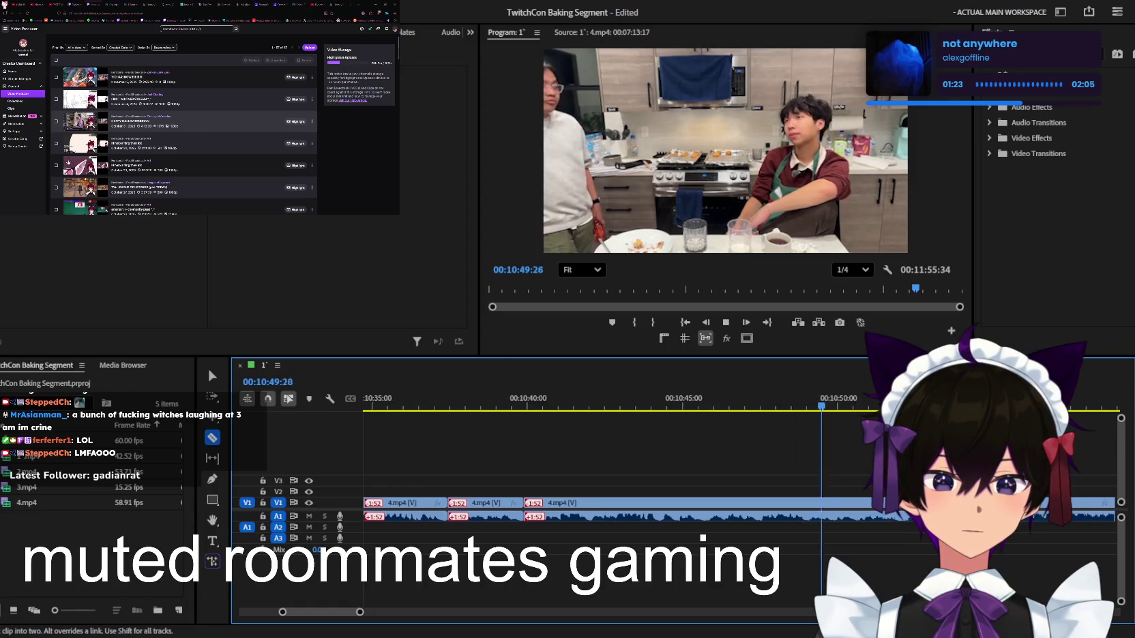
# Move the playhead back to about 10:46, undo the last change and replay the final cut
pyautogui.moveTo(813, 409); pyautogui.dragTo(703, 409)
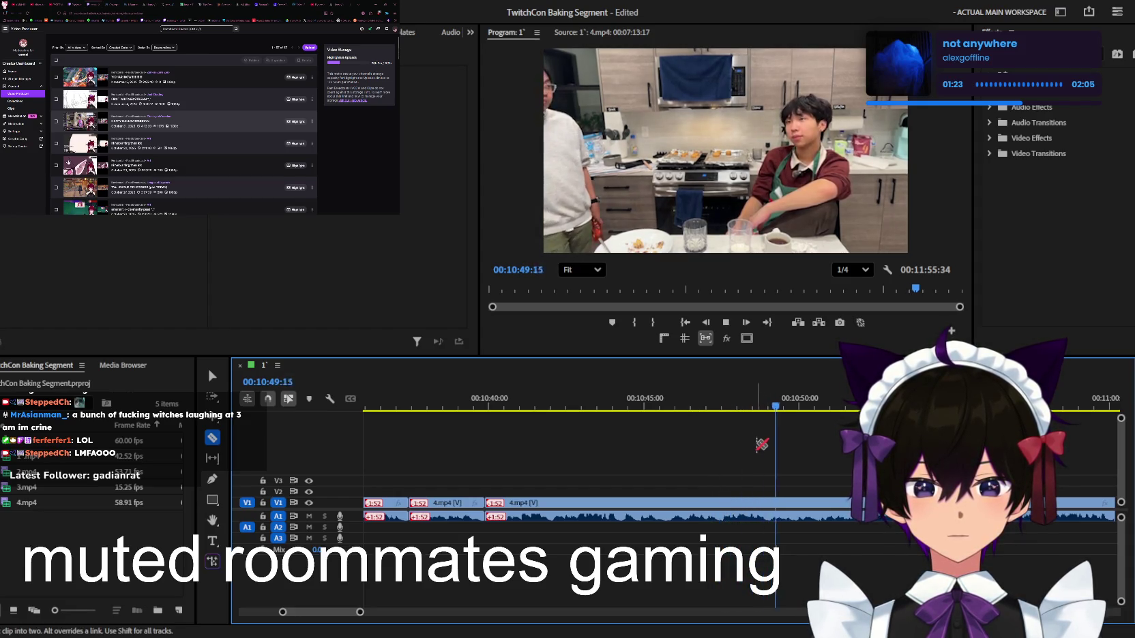
pyautogui.press('space')
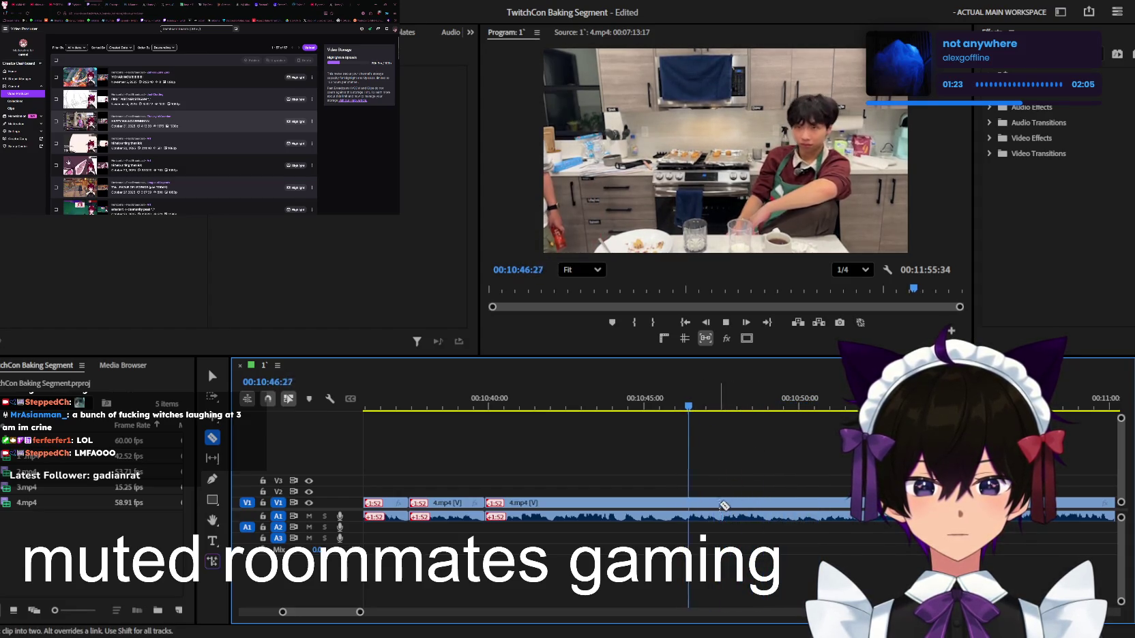
pyautogui.press('v')
pyautogui.hotkey('ctrl', 'z')
pyautogui.press('Up')
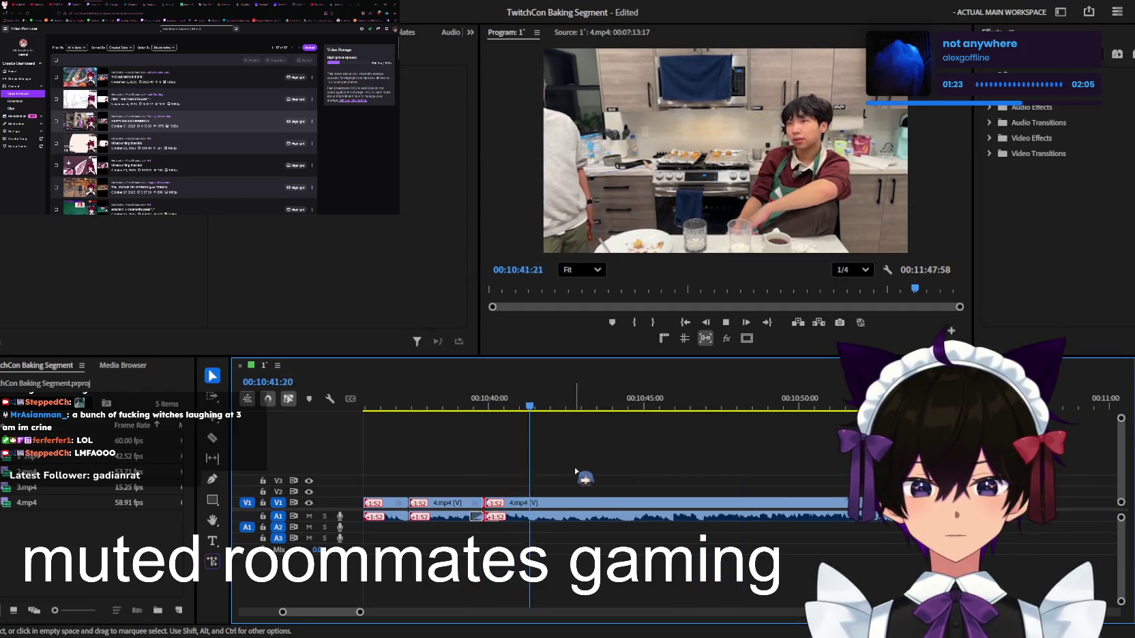
pyautogui.press('Up')
pyautogui.press('=')
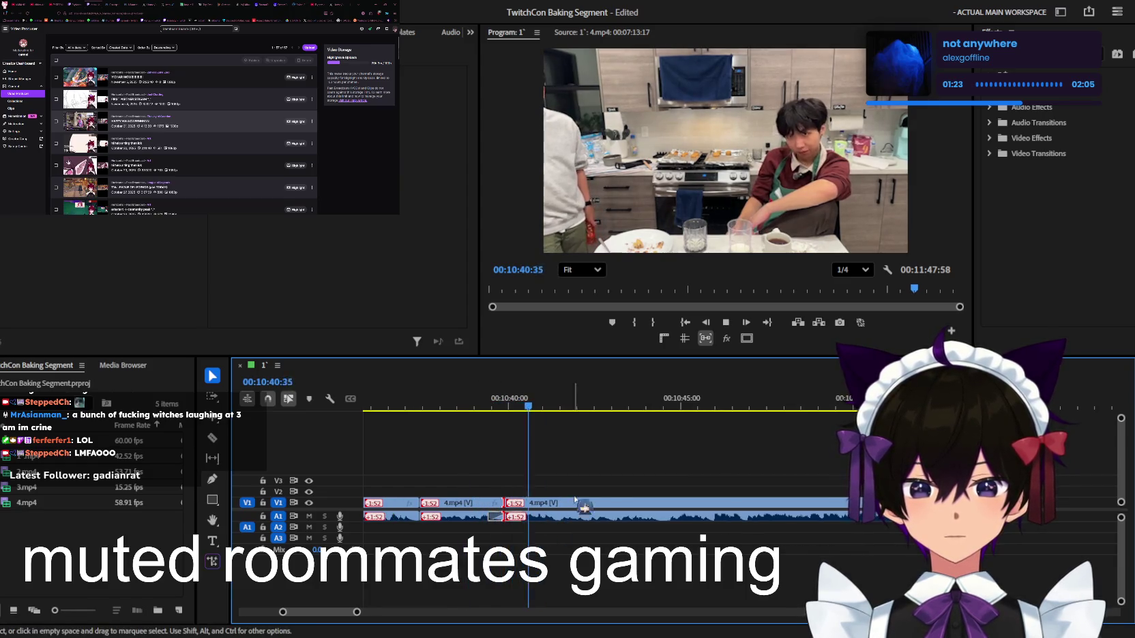
# Zoom the timeline out to see more of the end of the sequence
pyautogui.press('-')
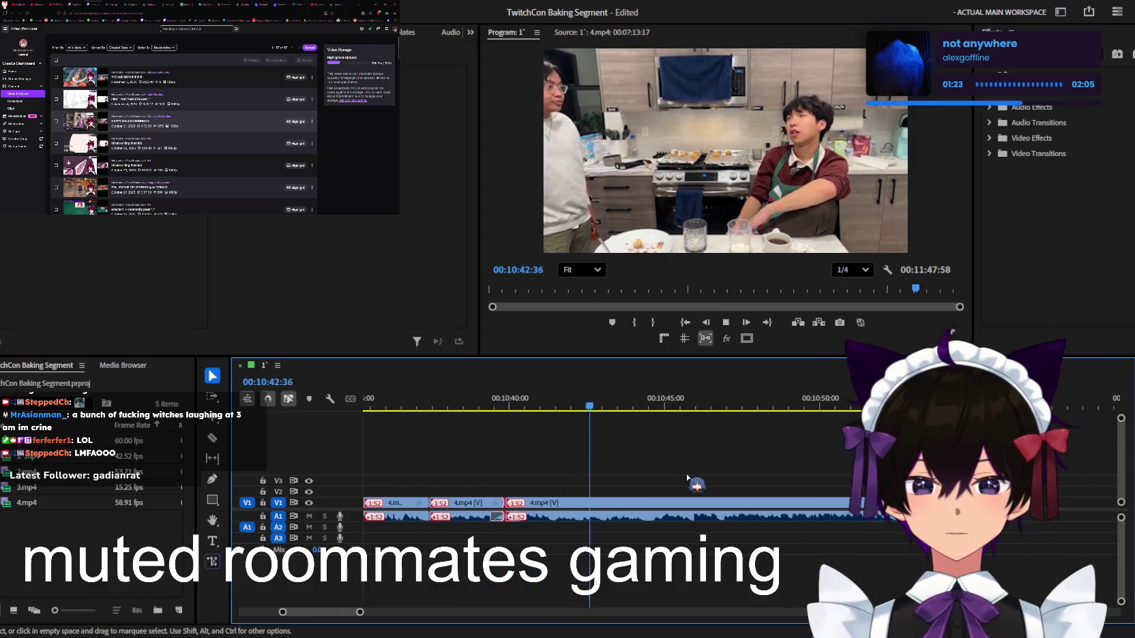
pyautogui.press('=')
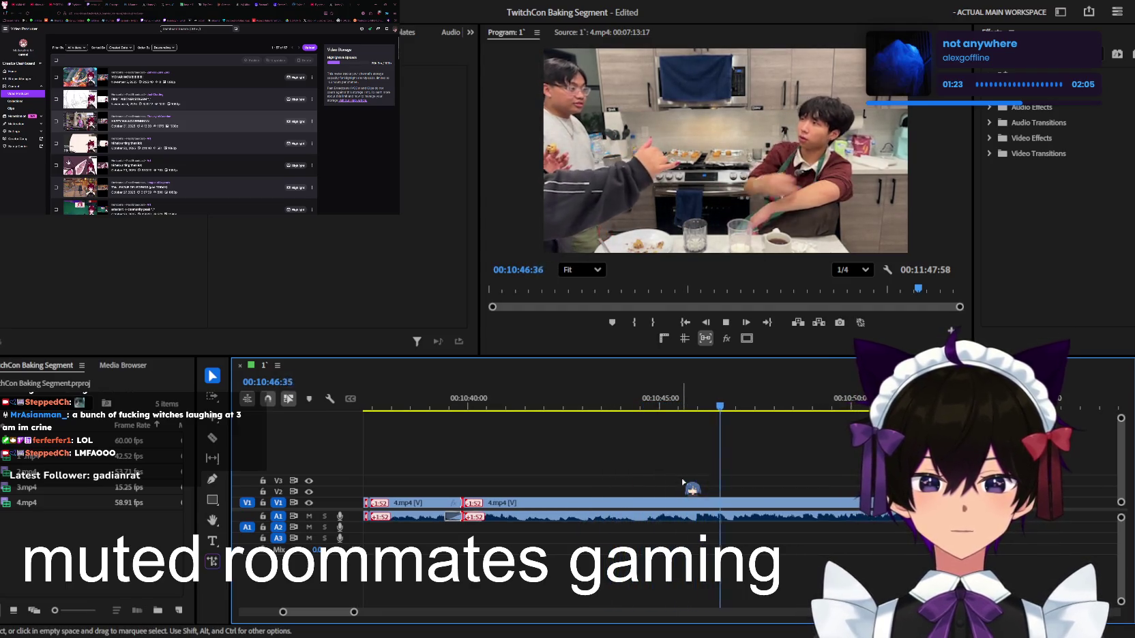
pyautogui.press('-')
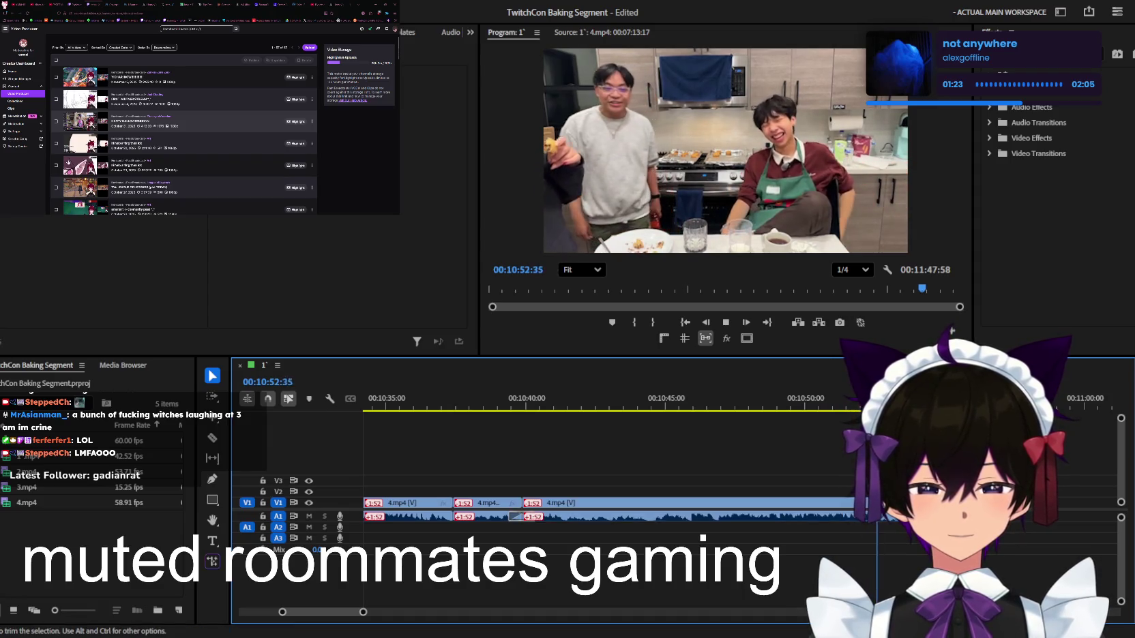
pyautogui.press('-')
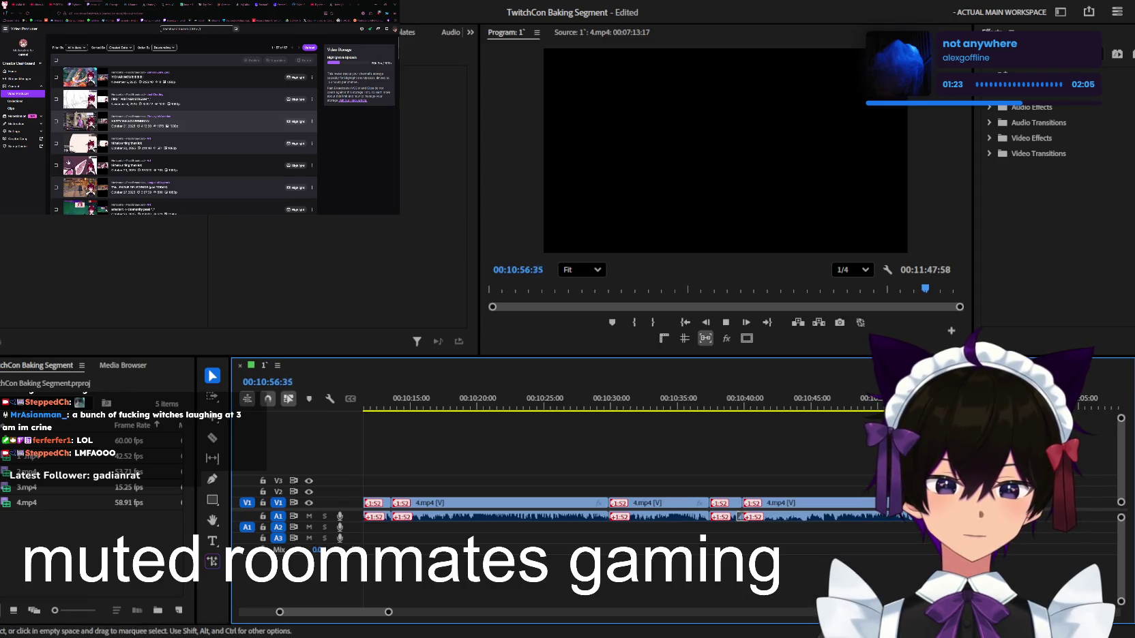
# Zoom the timeline further out and save the TwitchCon Baking Segment project
pyautogui.press('-')
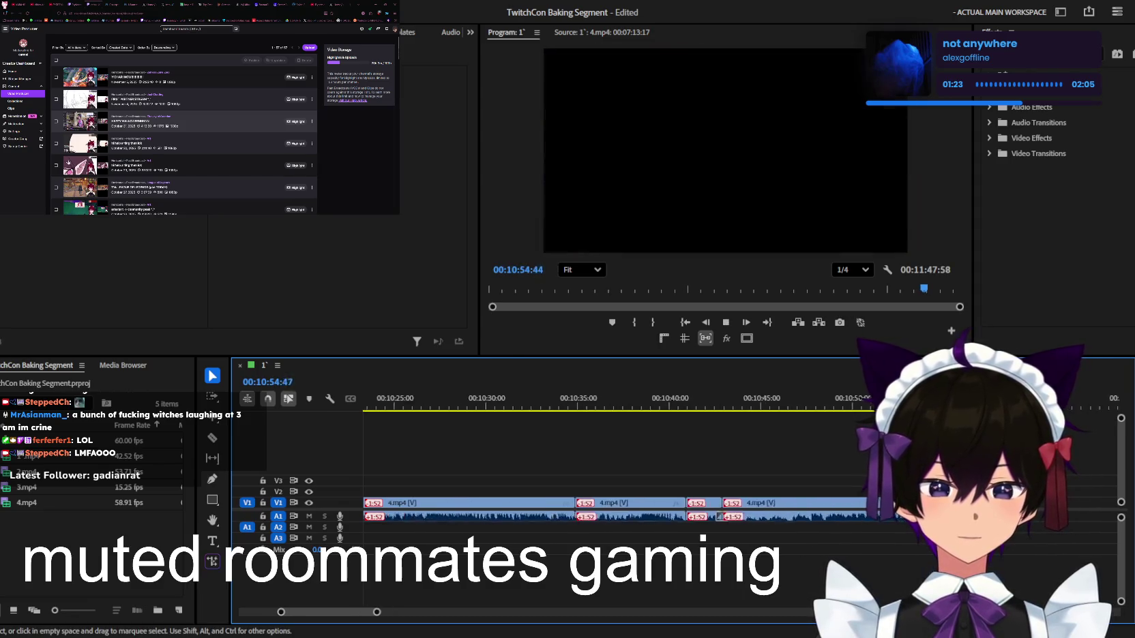
pyautogui.press('-')
pyautogui.press('-')
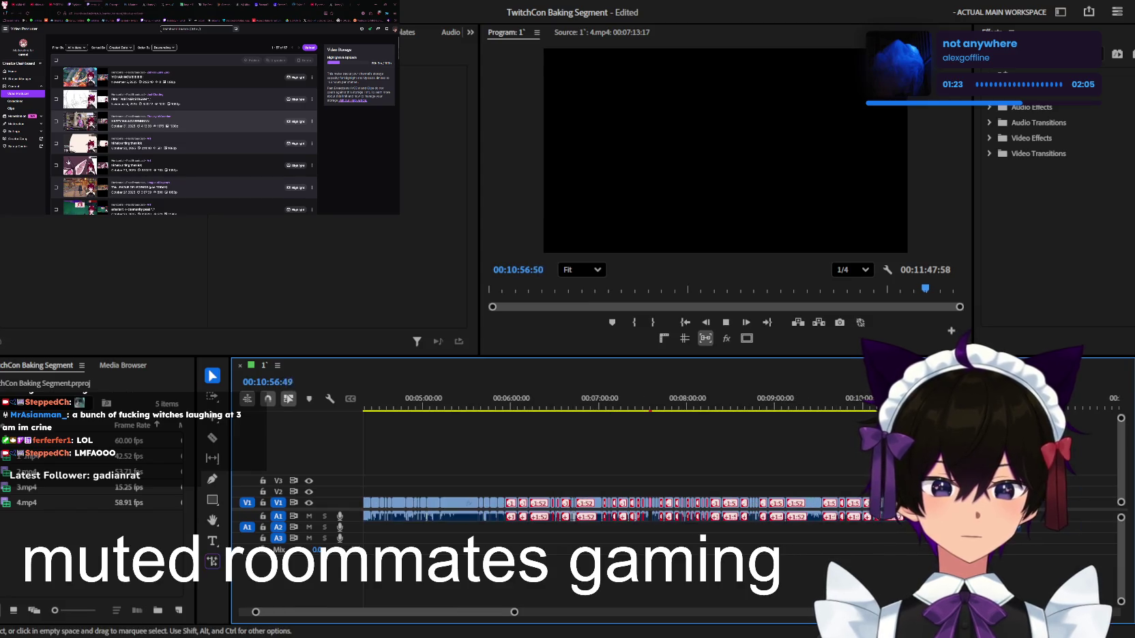
pyautogui.press('-')
pyautogui.press('-')
pyautogui.press('-')
pyautogui.hotkey('ctrl', 's')
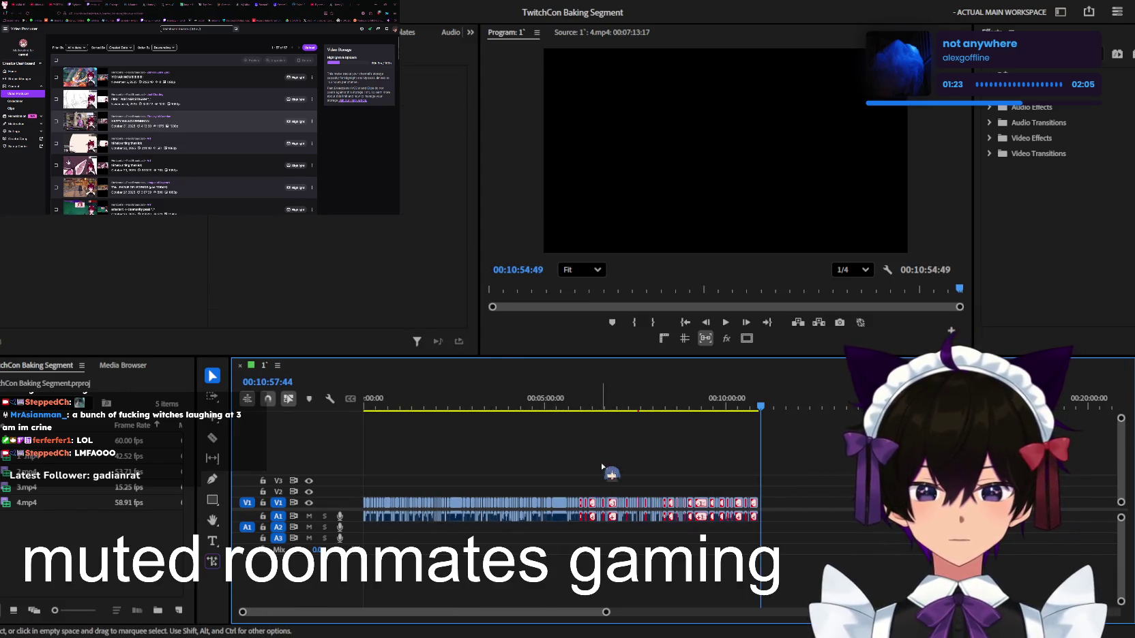
# Fit the whole sequence into the timeline view
pyautogui.click(604, 396)
pyautogui.moveTo(606, 612)
pyautogui.mouseDown()
pyautogui.moveTo(568, 618)
pyautogui.moveTo(576, 609)
pyautogui.mouseUp()
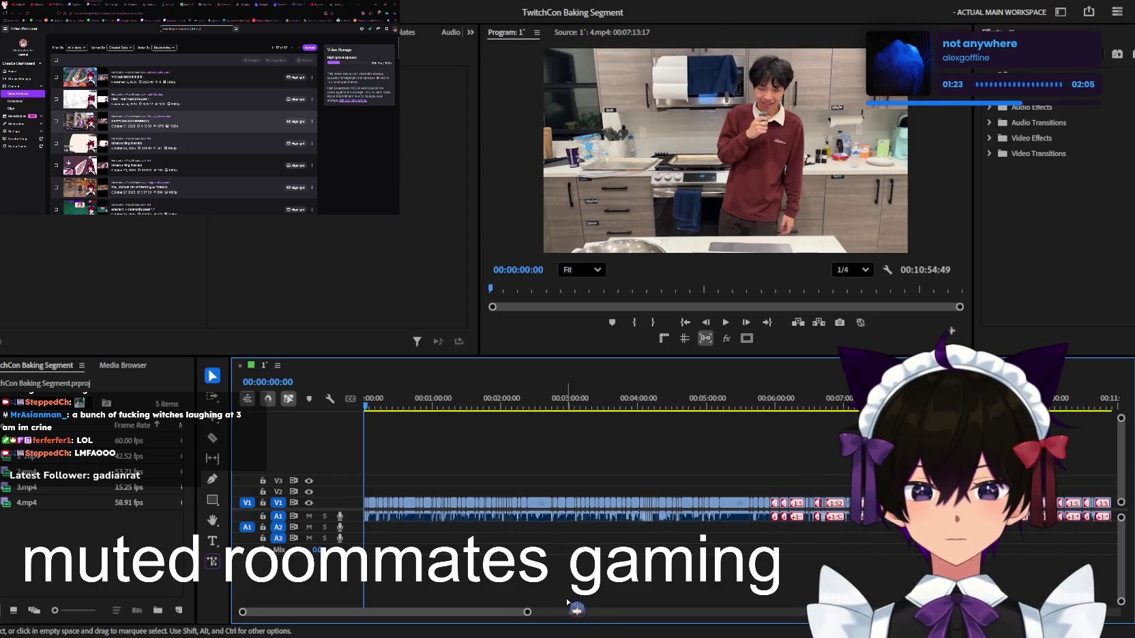
pyautogui.scroll(3, 481, 448)
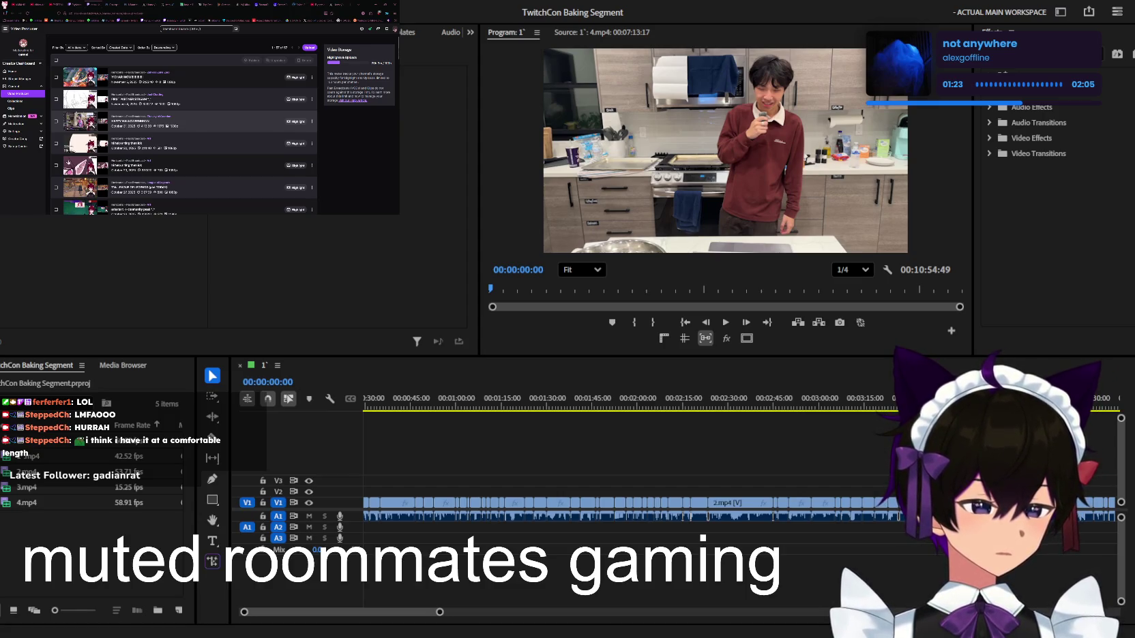
pyautogui.hotkey('shift', '3')
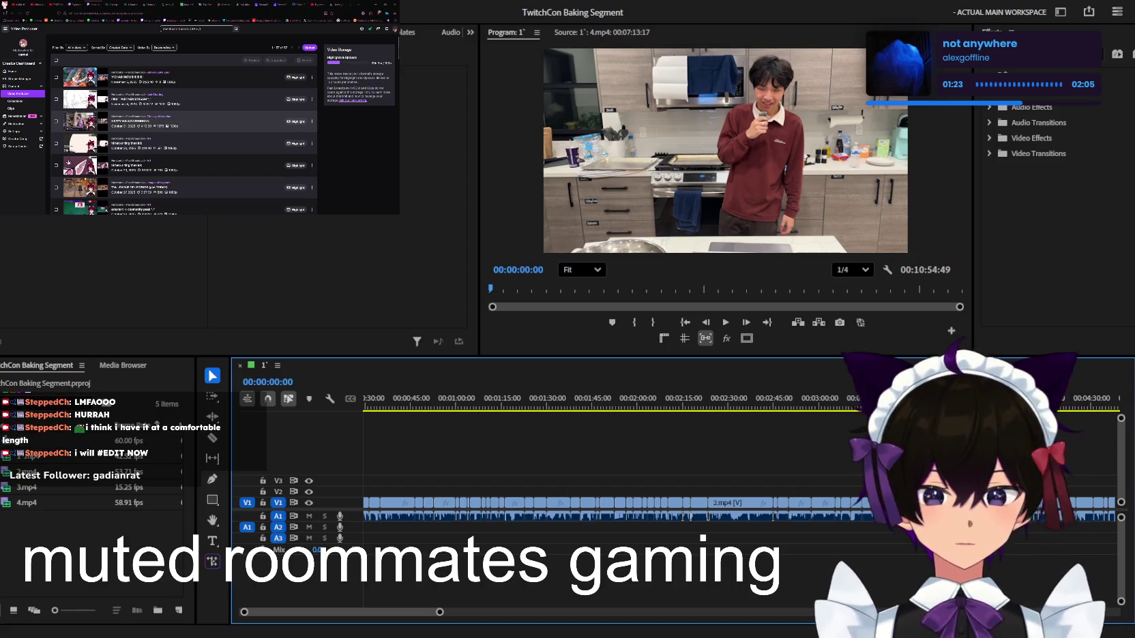
pyautogui.press('\\')
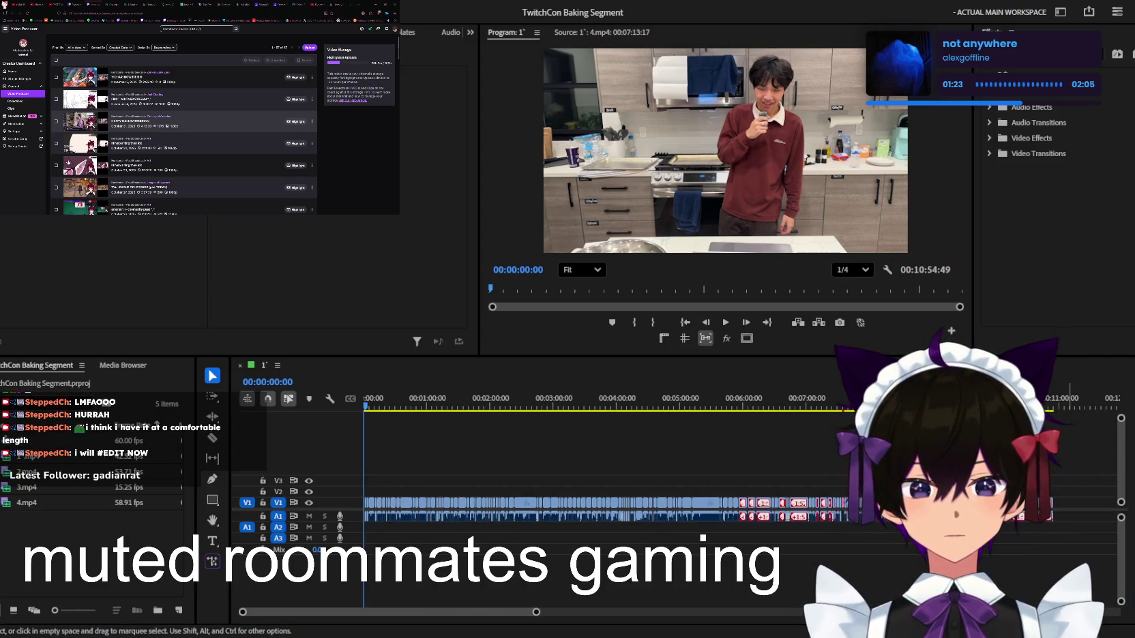
pyautogui.scroll(3, 955, 464)
pyautogui.scroll(3, 954, 463)
pyautogui.scroll(3, 955, 464)
pyautogui.scroll(1, 614, 443)
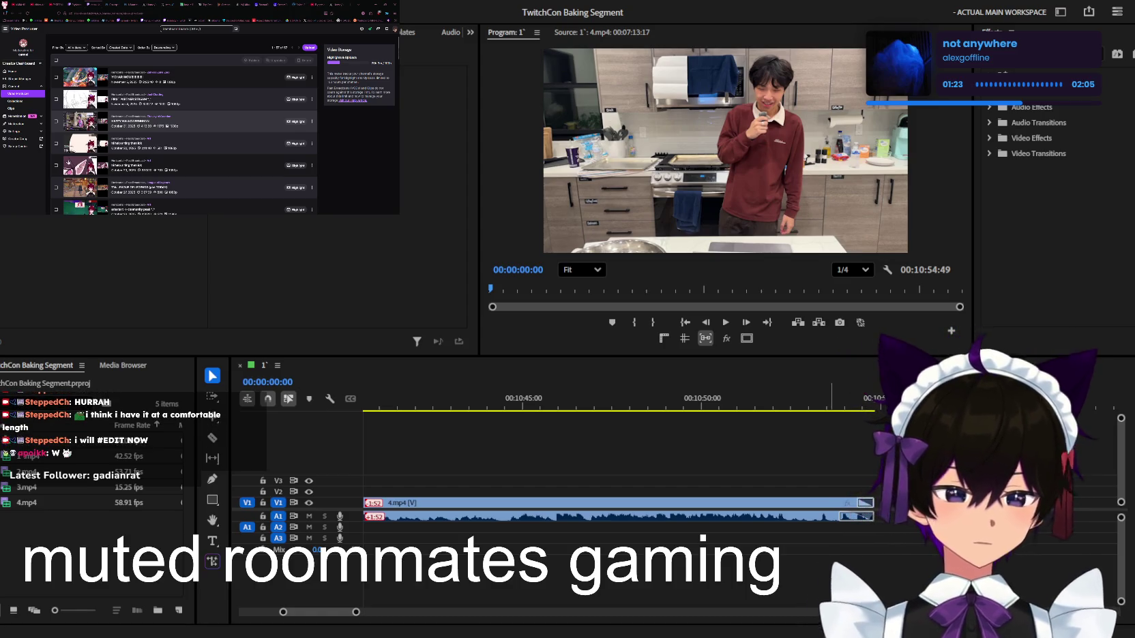
pyautogui.hotkey('shift', '3')
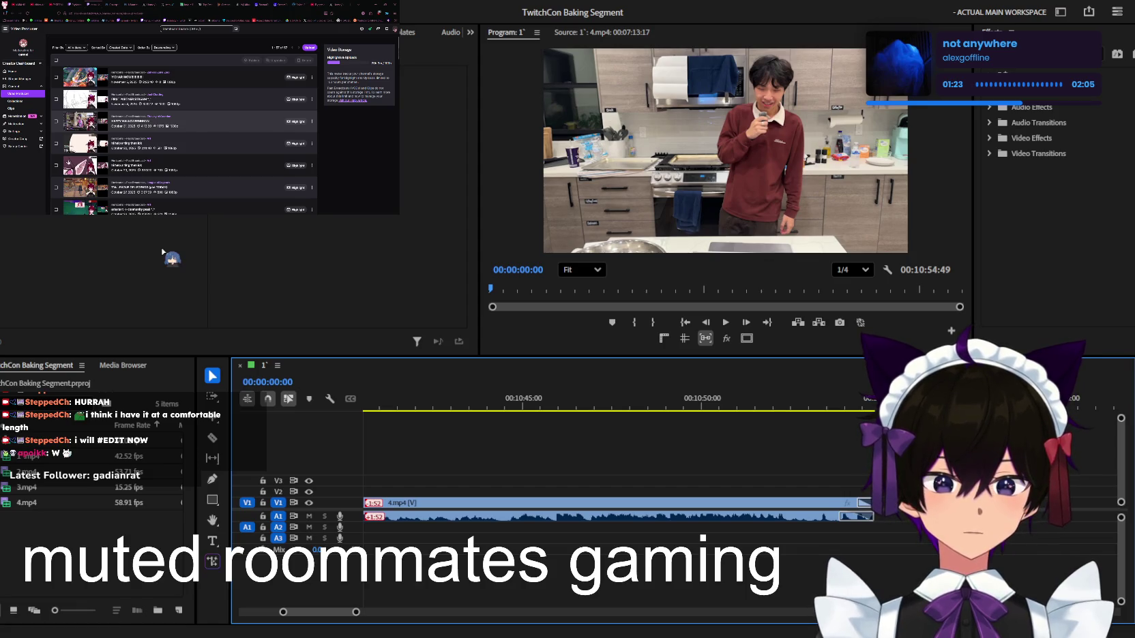
pyautogui.press('End')
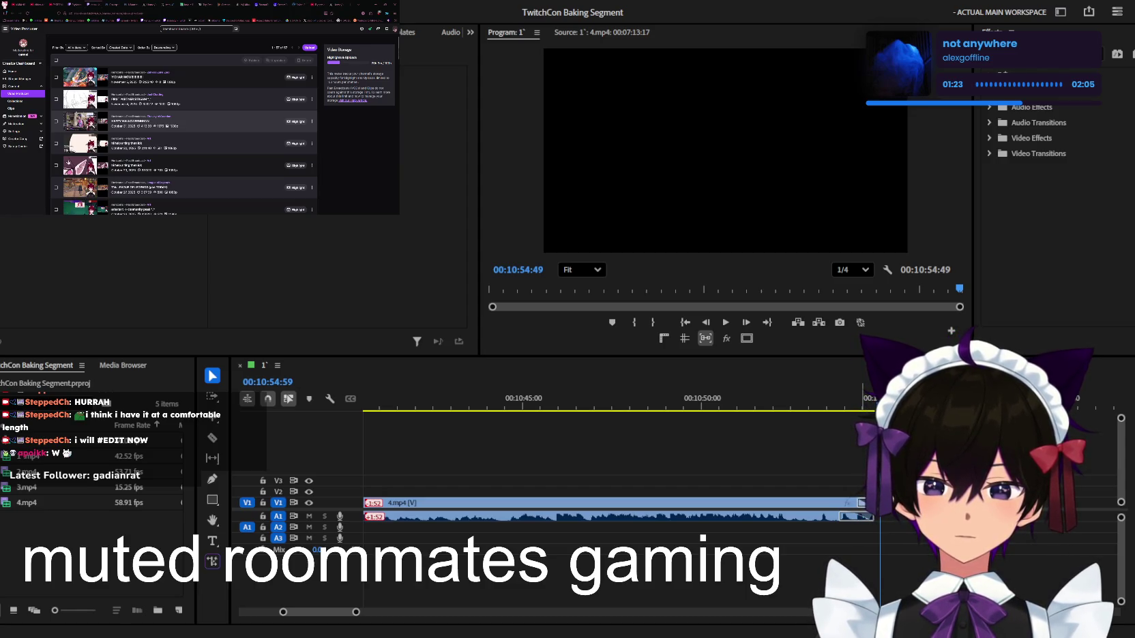
pyautogui.scroll(-5, 567, 449)
pyautogui.scroll(-2, 567, 450)
pyautogui.scroll(-2, 568, 454)
pyautogui.scroll(-2, 570, 457)
pyautogui.scroll(-2, 571, 460)
pyautogui.scroll(-2, 570, 462)
pyautogui.scroll(-2, 568, 463)
pyautogui.scroll(-2, 566, 465)
pyautogui.scroll(-2, 564, 465)
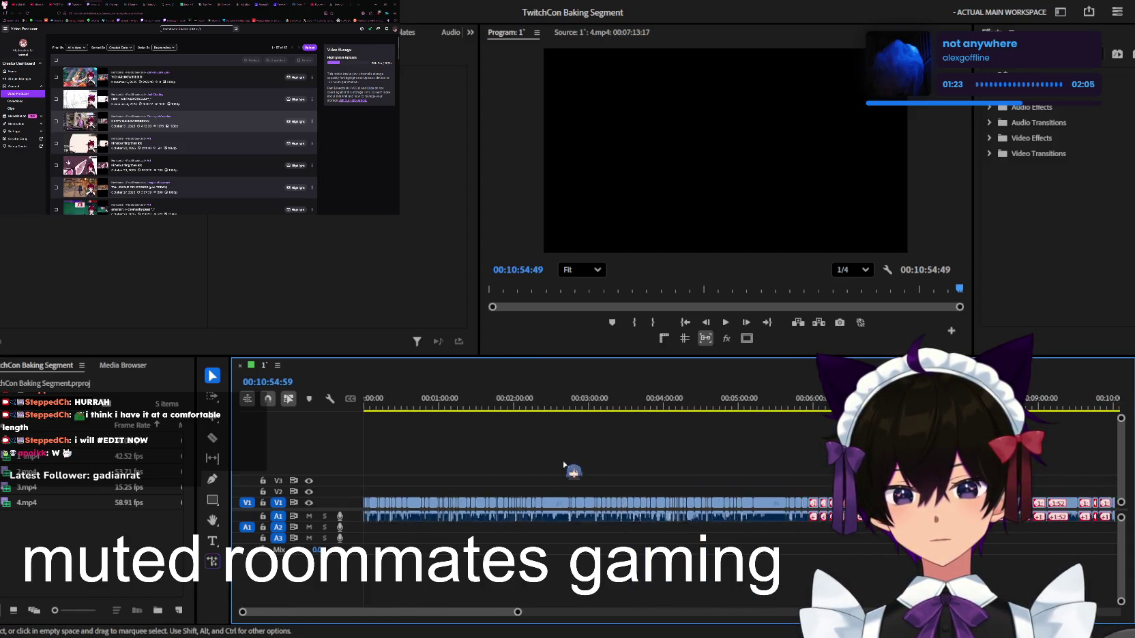
pyautogui.scroll(-2, 563, 465)
pyautogui.moveTo(809, 403)
pyautogui.mouseDown()
pyautogui.moveTo(396, 404)
pyautogui.moveTo(314, 422)
pyautogui.mouseUp()
pyautogui.scroll(2, 508, 445)
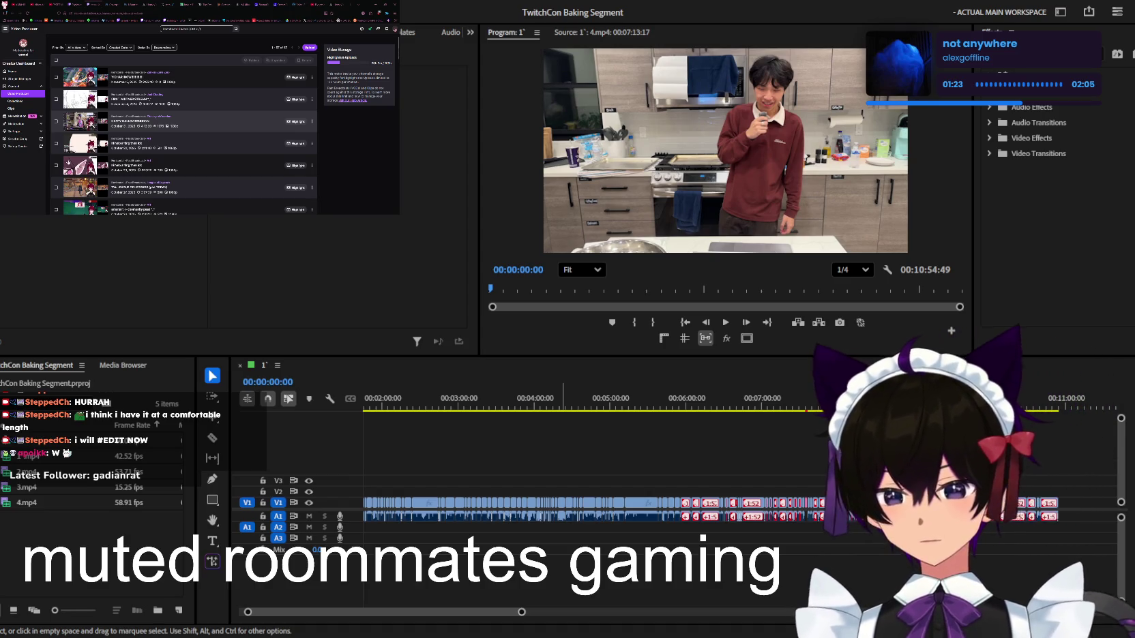
pyautogui.click(531, 489)
pyautogui.scroll(3, 531, 489)
pyautogui.scroll(2, 532, 489)
pyautogui.scroll(1, 525, 488)
pyautogui.scroll(1, 522, 488)
pyautogui.scroll(1, 520, 487)
pyautogui.scroll(2, 520, 487)
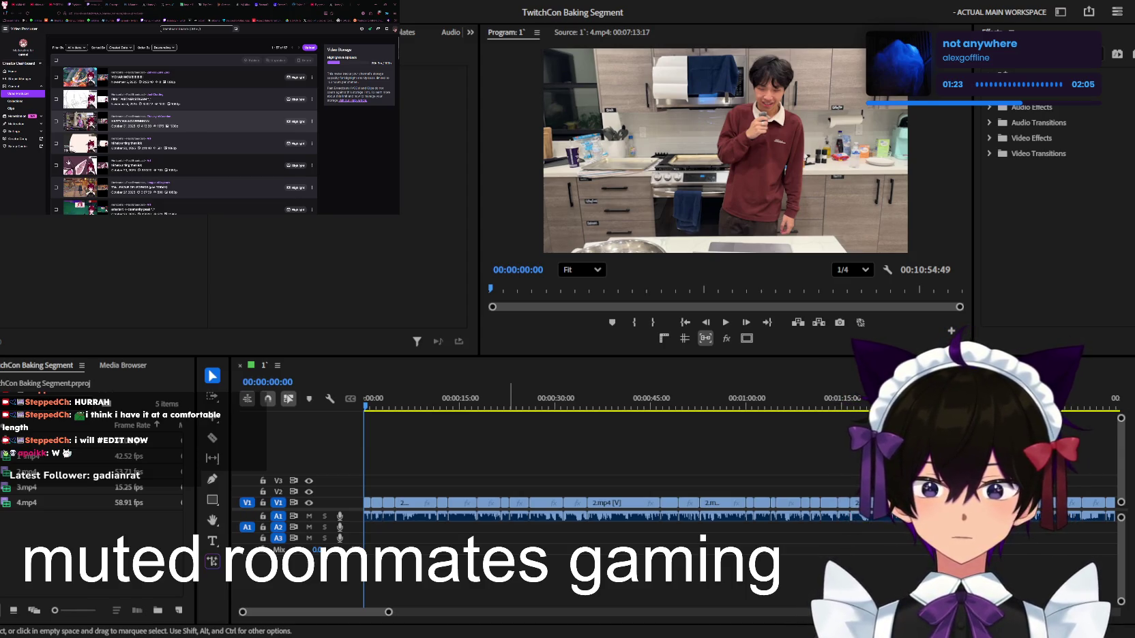
pyautogui.click(518, 493)
pyautogui.scroll(3, 518, 493)
pyautogui.scroll(2, 478, 488)
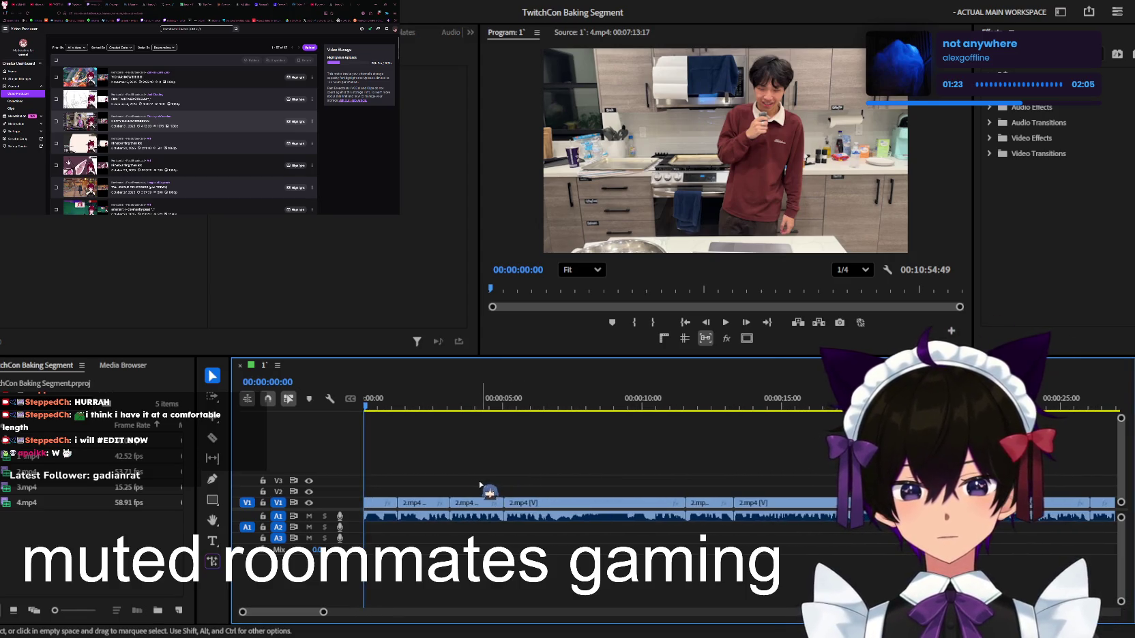
pyautogui.moveTo(491, 407); pyautogui.dragTo(436, 407)
pyautogui.press('Home')
pyautogui.scroll(-3, 519, 481)
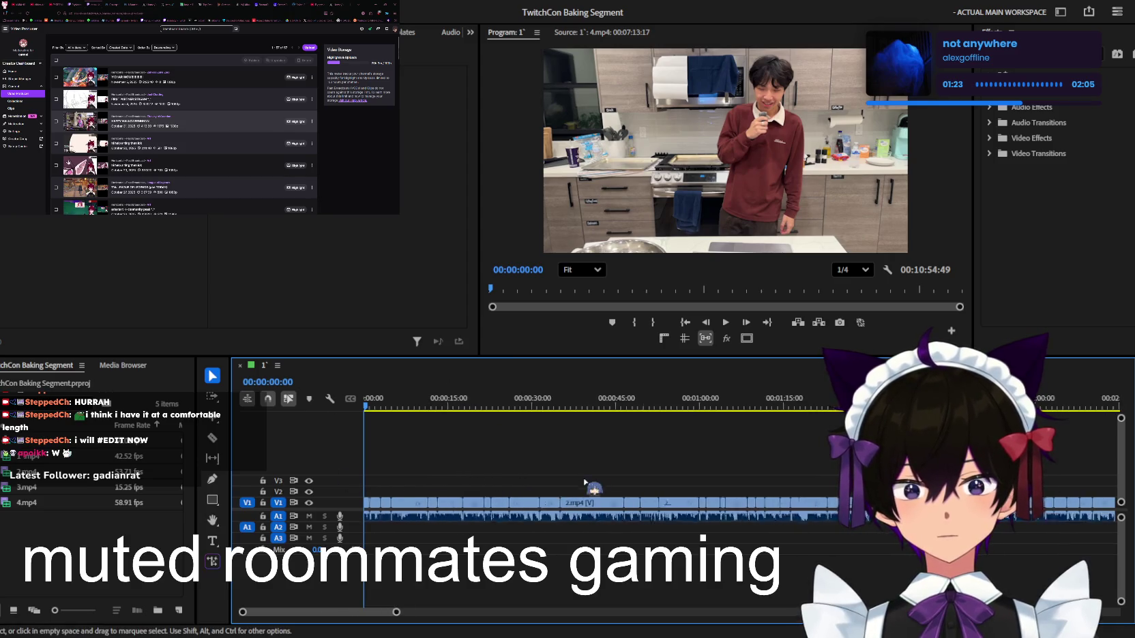
pyautogui.scroll(-3, 588, 486)
pyautogui.scroll(-3, 587, 486)
pyautogui.scroll(-2, 588, 486)
pyautogui.moveTo(743, 409); pyautogui.dragTo(364, 407)
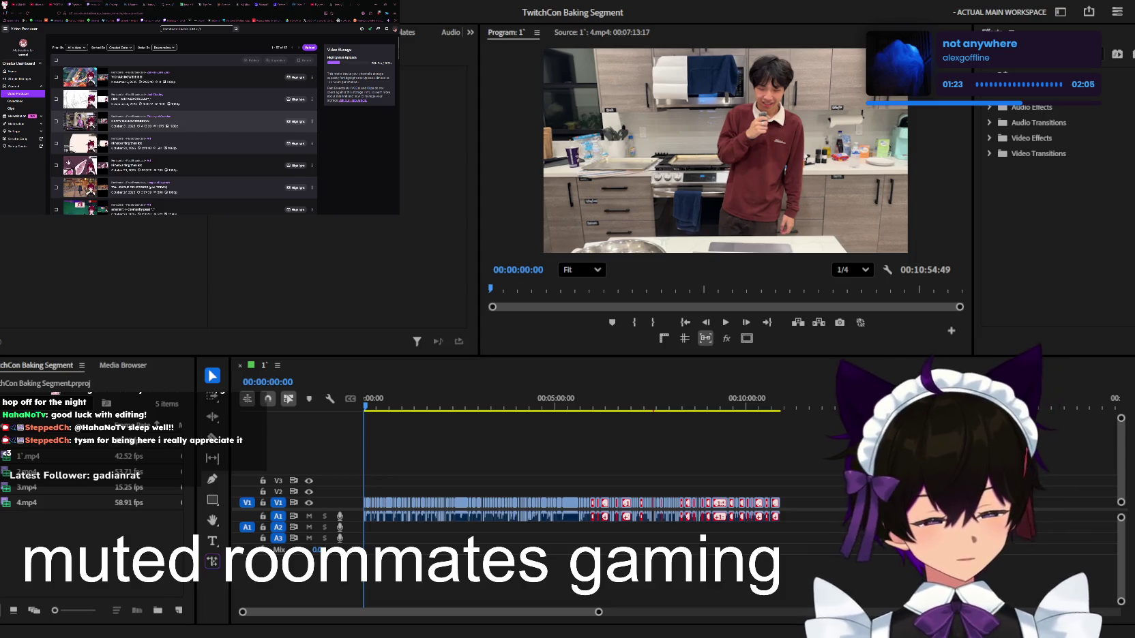
pyautogui.click(609, 468)
pyautogui.scroll(-4, 617, 475)
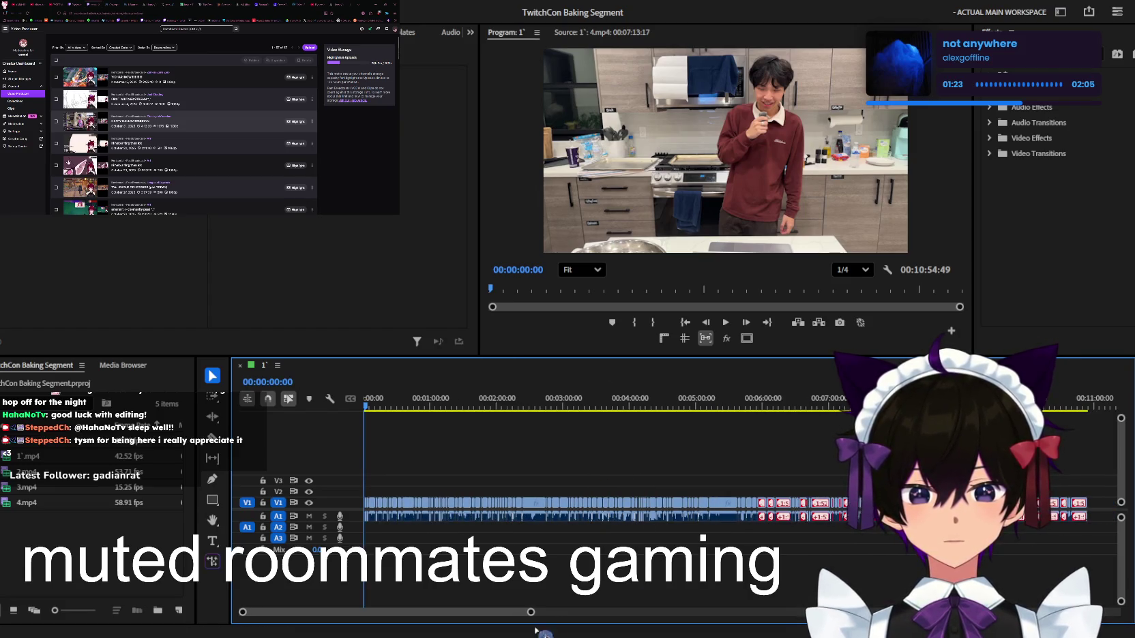
pyautogui.moveTo(533, 613); pyautogui.dragTo(563, 613)
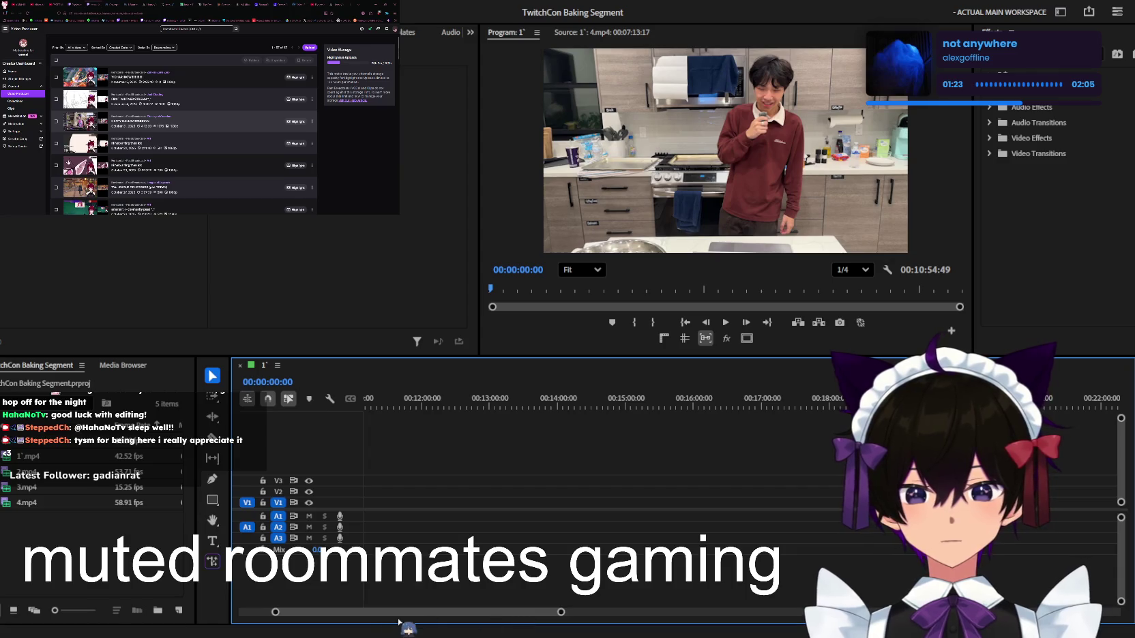
pyautogui.moveTo(341, 613); pyautogui.dragTo(308, 613)
pyautogui.press('=')
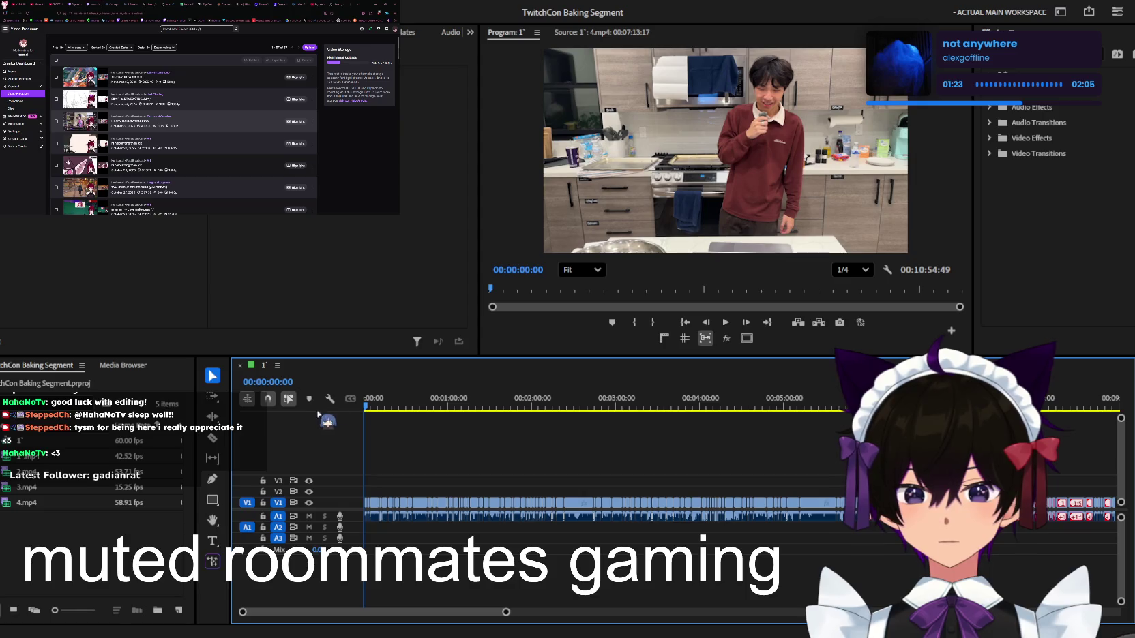
pyautogui.scroll(2, 453, 463)
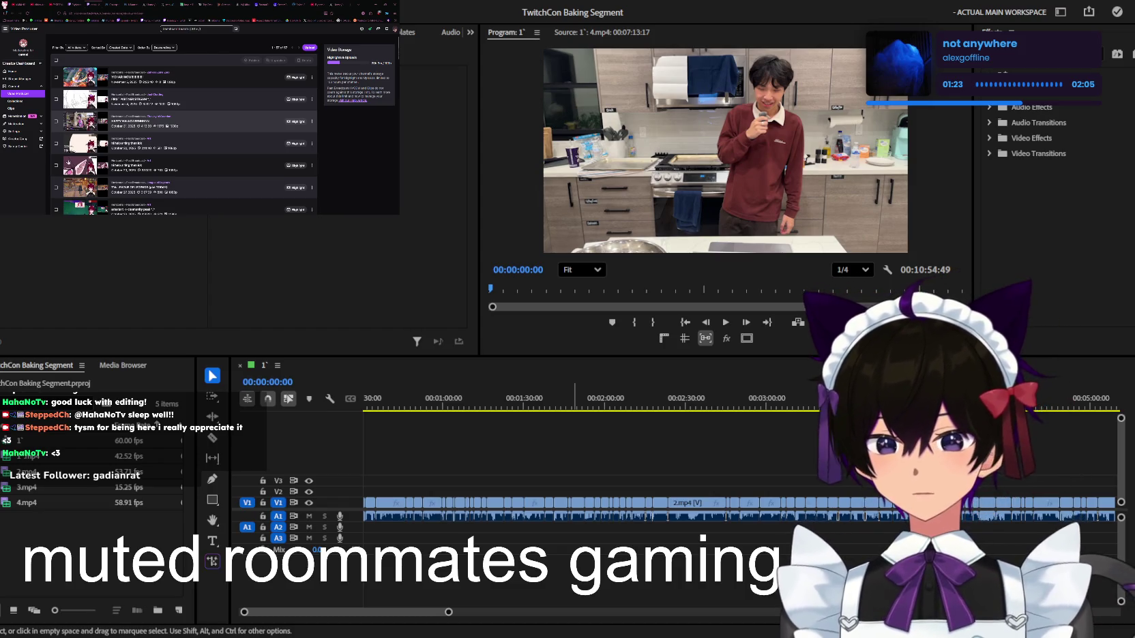
pyautogui.click(83, 8)
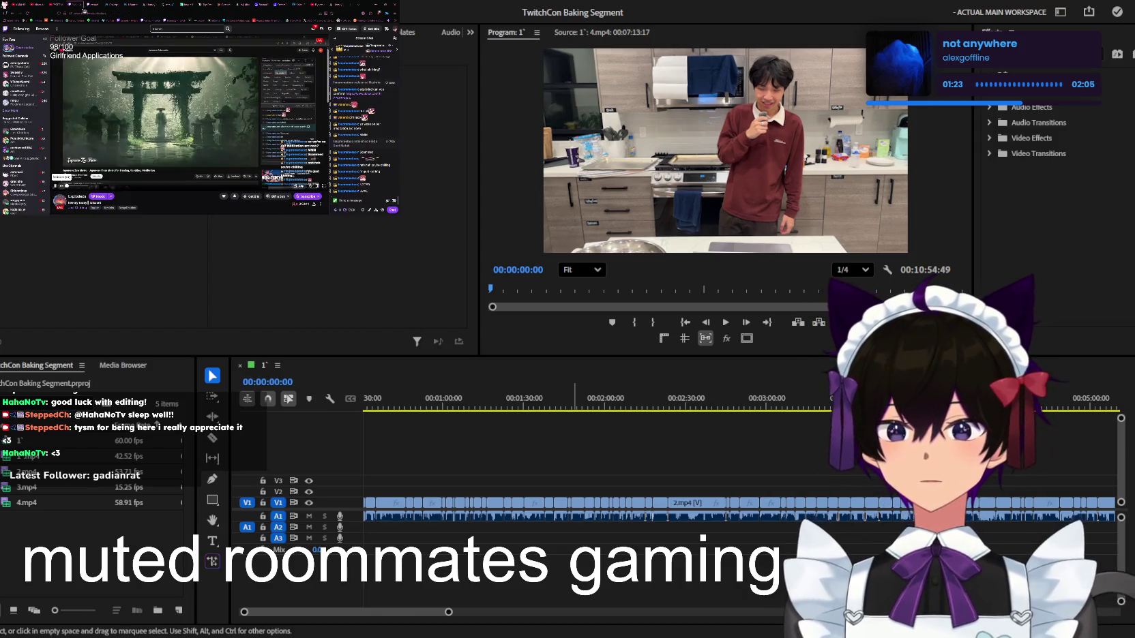
# Close the enlarged photo on X, open the player-list post, then return to the Home feed
pyautogui.click(163, 5)
pyautogui.press('Escape')
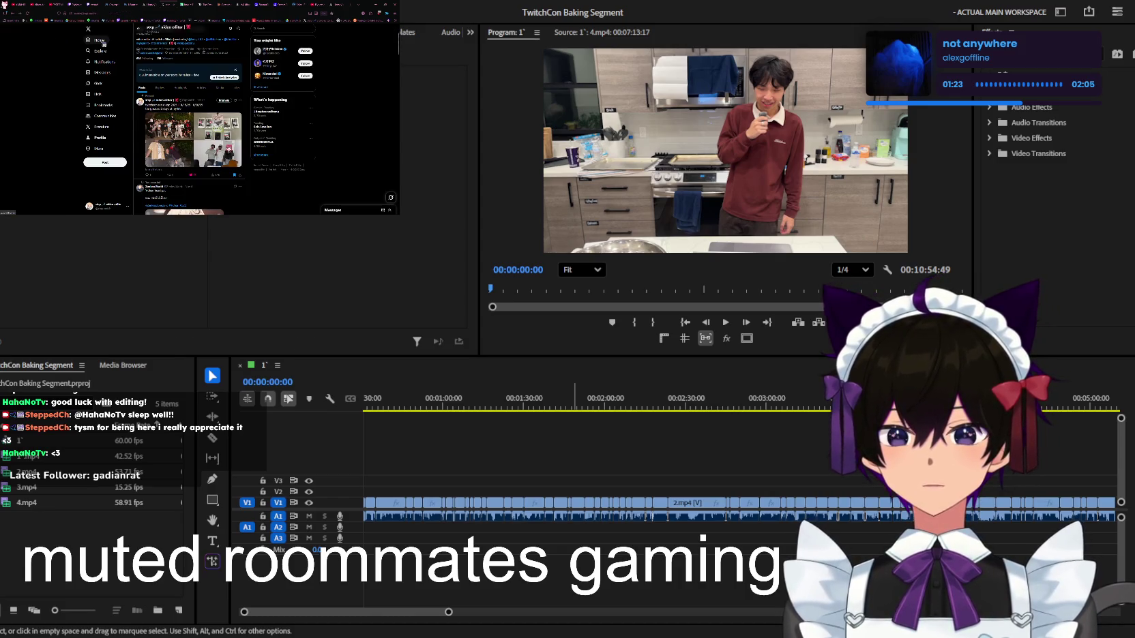
pyautogui.click(104, 44)
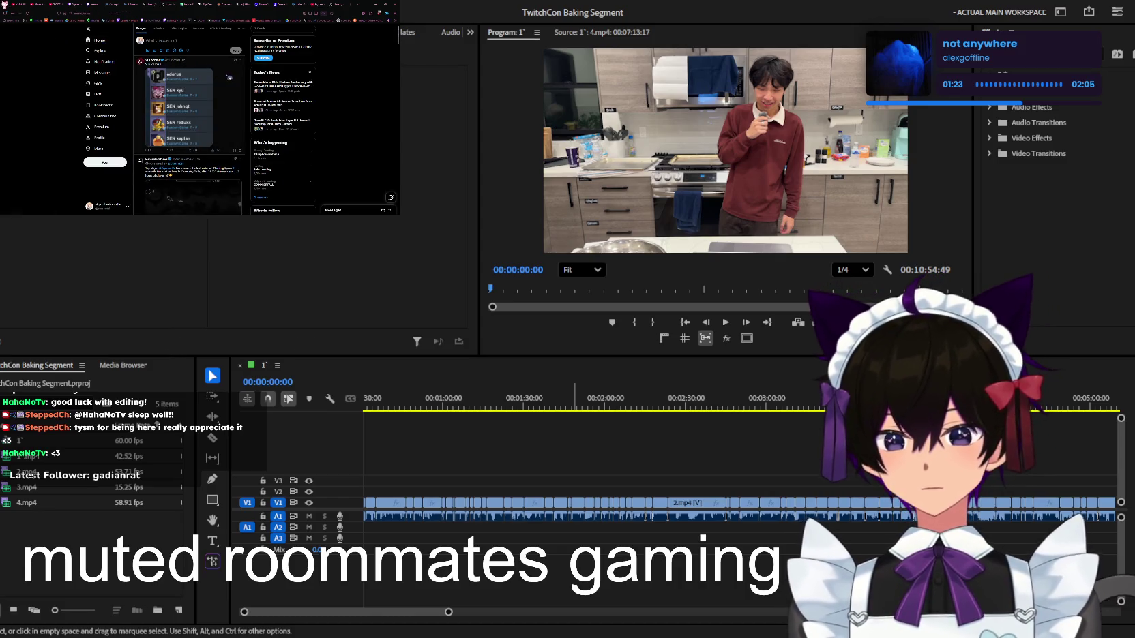
pyautogui.click(187, 64)
pyautogui.scroll(-5, 232, 79)
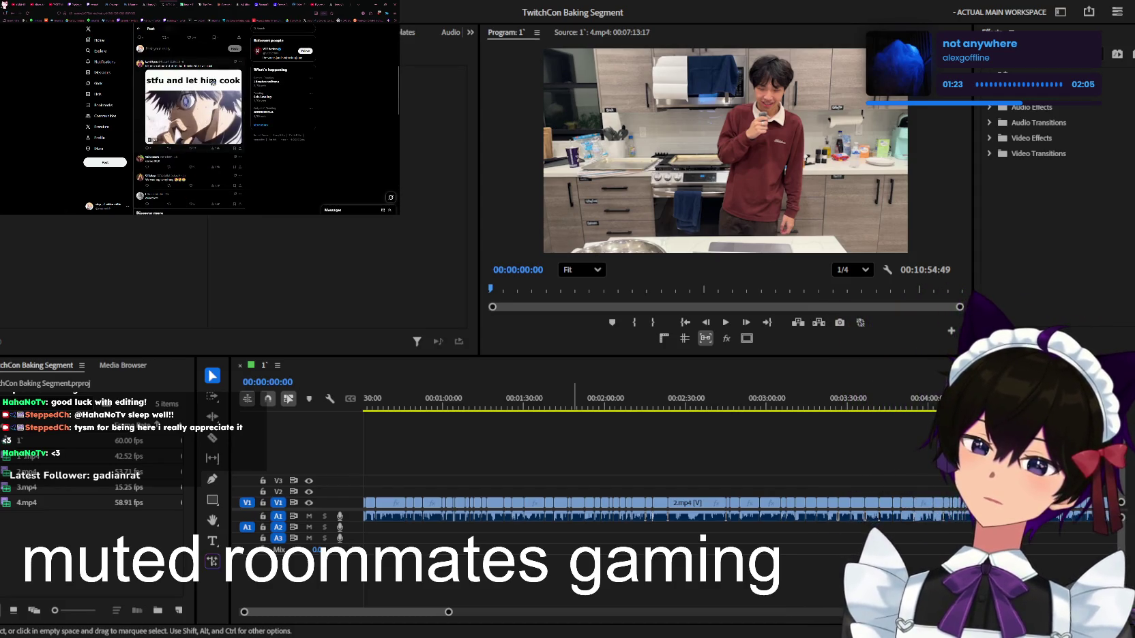
pyautogui.hotkey('alt', 'Left')
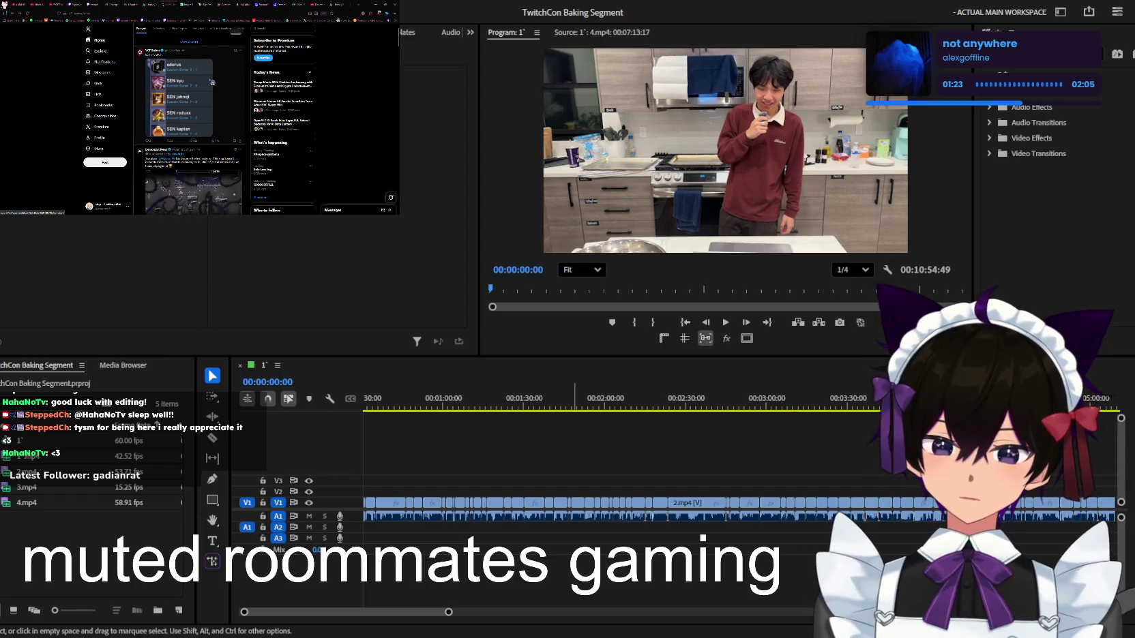
# Scroll far down the X Home feed
pyautogui.scroll(-3, 213, 82)
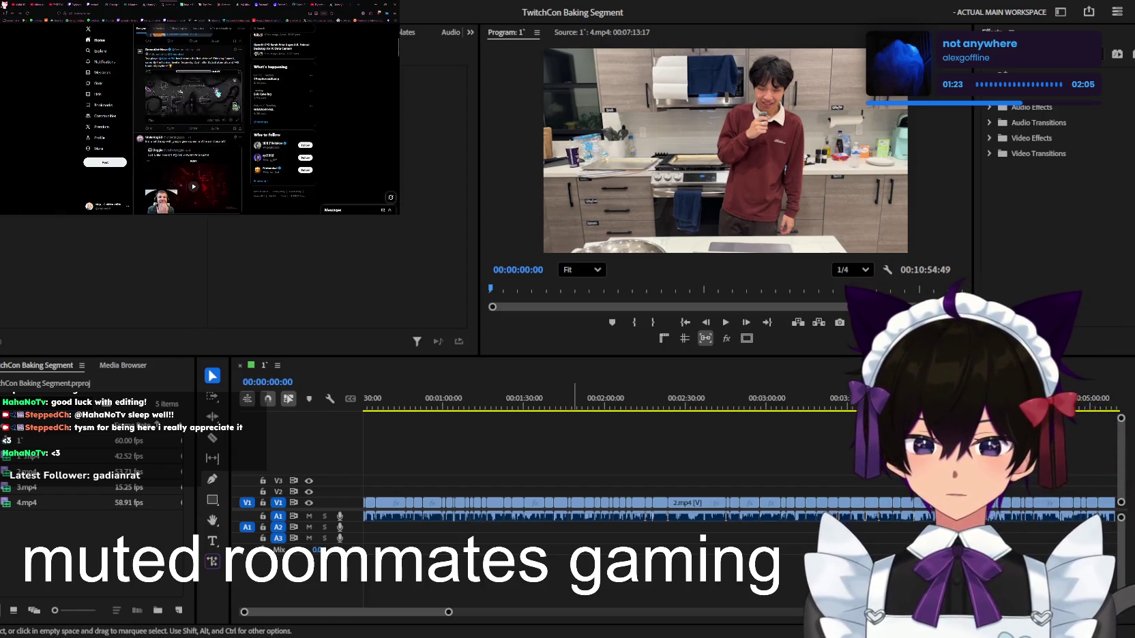
pyautogui.scroll(-2, 205, 84)
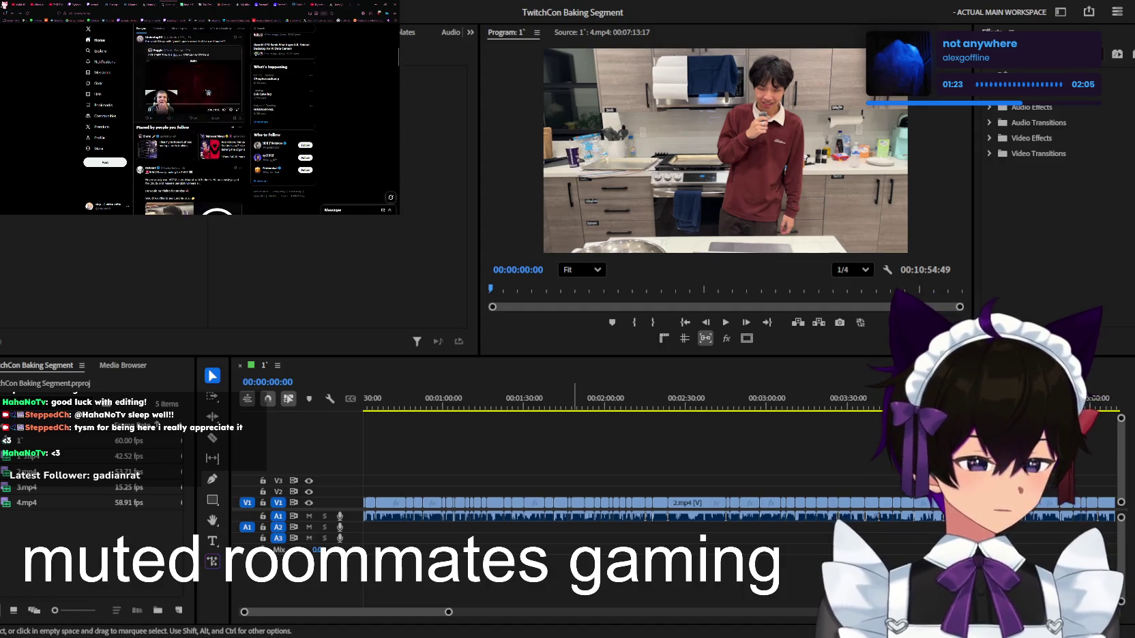
pyautogui.scroll(-2, 205, 84)
pyautogui.scroll(-3, 205, 85)
pyautogui.scroll(-2, 205, 85)
pyautogui.scroll(-3, 205, 85)
pyautogui.scroll(-2, 205, 84)
pyautogui.scroll(-2, 205, 85)
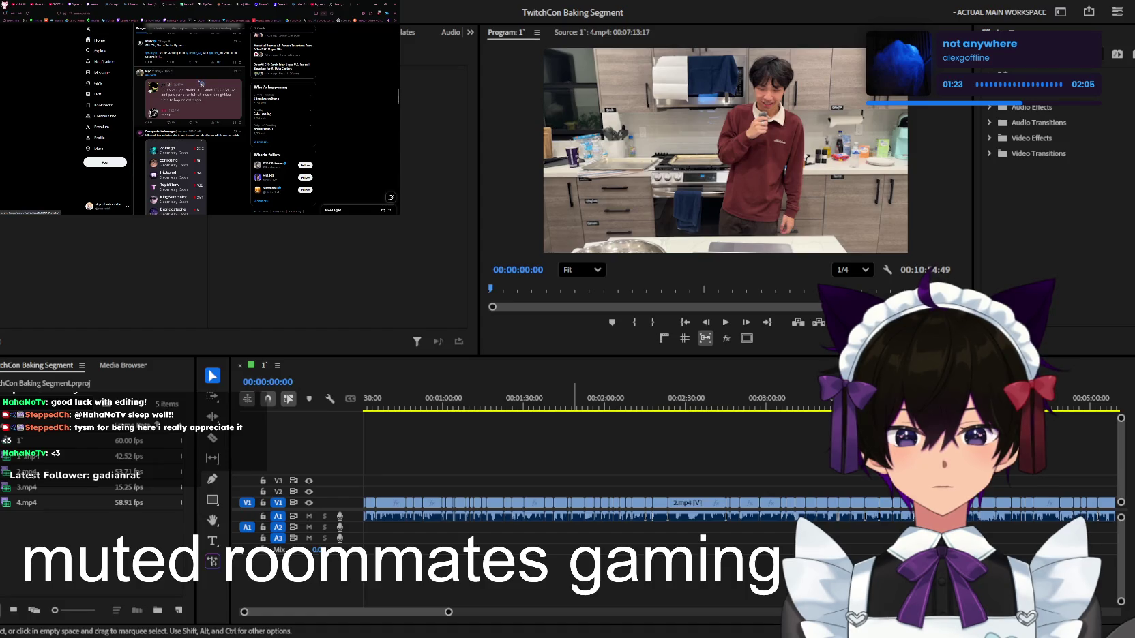
pyautogui.scroll(-3, 201, 84)
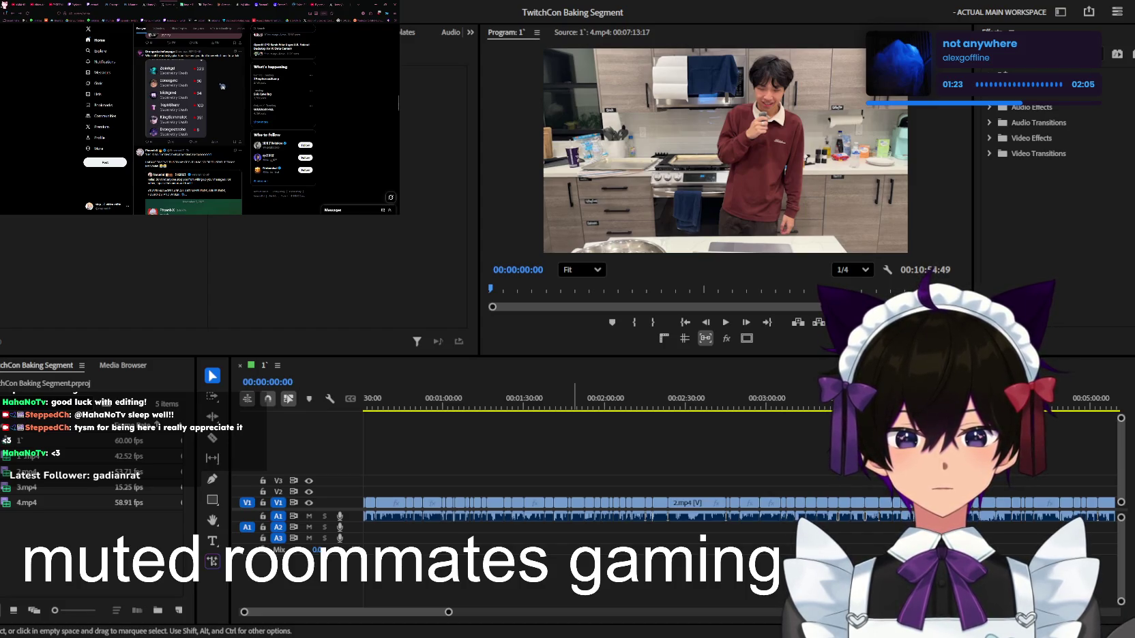
pyautogui.scroll(-3, 223, 87)
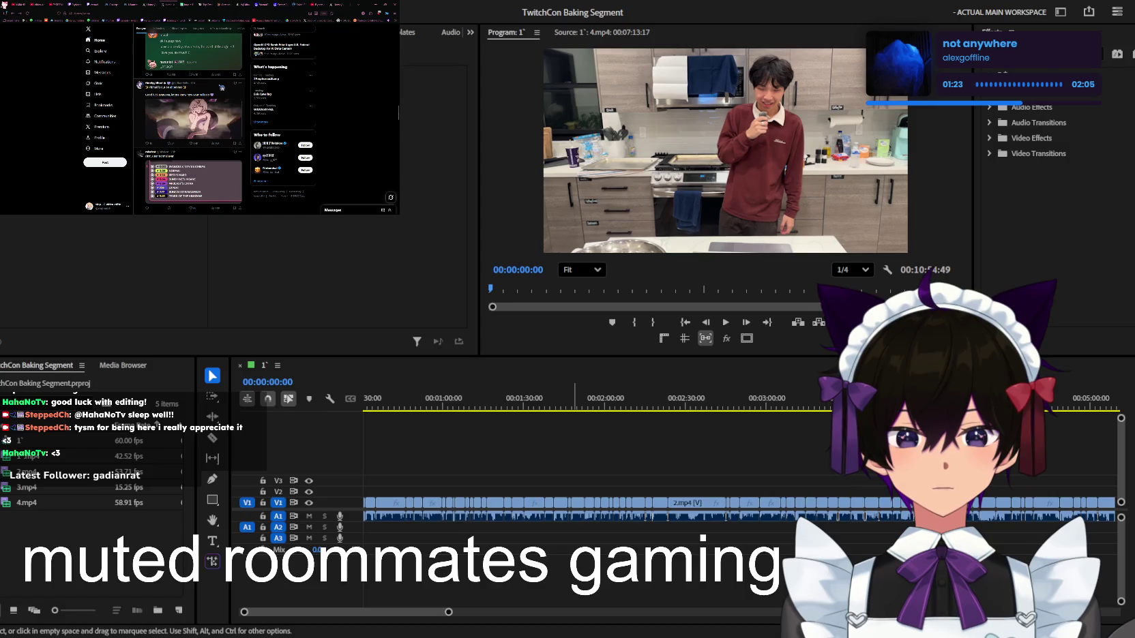
pyautogui.scroll(-3, 210, 86)
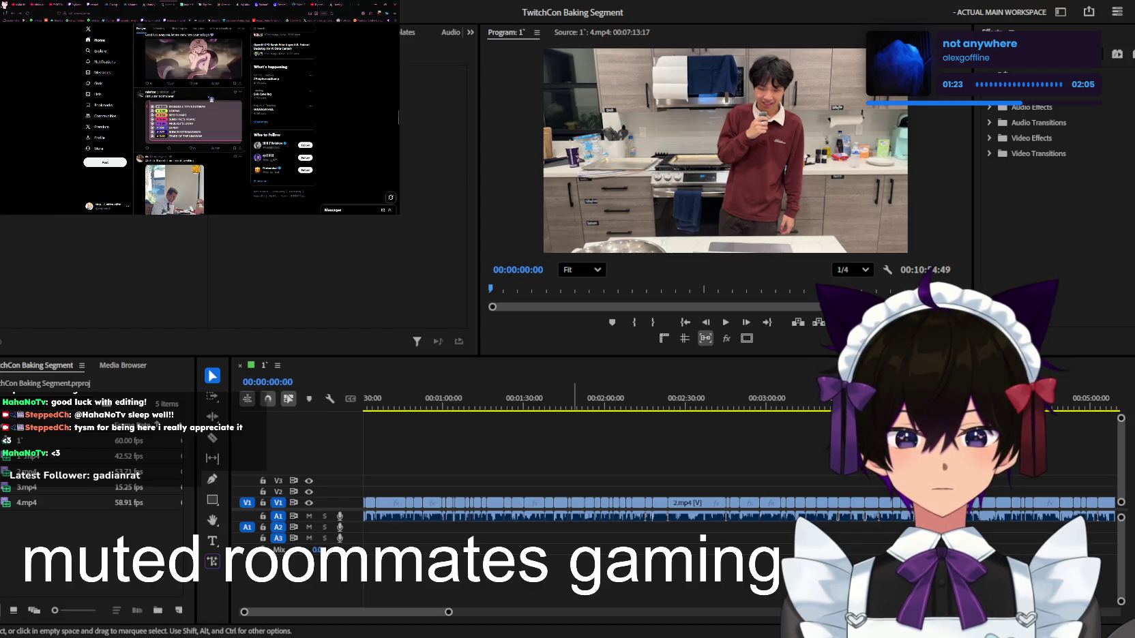
pyautogui.scroll(-5, 185, 93)
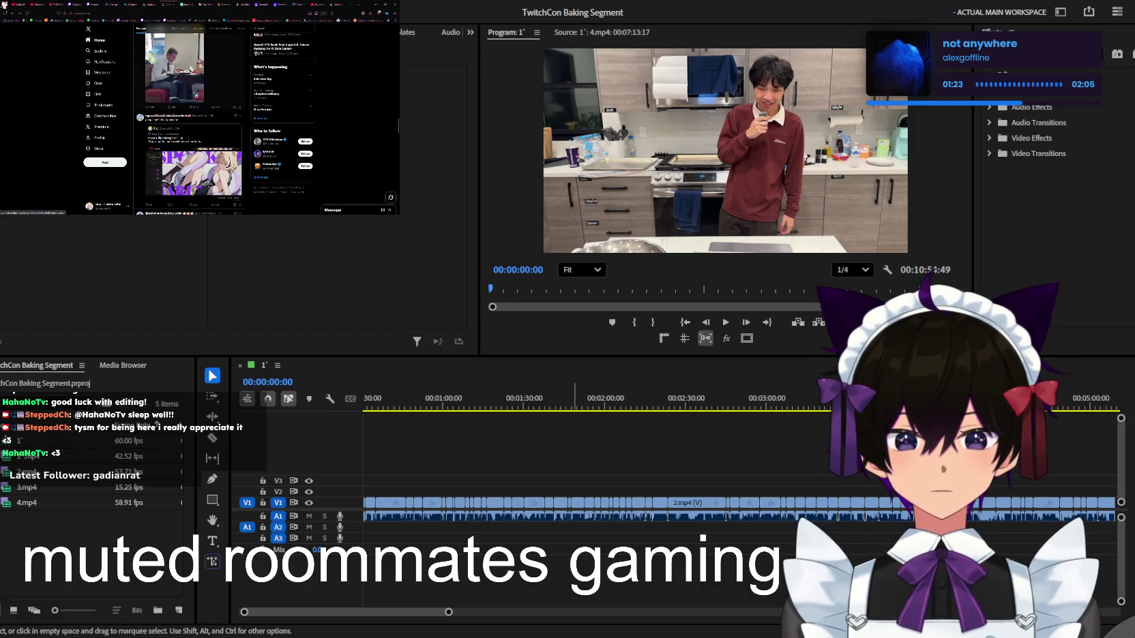
pyautogui.scroll(-2, 195, 94)
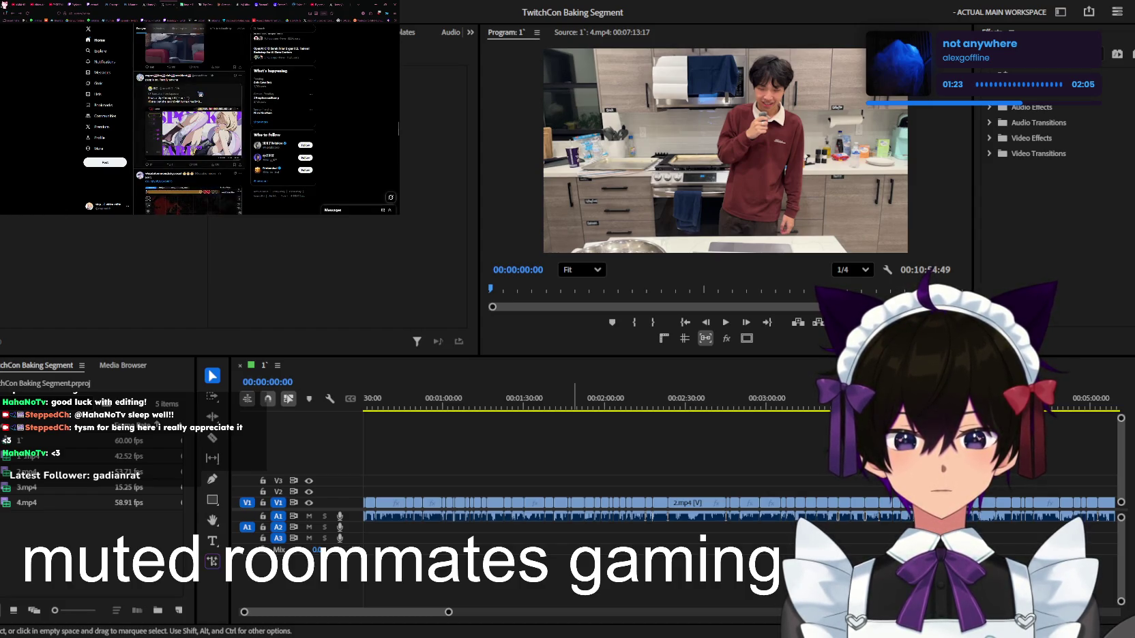
pyautogui.scroll(-3, 200, 94)
pyautogui.scroll(-3, 205, 93)
pyautogui.scroll(-2, 211, 91)
# Open a post from the feed, return, and bring up the Twitch stream tab
pyautogui.click(216, 90)
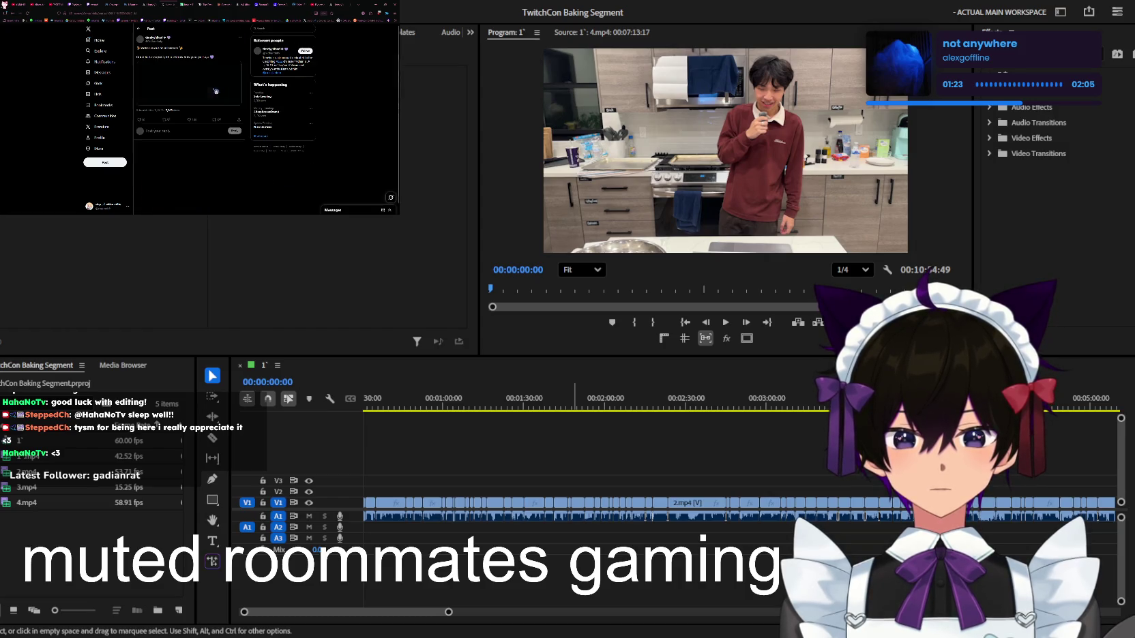
pyautogui.hotkey('alt', 'Left')
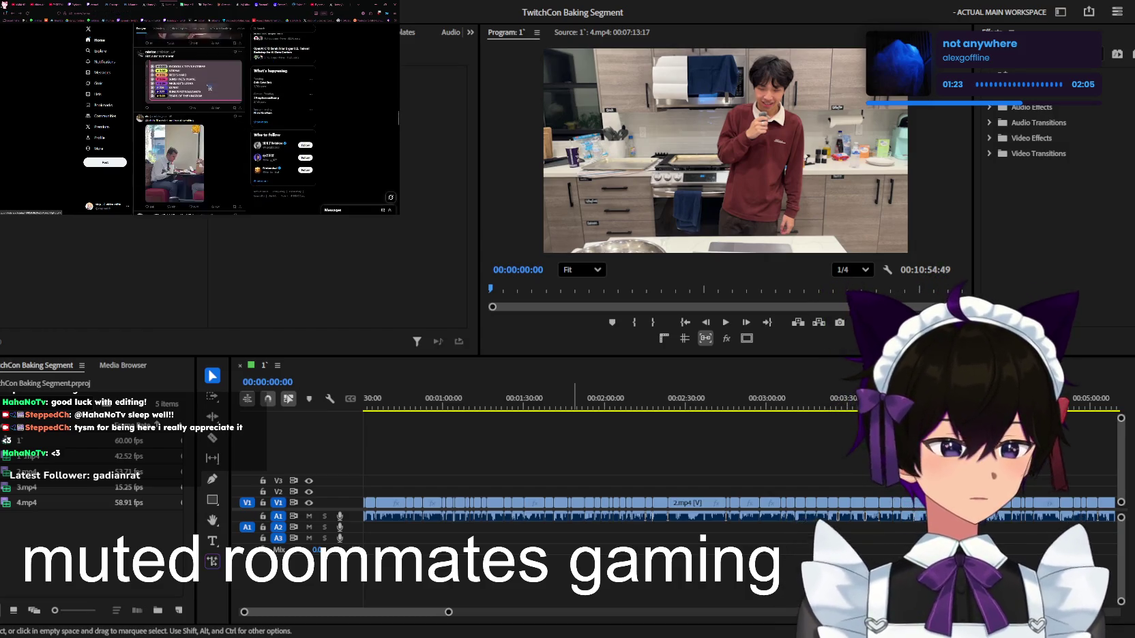
pyautogui.scroll(-1, 209, 88)
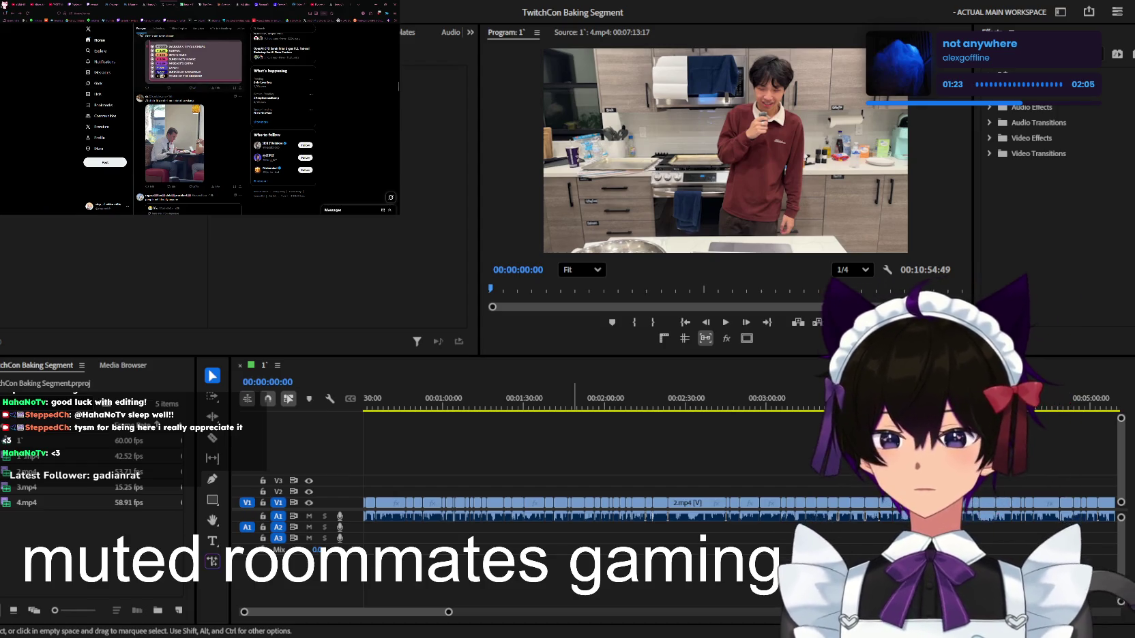
pyautogui.click(74, 4)
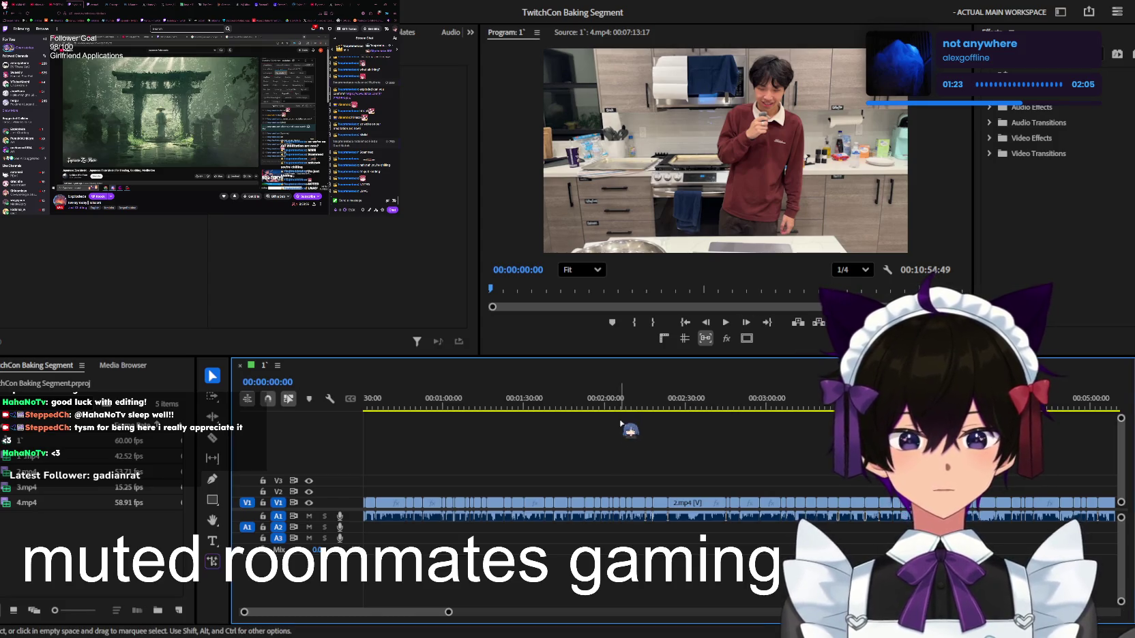
pyautogui.press('-')
pyautogui.press('-')
pyautogui.moveTo(409, 402); pyautogui.dragTo(510, 402)
pyautogui.press('=')
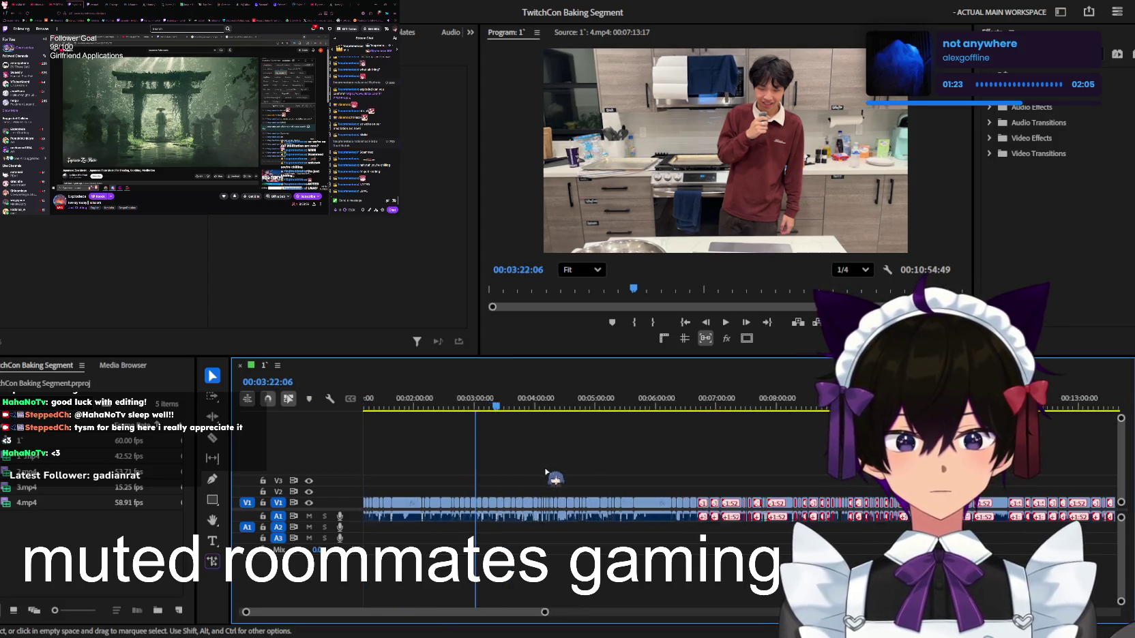
pyautogui.moveTo(447, 422); pyautogui.dragTo(382, 409)
pyautogui.press('=')
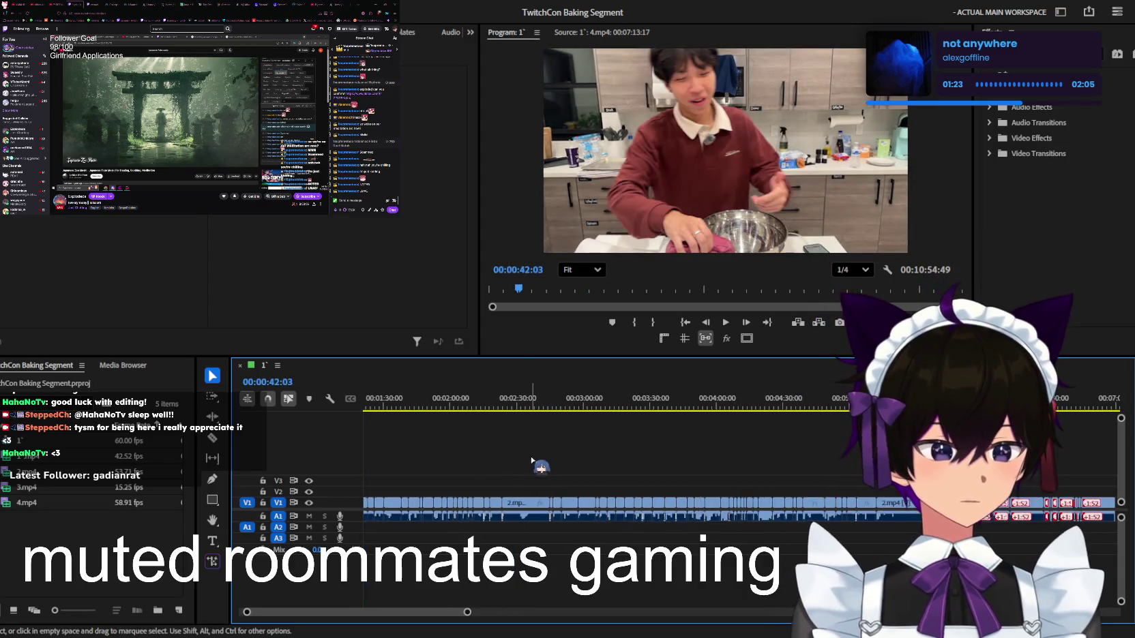
pyautogui.press('Home')
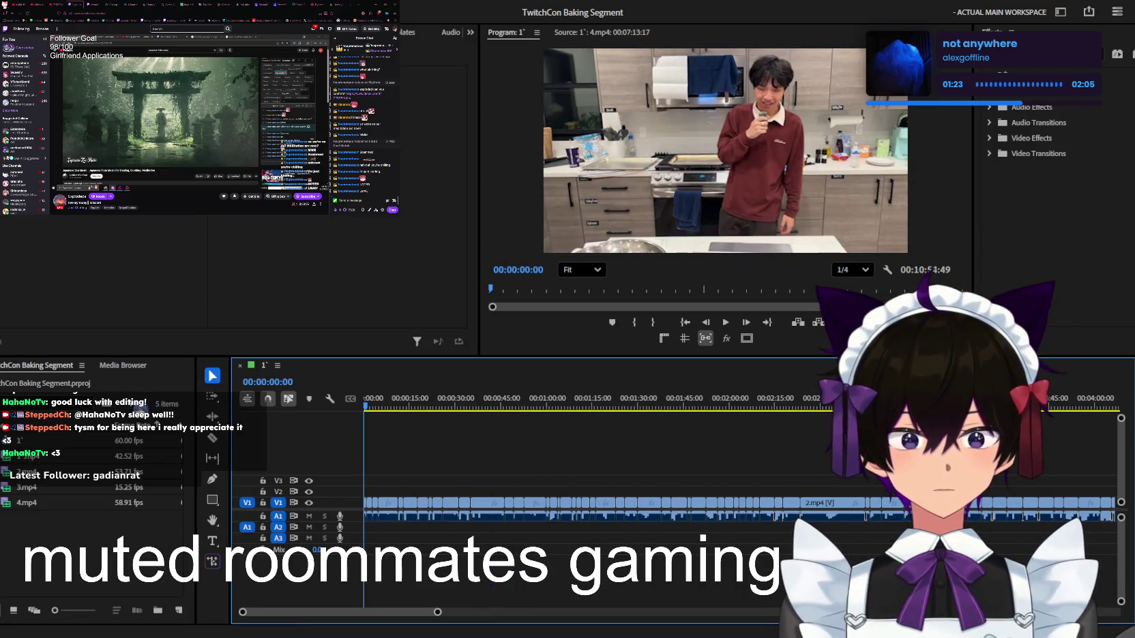
pyautogui.press('=')
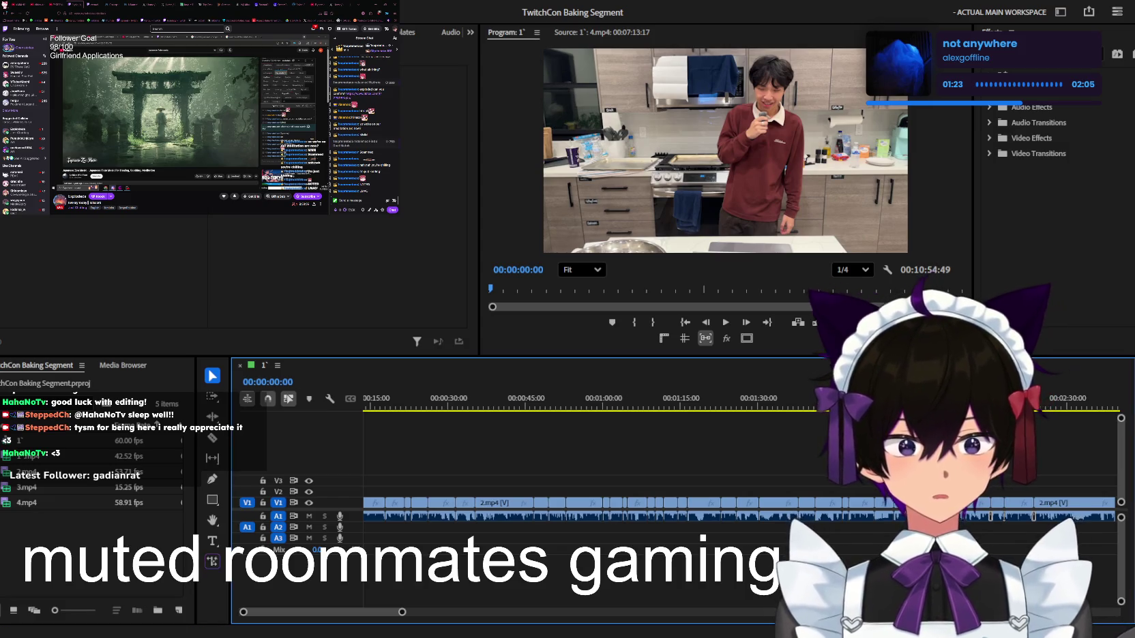
# Zoom the timeline in on the short 2.mp4 clips in the first 30 seconds
pyautogui.moveTo(402, 612); pyautogui.dragTo(410, 612)
pyautogui.press('=')
pyautogui.press('=')
pyautogui.press('=')
pyautogui.press('=')
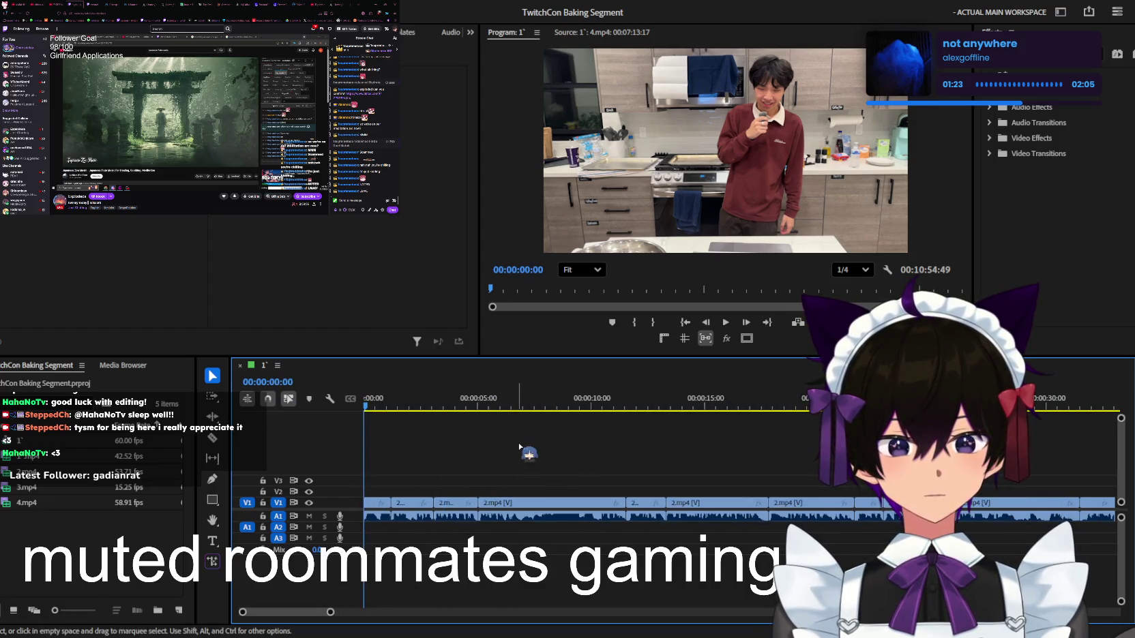
pyautogui.press('=')
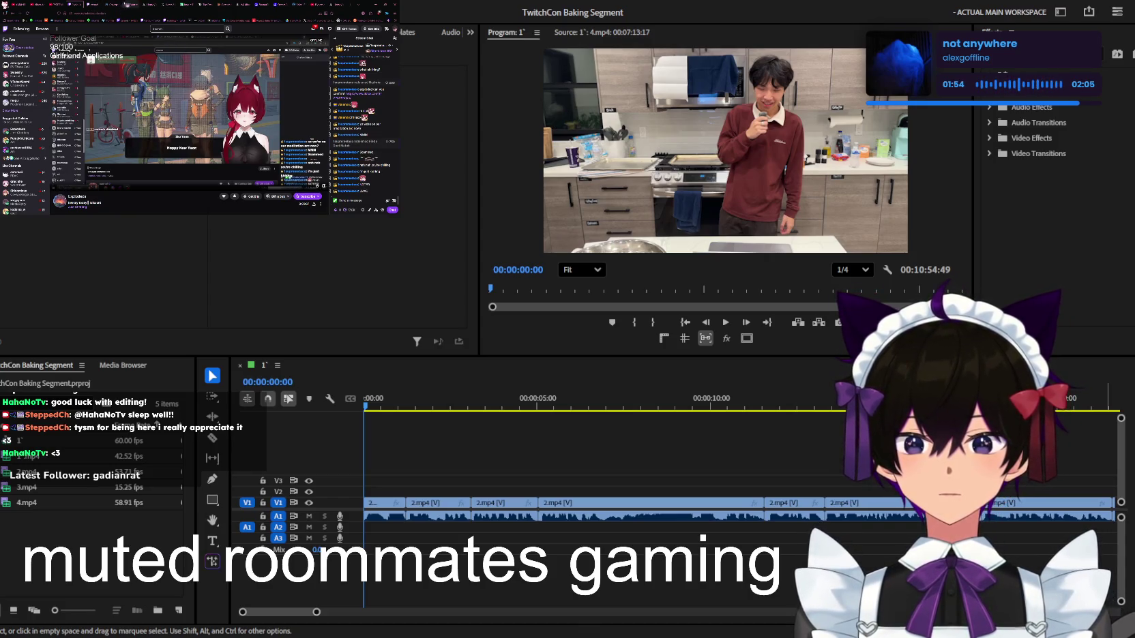
# Switch to the X feed tab and load the new posts at the top
pyautogui.hotkey('ctrl', 'Tab')
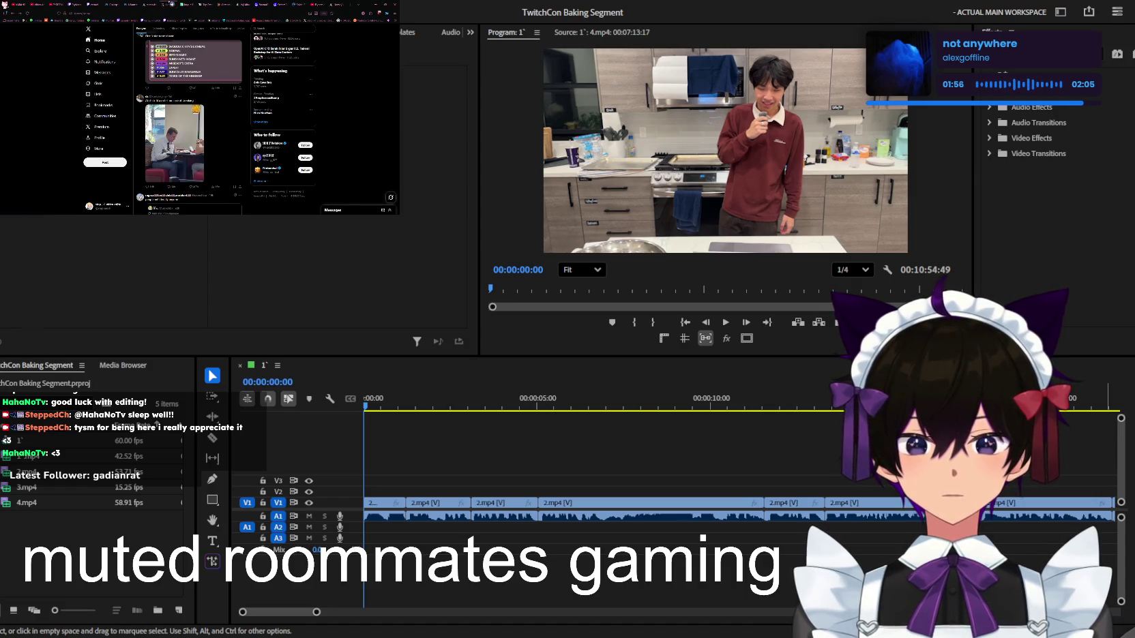
pyautogui.scroll(-3, 188, 123)
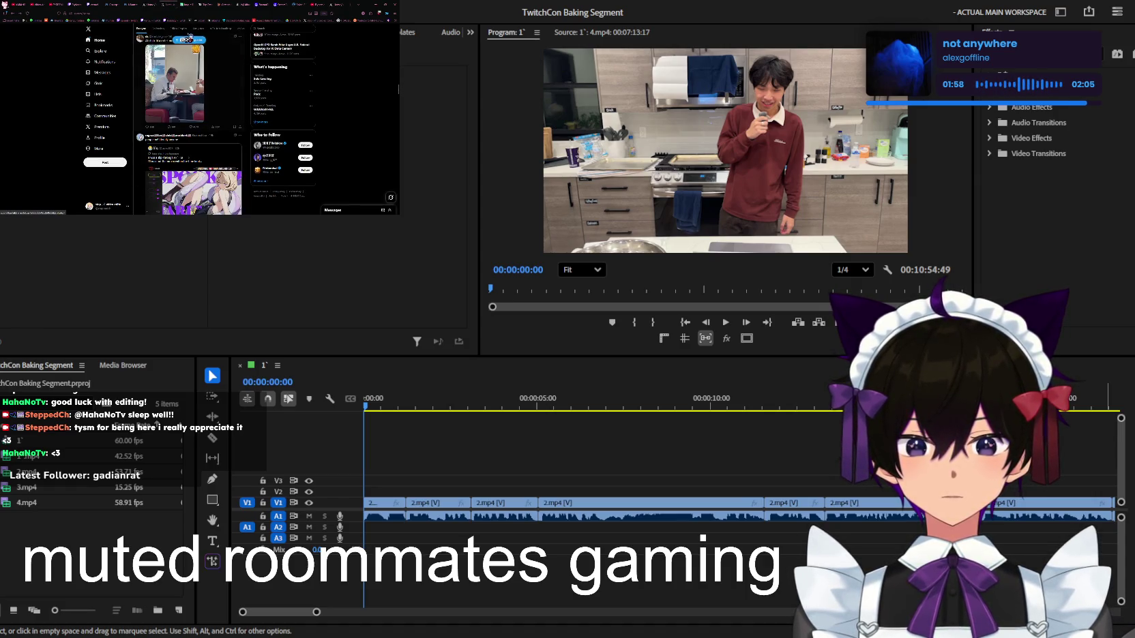
pyautogui.click(189, 39)
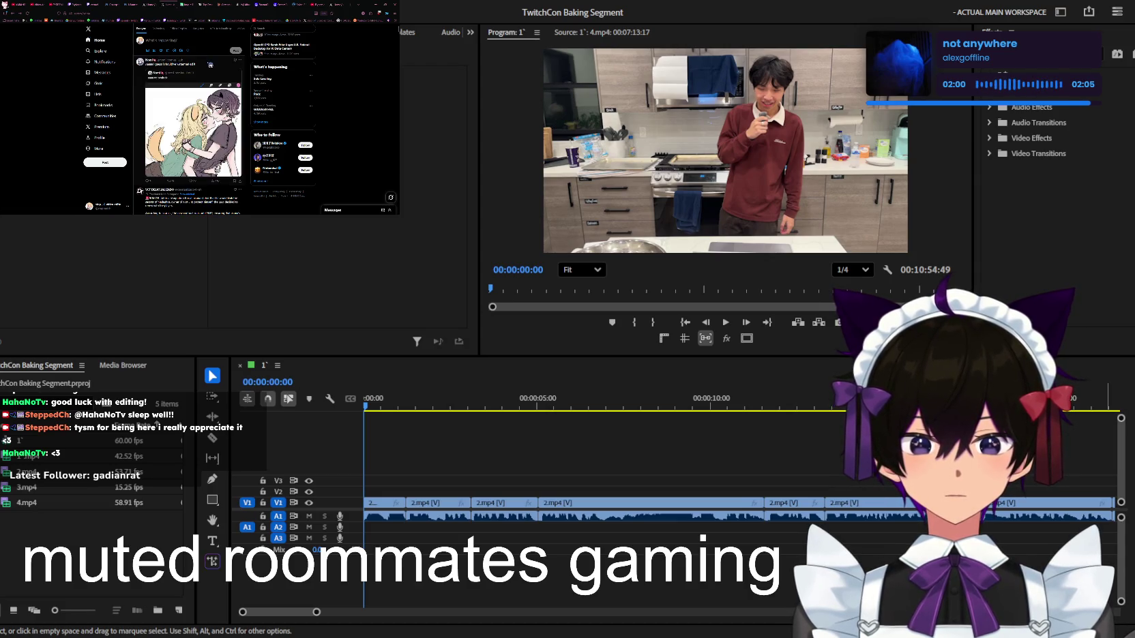
# Scroll down through the X feed
pyautogui.scroll(-3, 210, 64)
pyautogui.scroll(-3, 210, 65)
pyautogui.scroll(-3, 210, 64)
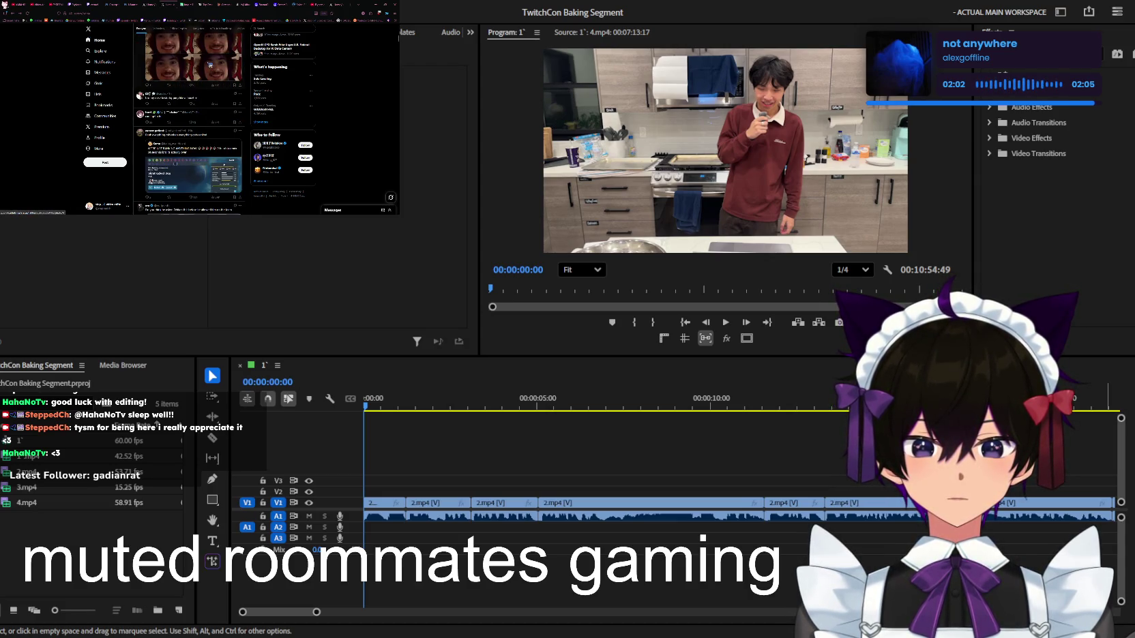
pyautogui.scroll(-3, 210, 65)
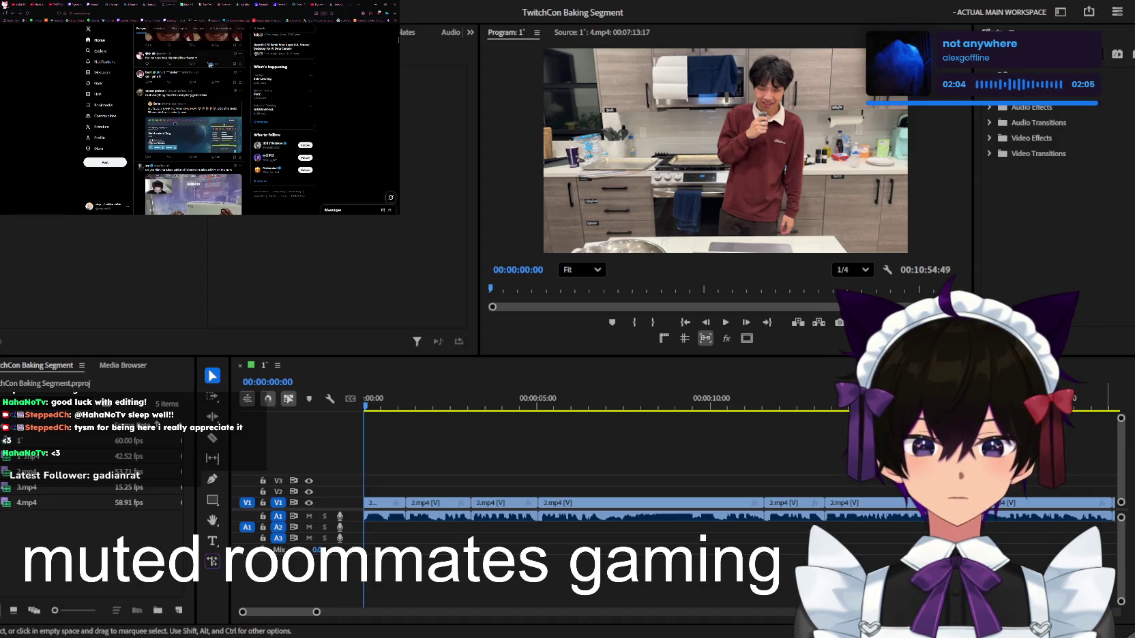
pyautogui.scroll(2, 210, 65)
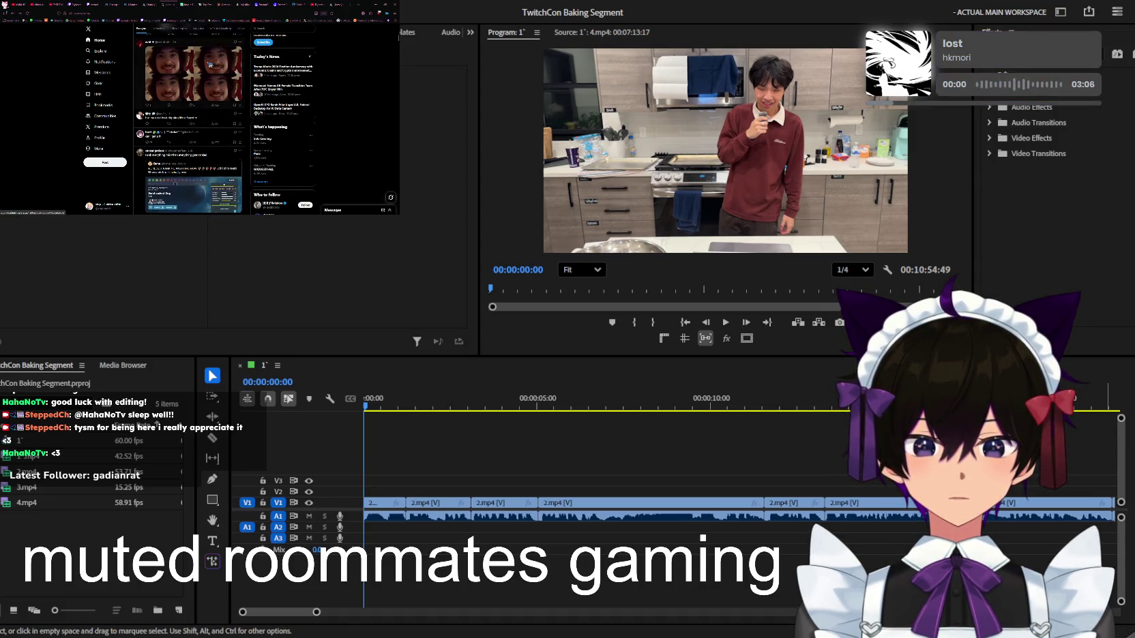
pyautogui.scroll(-3, 218, 69)
pyautogui.scroll(-3, 203, 69)
pyautogui.scroll(-3, 203, 69)
pyautogui.scroll(-3, 204, 69)
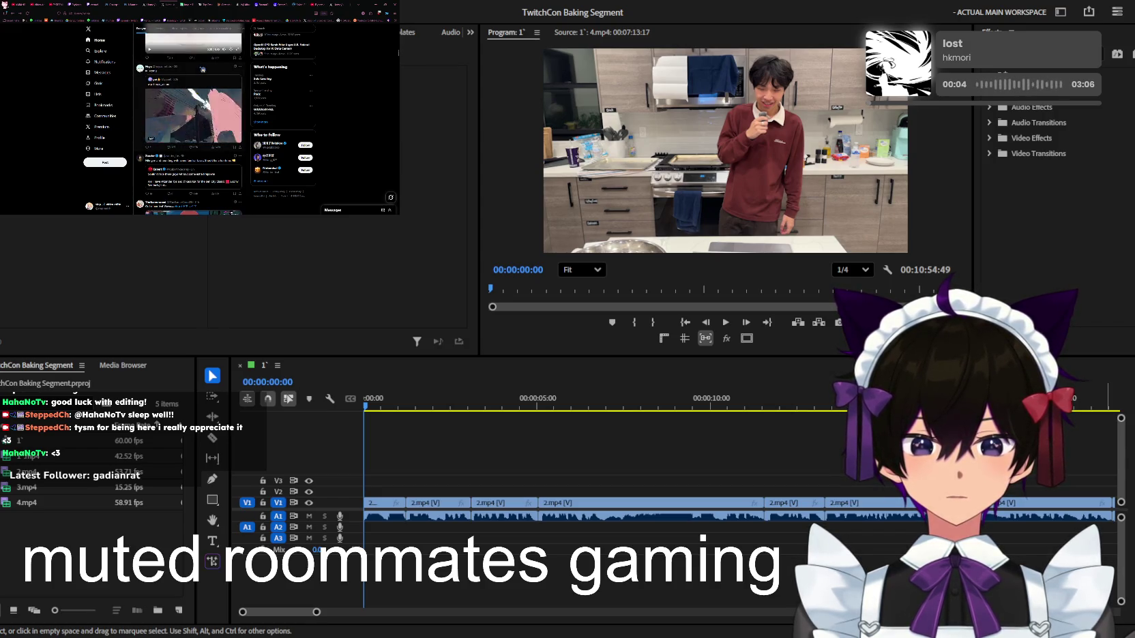
pyautogui.scroll(-3, 202, 69)
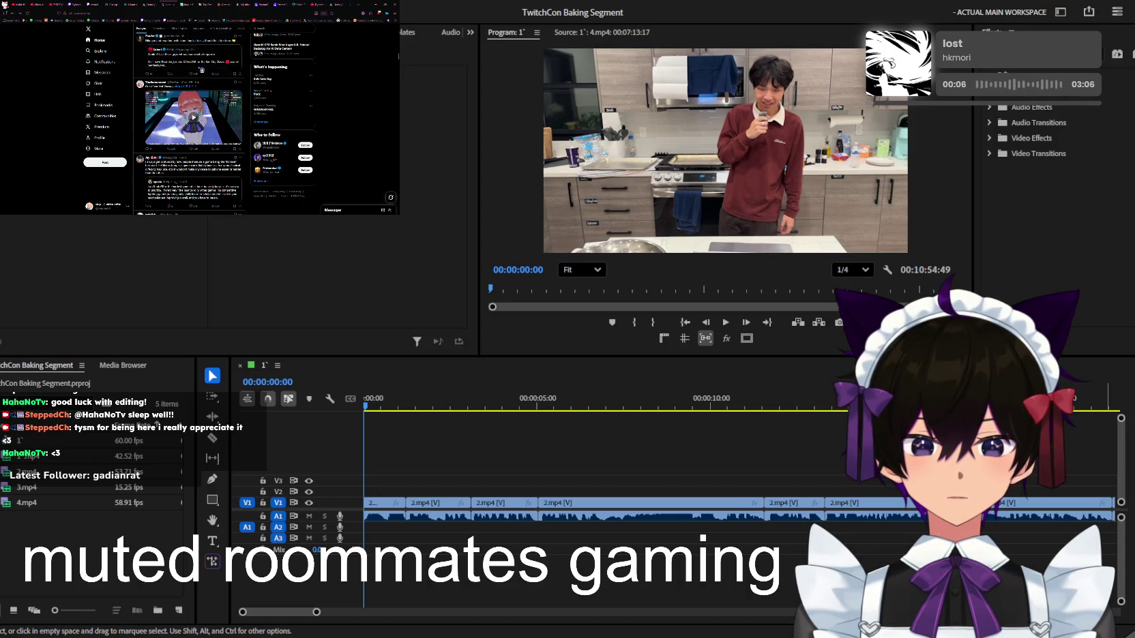
pyautogui.scroll(-3, 202, 69)
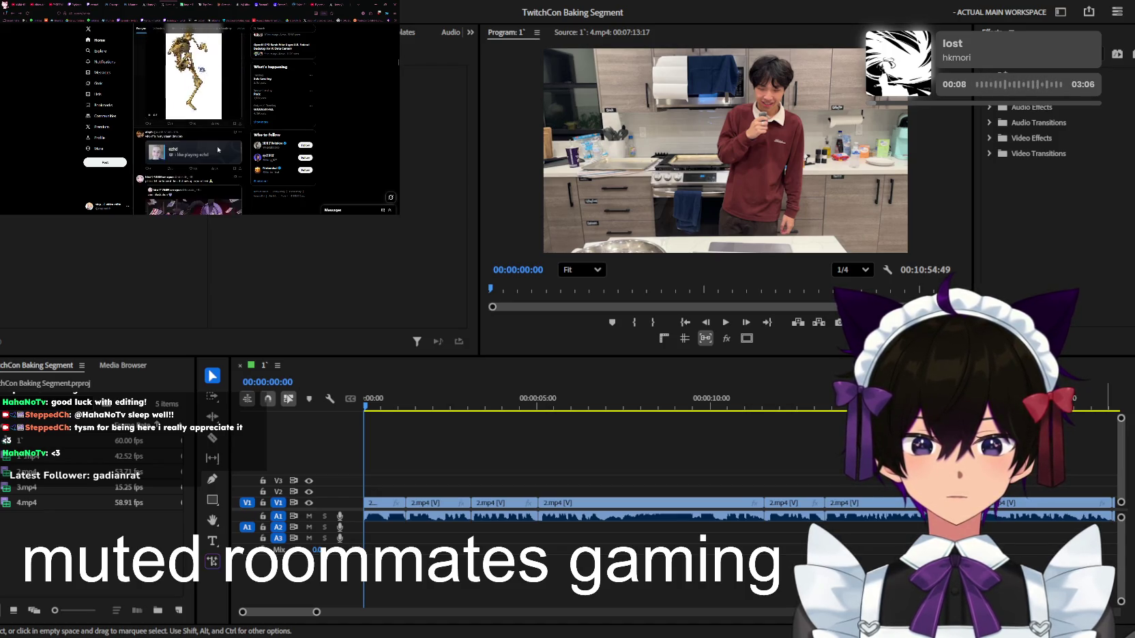
pyautogui.scroll(-3, 217, 209)
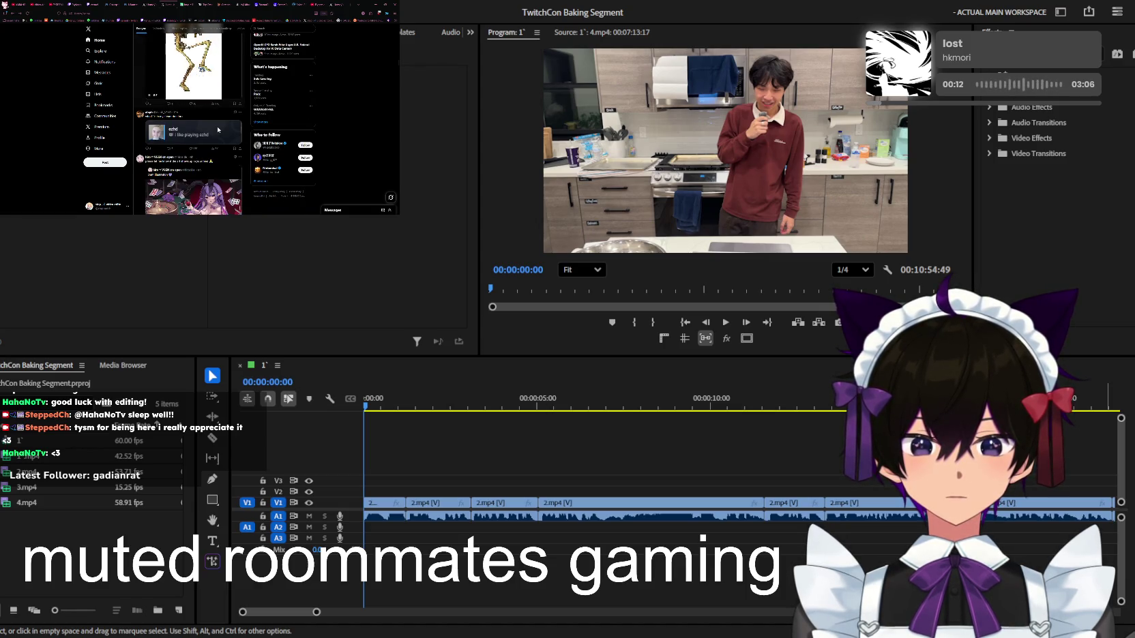
pyautogui.scroll(-2, 217, 129)
pyautogui.scroll(-3, 218, 89)
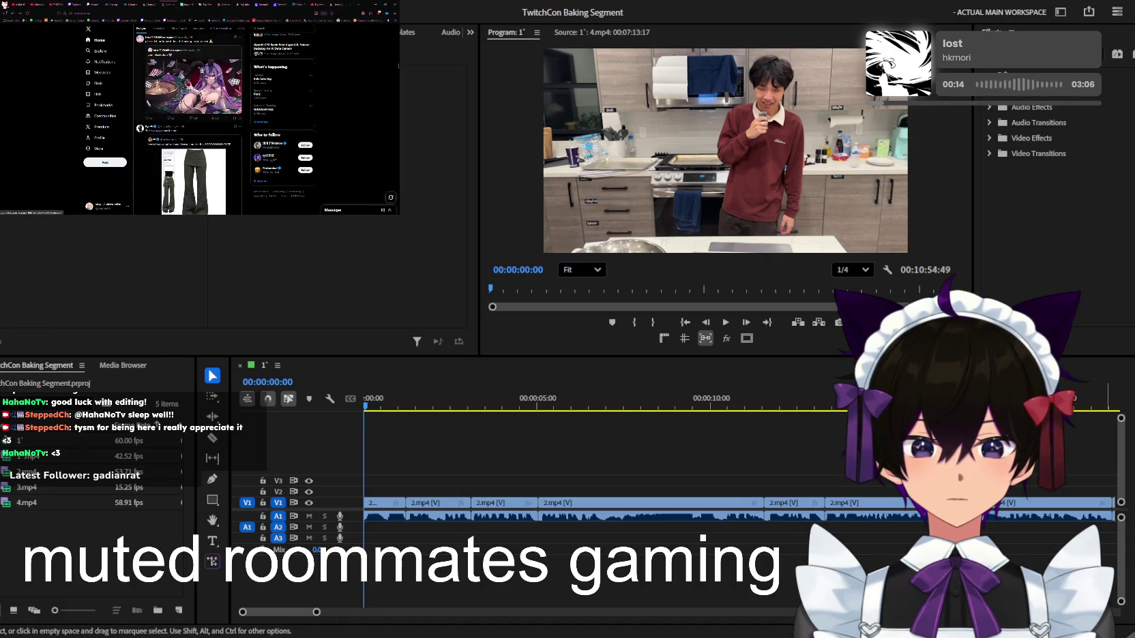
pyautogui.scroll(5, 217, 189)
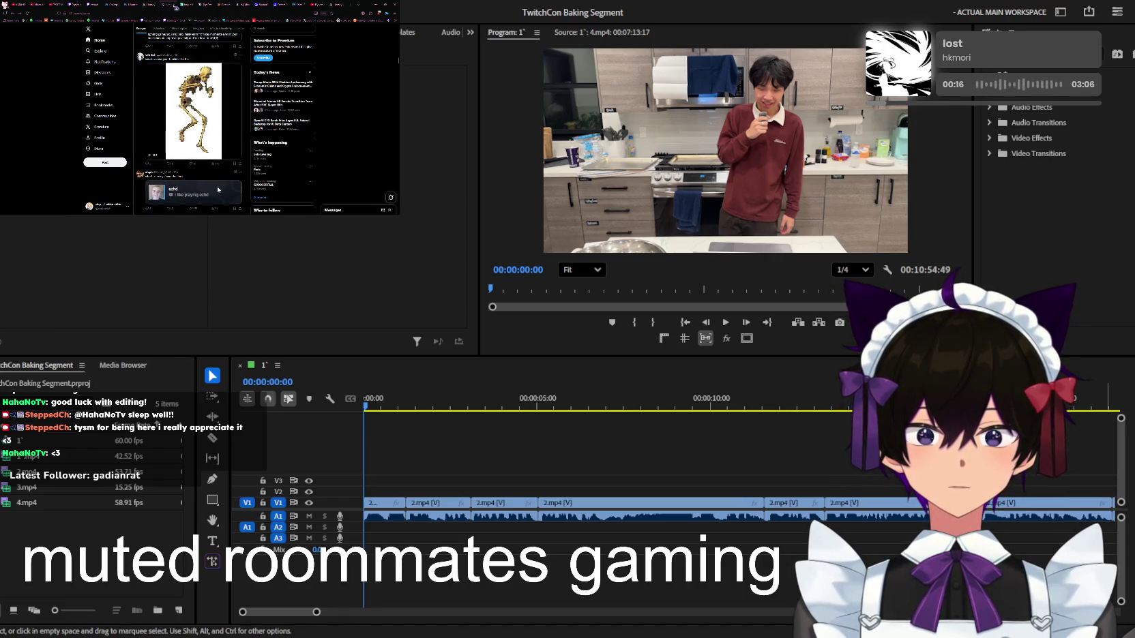
# Switch to the emote directory tab and scroll its grid of emotes
pyautogui.click(151, 5)
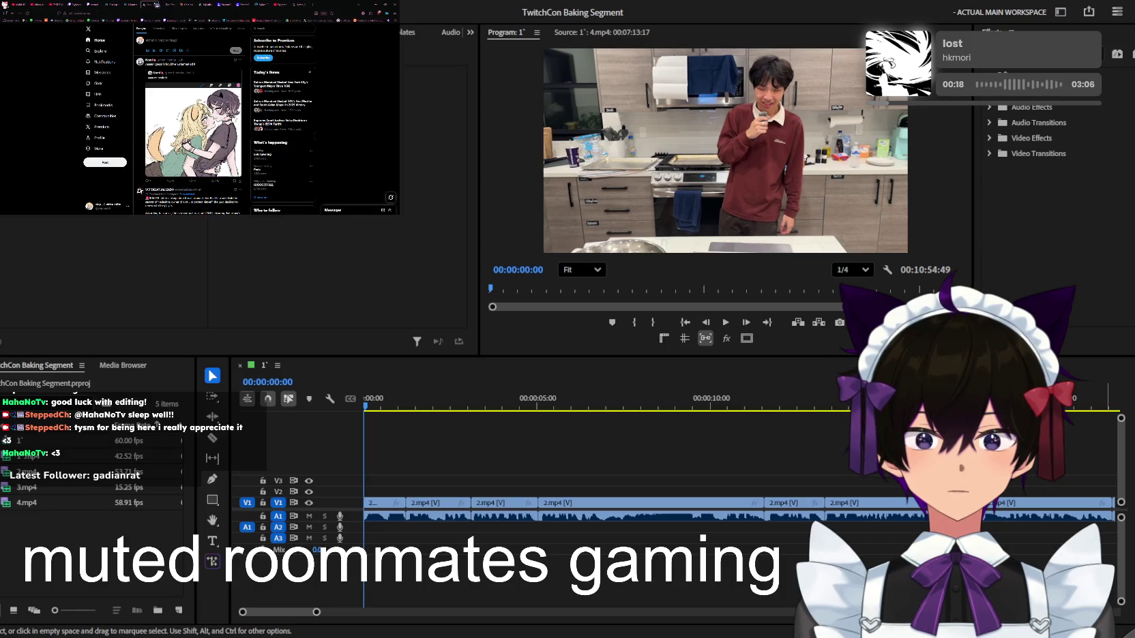
pyautogui.click(171, 4)
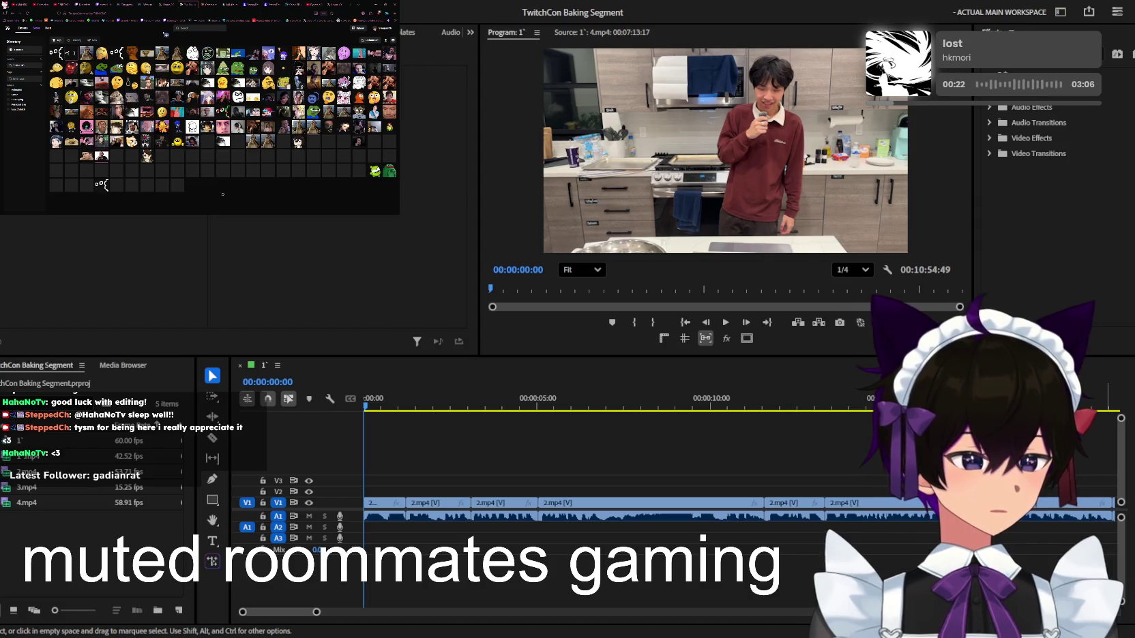
pyautogui.scroll(-3, 222, 194)
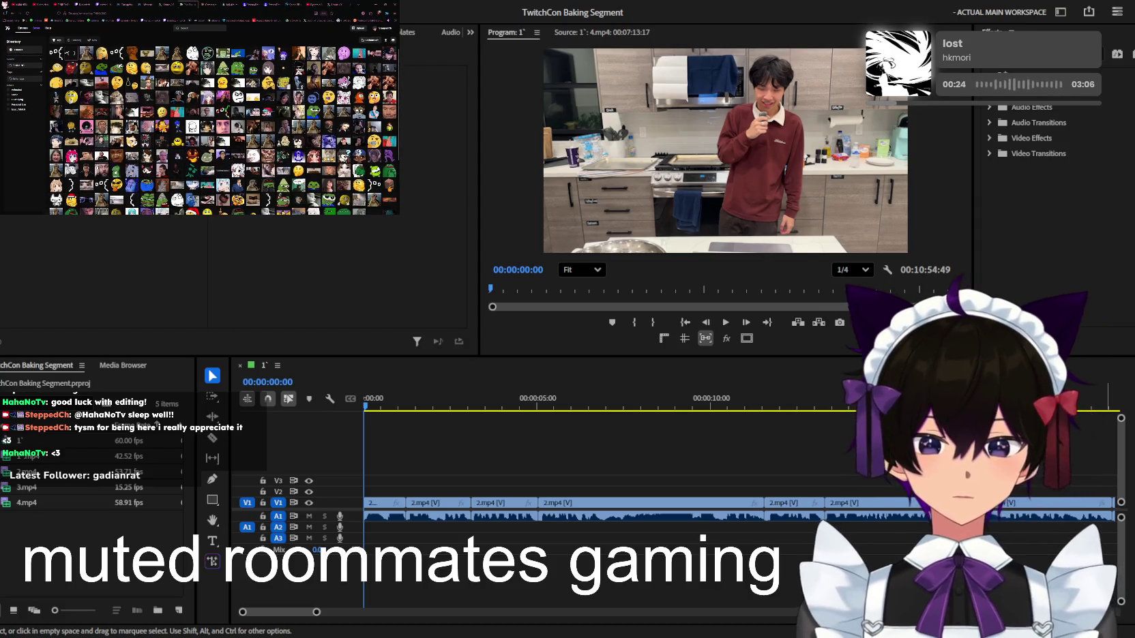
# Zoom the timeline out to show the first seven minutes of short cut clips
pyautogui.scroll(-2, 531, 465)
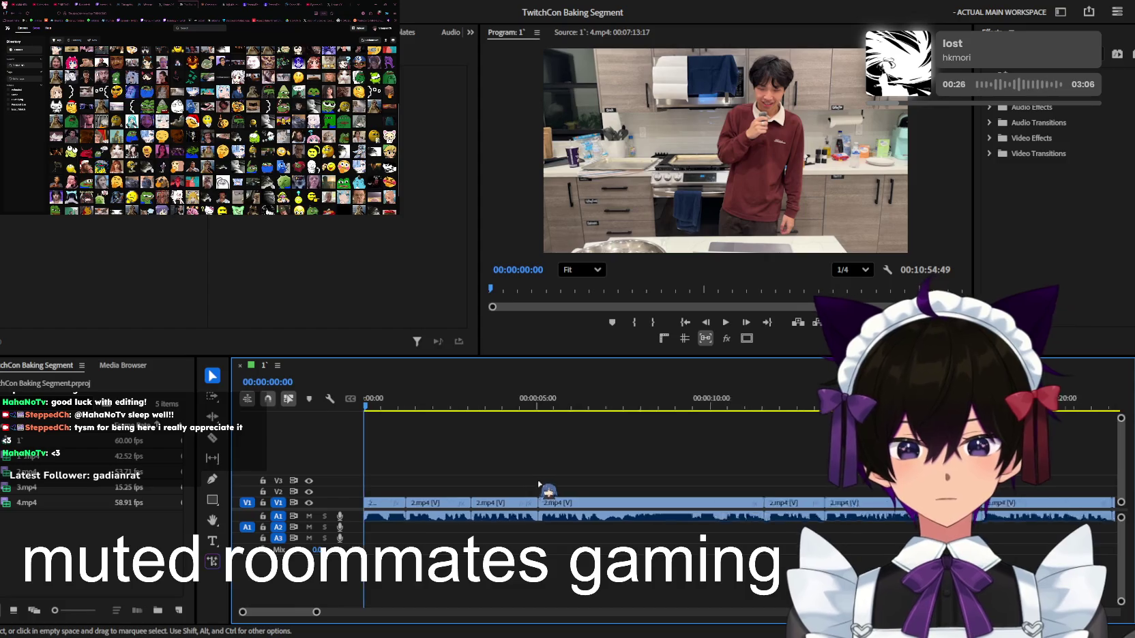
pyautogui.scroll(-2, 531, 465)
pyautogui.scroll(-2, 531, 465)
pyautogui.scroll(-2, 531, 465)
pyautogui.scroll(-2, 531, 465)
pyautogui.scroll(2, 531, 465)
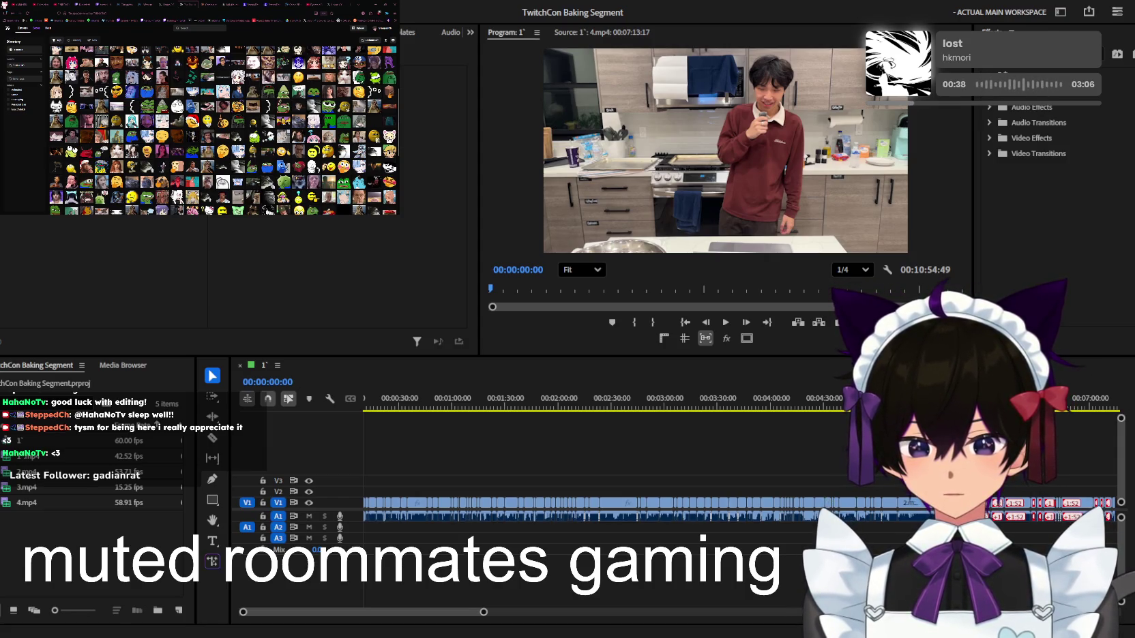
pyautogui.click(569, 444)
pyautogui.press('=')
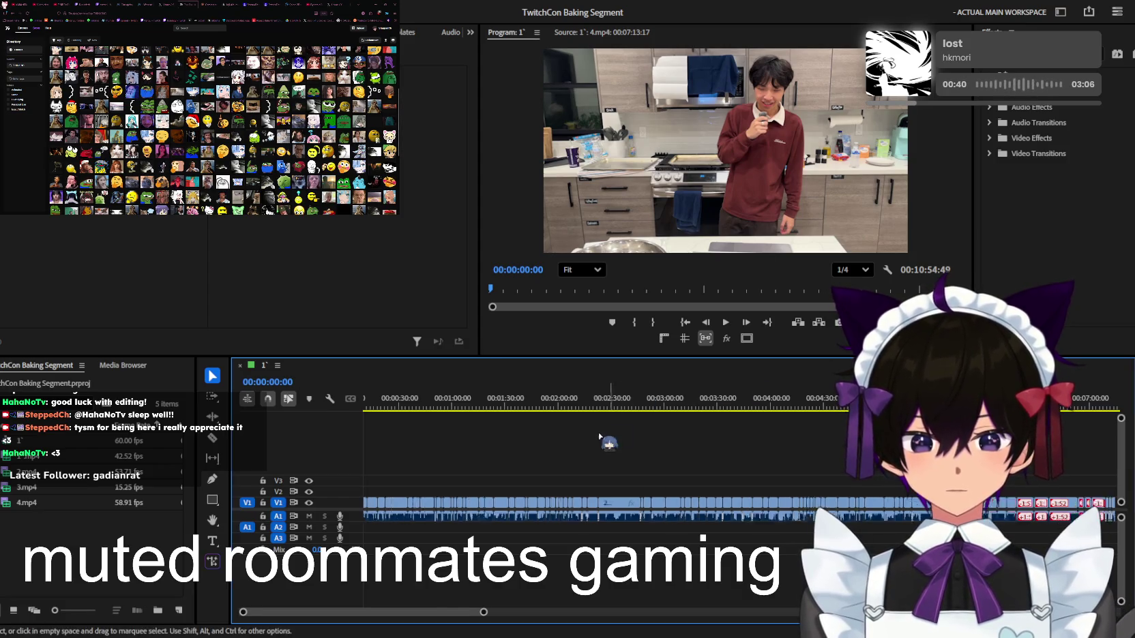
# Play the start of the sequence and zoom the timeline in for finer detail
pyautogui.press('space')
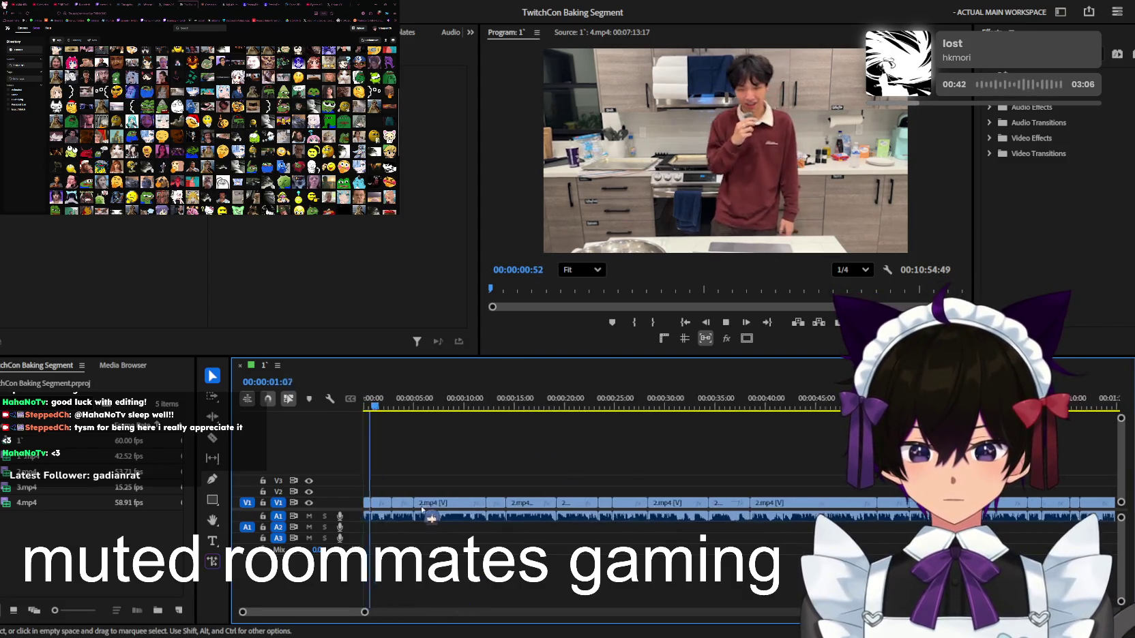
pyautogui.press('=')
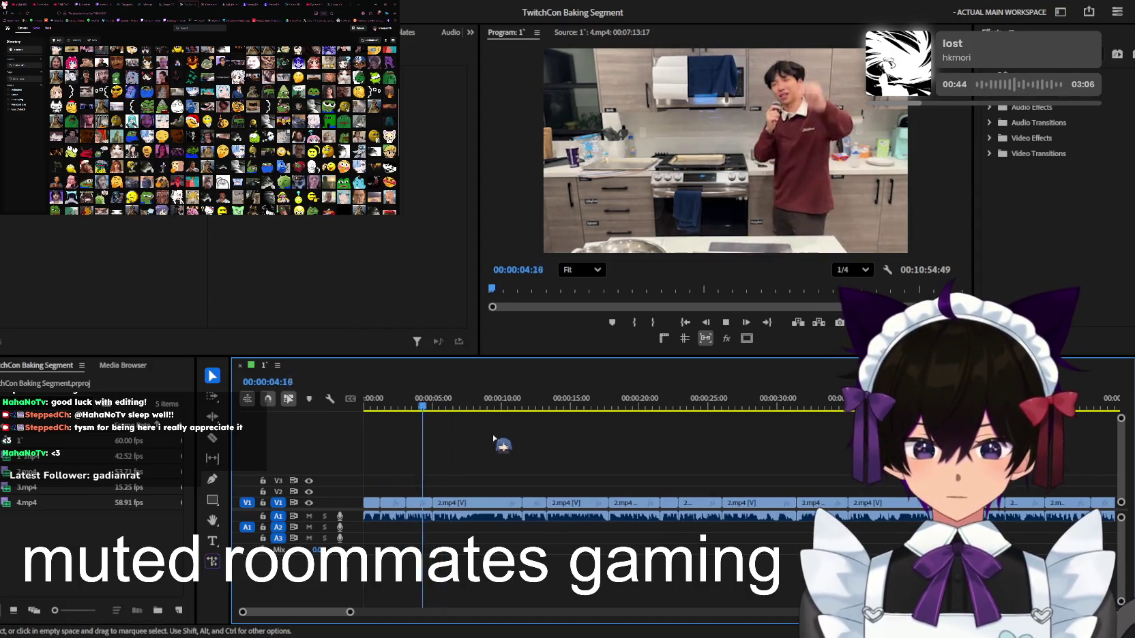
pyautogui.press('-')
pyautogui.press('=')
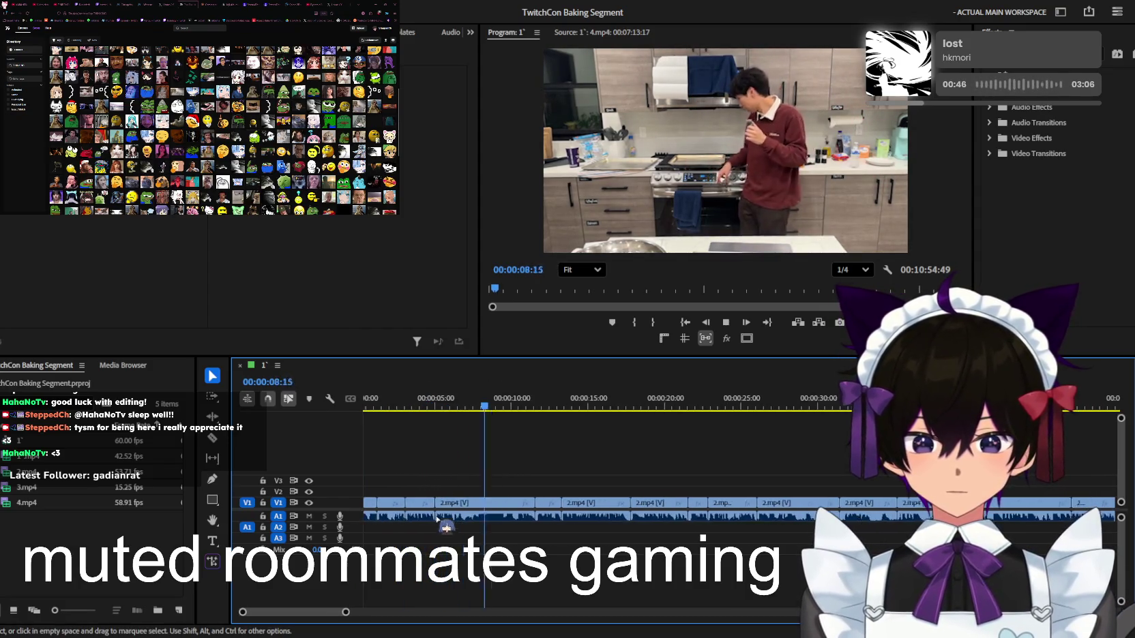
pyautogui.press('=')
pyautogui.press('space')
pyautogui.press('=')
pyautogui.press('=')
# Razor the clip near 0:16, delete the unwanted piece and remove the leftover gap
pyautogui.press('space')
pyautogui.press('j')
pyautogui.press('c')
pyautogui.click(518, 506)
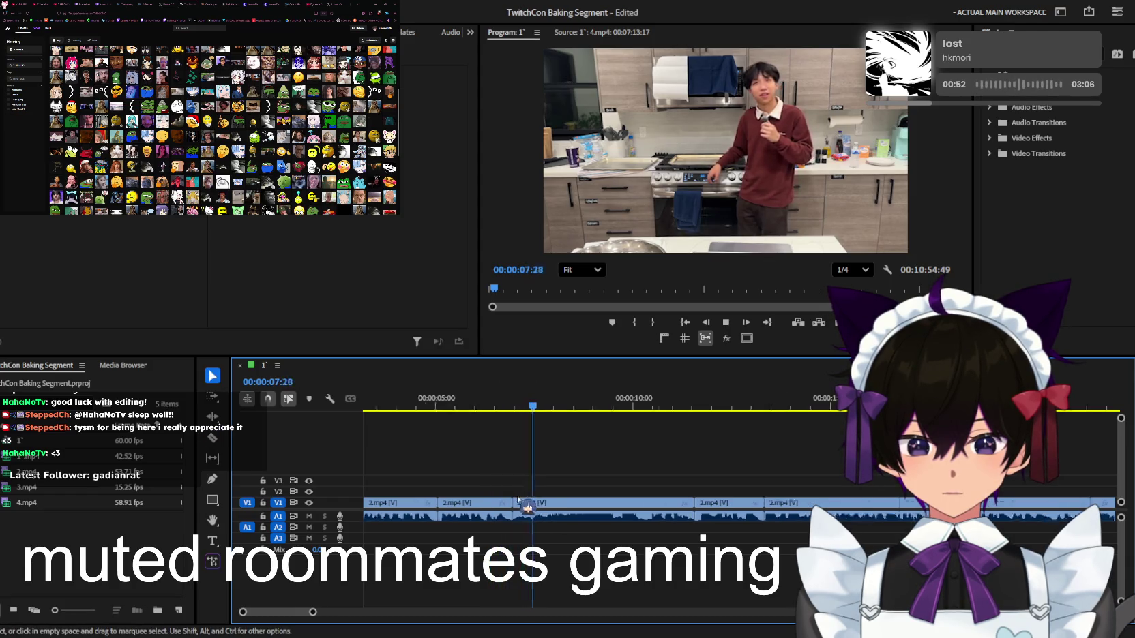
pyautogui.press('v')
pyautogui.click(477, 505)
pyautogui.press('Delete')
pyautogui.press('-')
pyautogui.click(405, 404)
pyautogui.press('space')
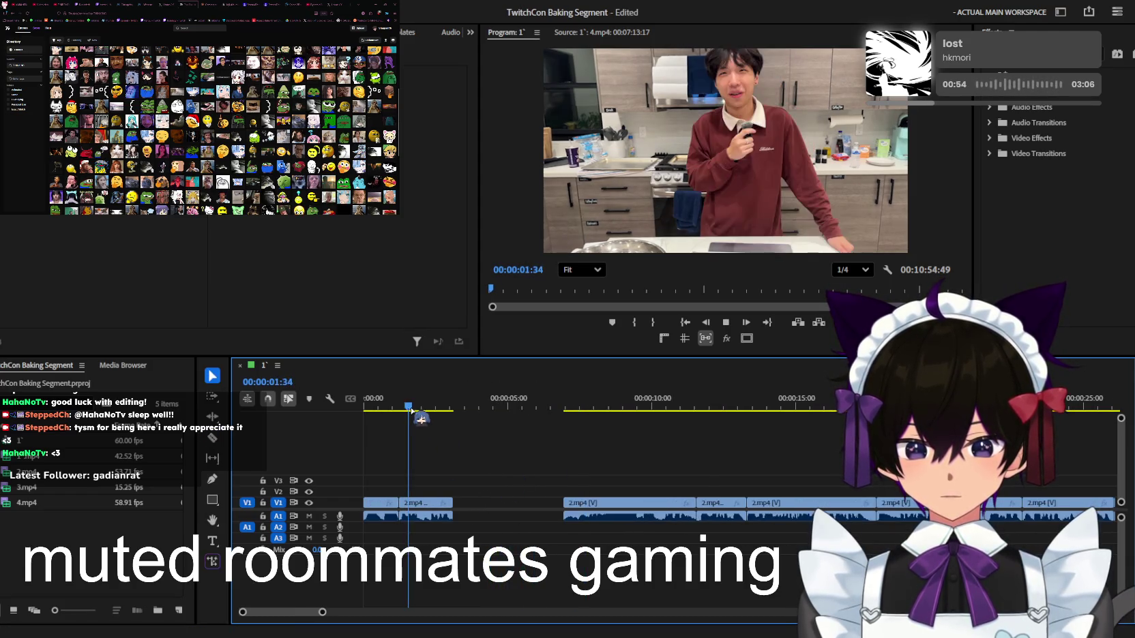
# Review the cut and drag a clip along the track to close the remaining gap
pyautogui.click(495, 510)
pyautogui.press('Delete')
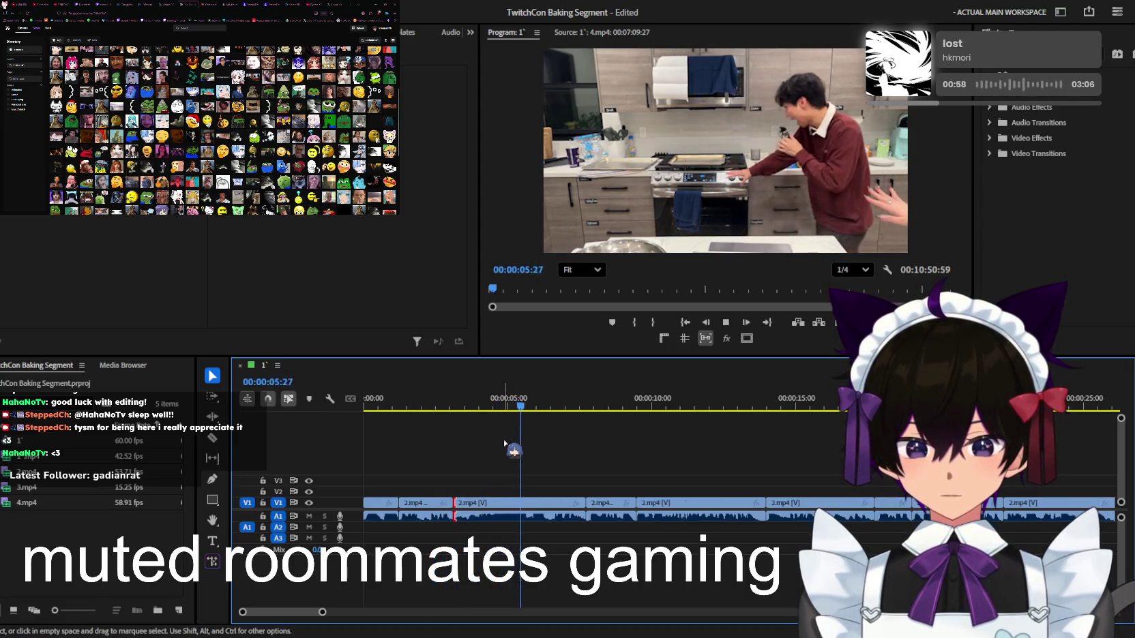
pyautogui.click(440, 401)
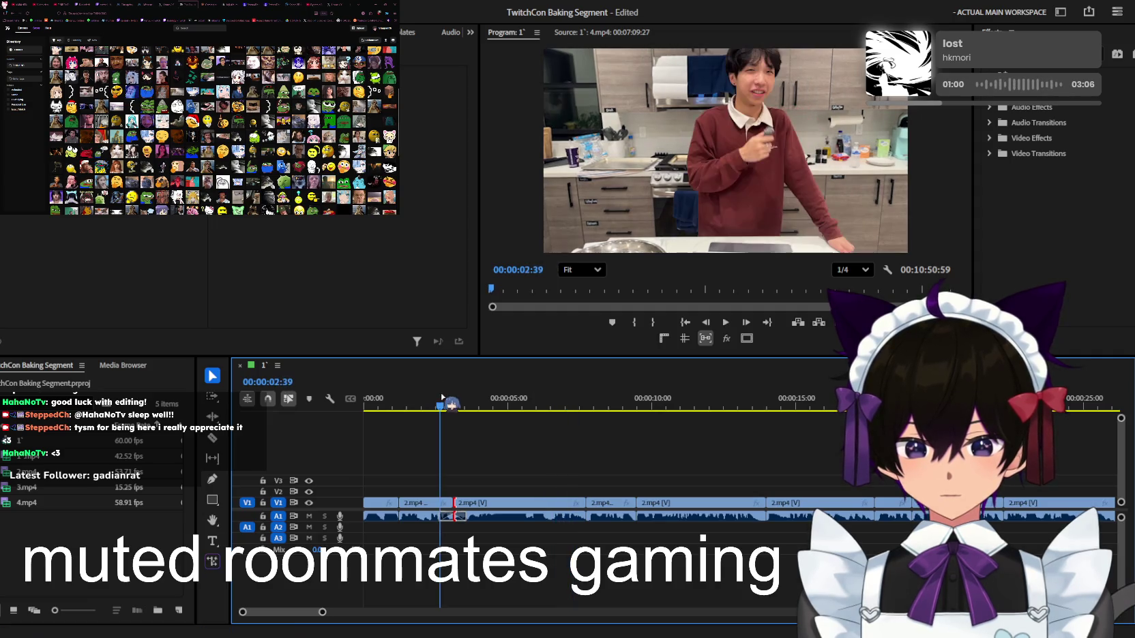
pyautogui.press('=')
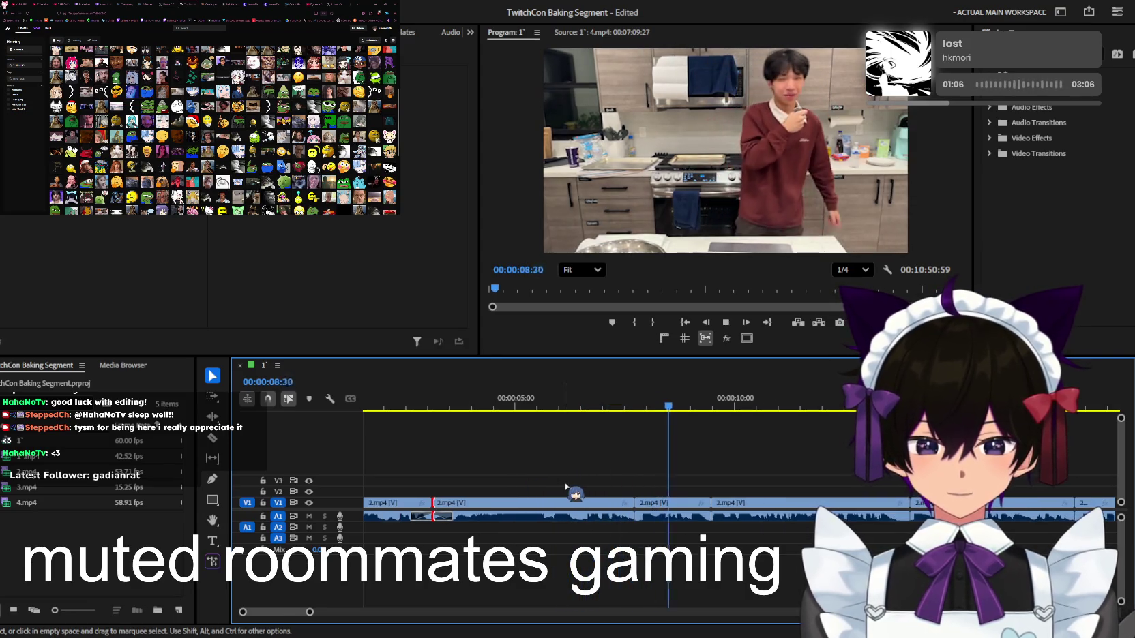
pyautogui.press('-')
pyautogui.press('-')
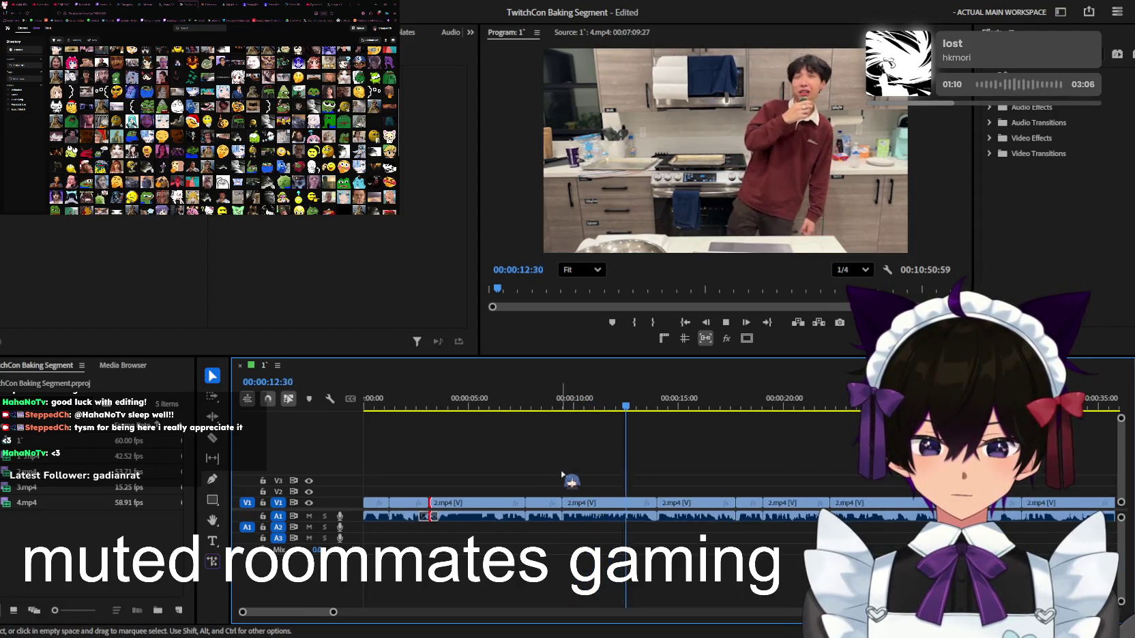
pyautogui.press('-')
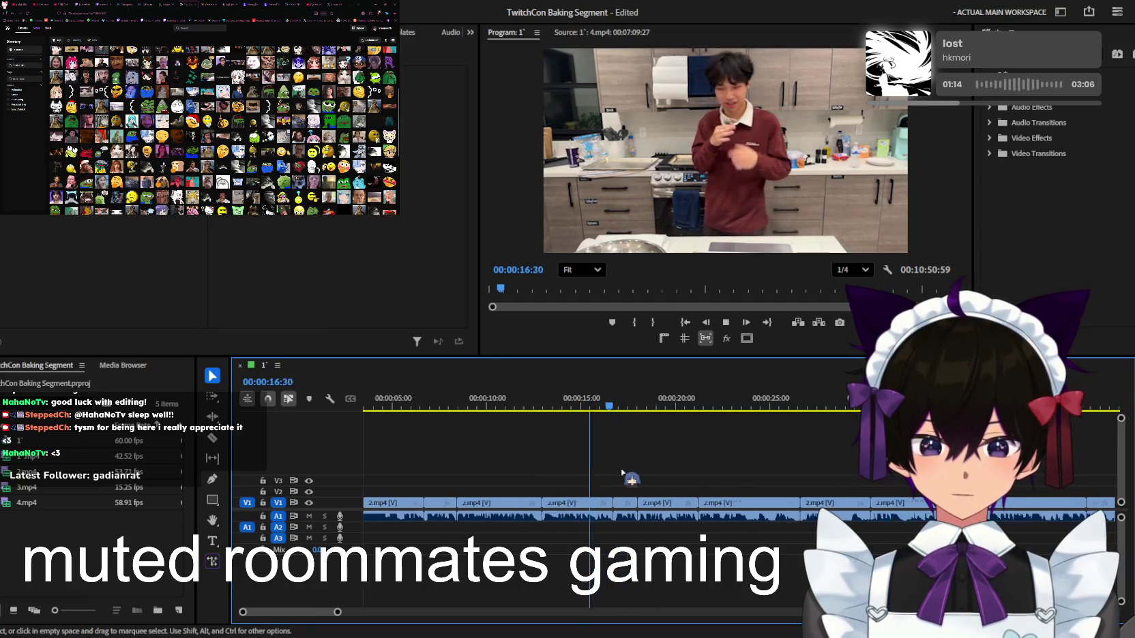
pyautogui.press('=')
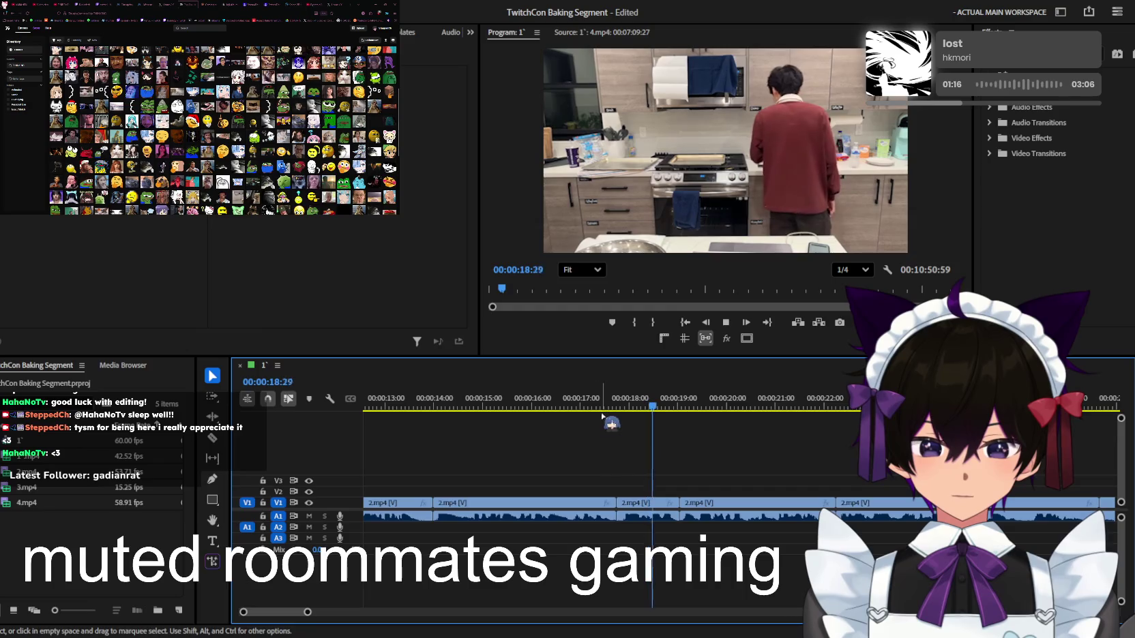
pyautogui.moveTo(602, 416)
pyautogui.mouseDown()
pyautogui.moveTo(592, 503)
pyautogui.moveTo(650, 472)
pyautogui.moveTo(614, 477)
pyautogui.mouseUp()
pyautogui.press('-')
pyautogui.click(518, 406)
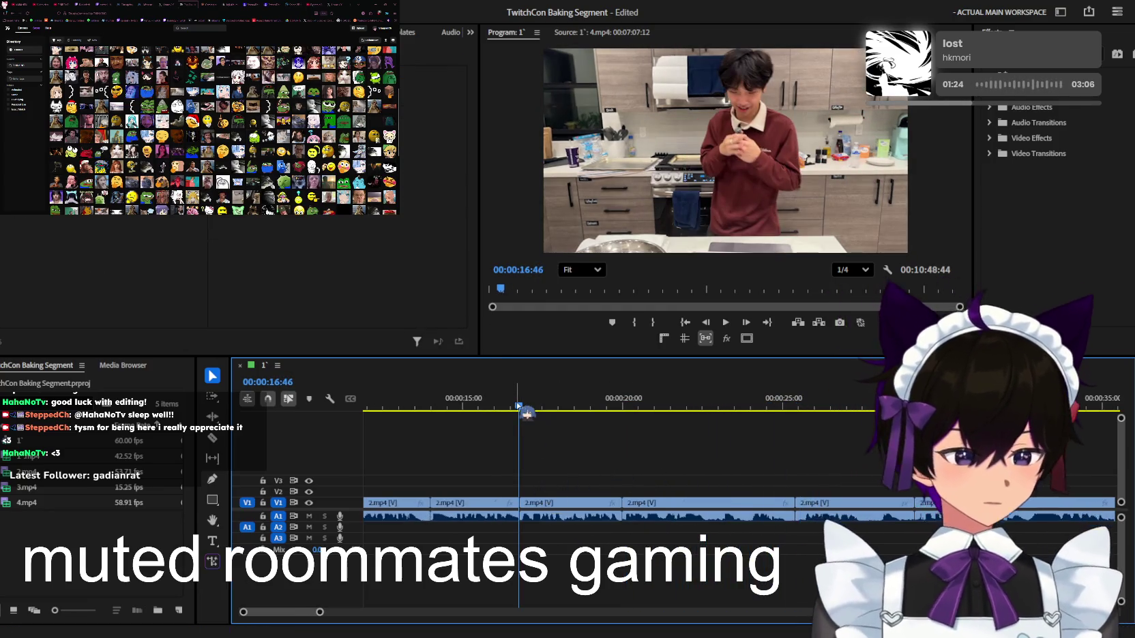
# Save the project and play back the start of the sequence to review the edits
pyautogui.hotkey('ctrl', 's')
pyautogui.press('space')
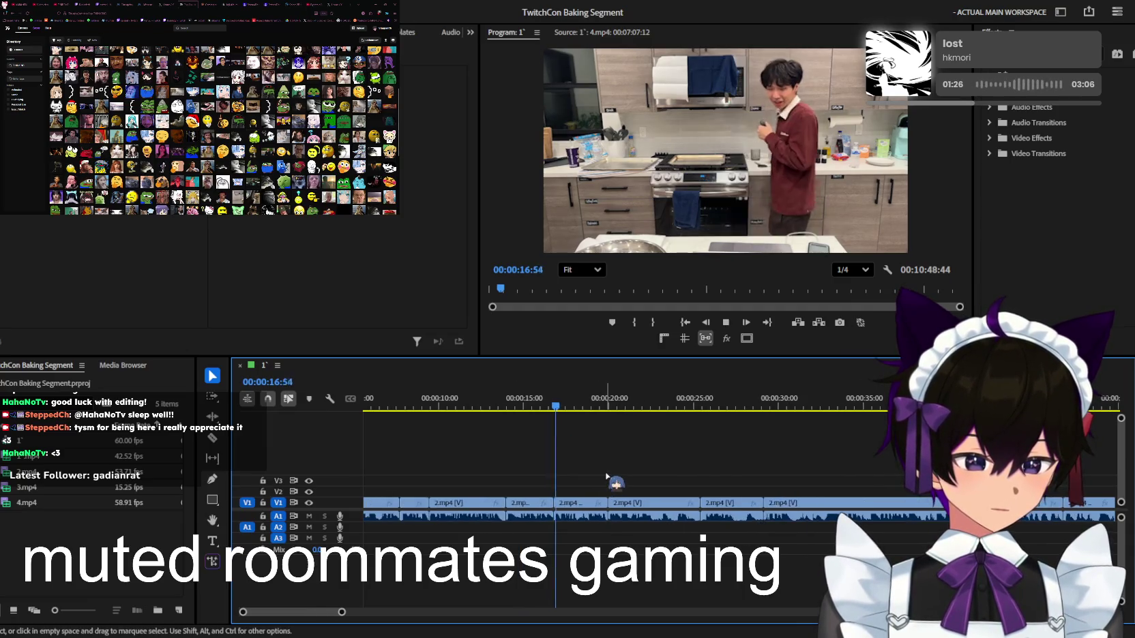
pyautogui.click(541, 517)
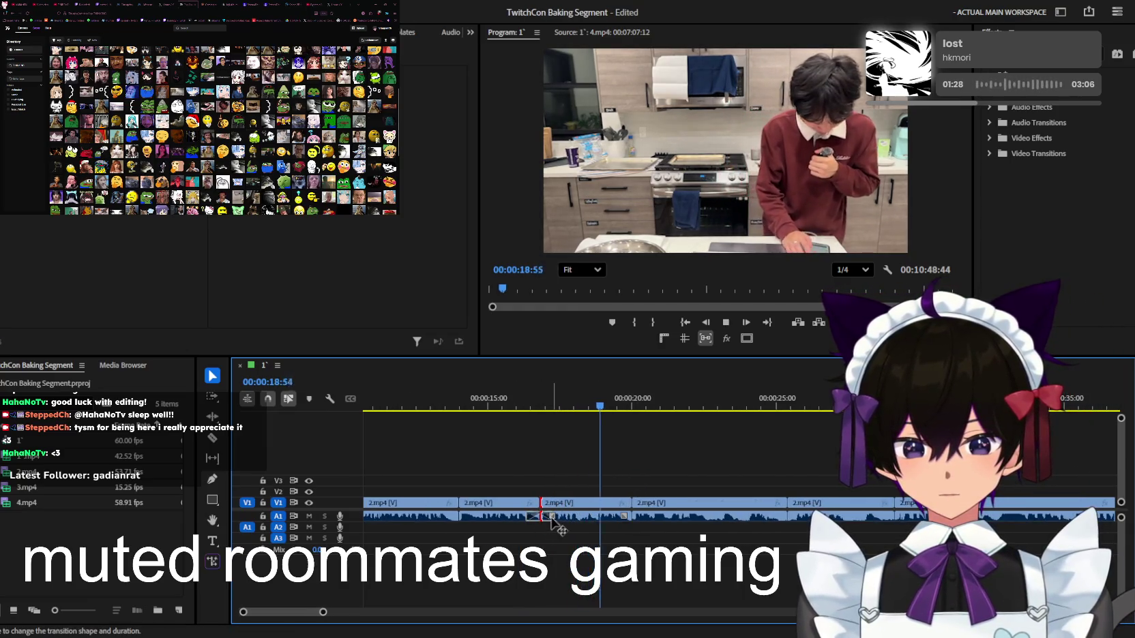
pyautogui.press('Home')
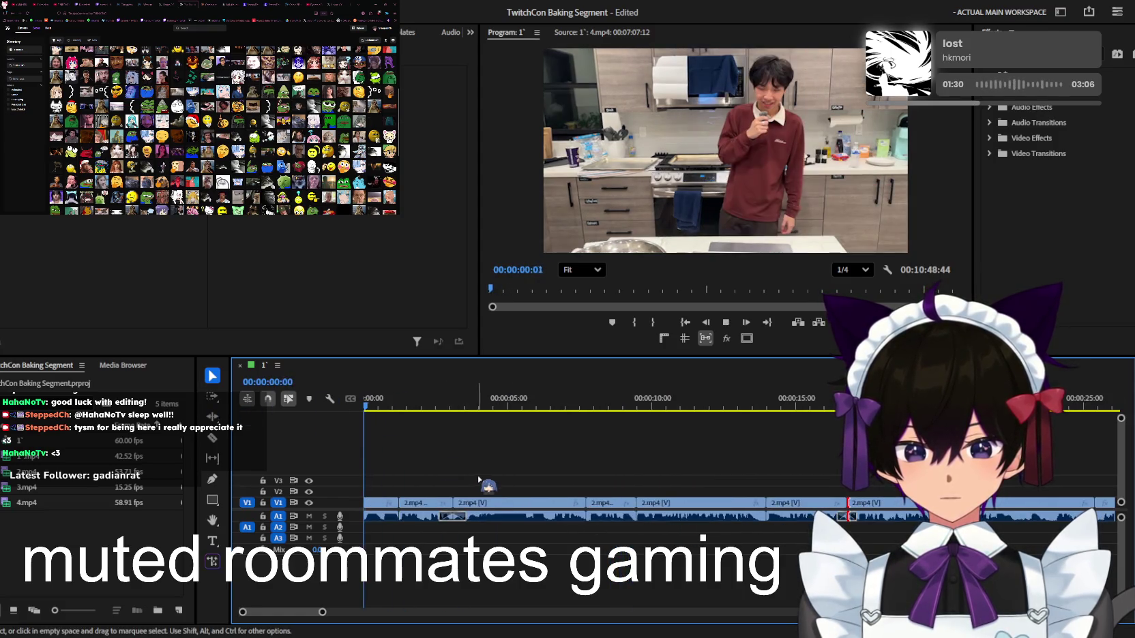
pyautogui.press('=')
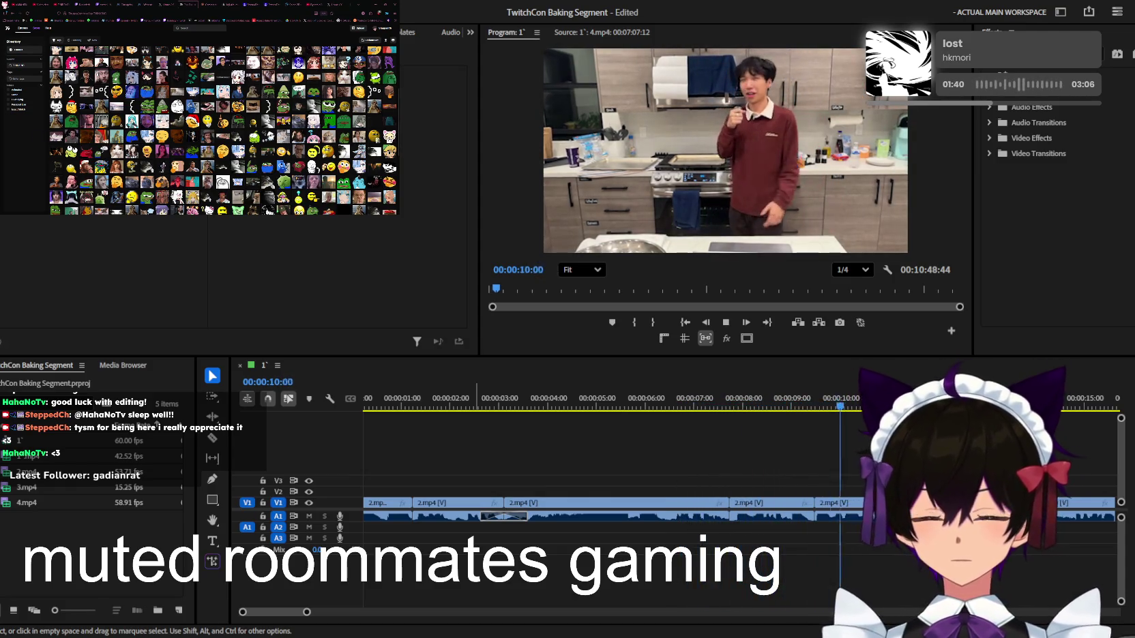
pyautogui.scroll(-3, 694, 488)
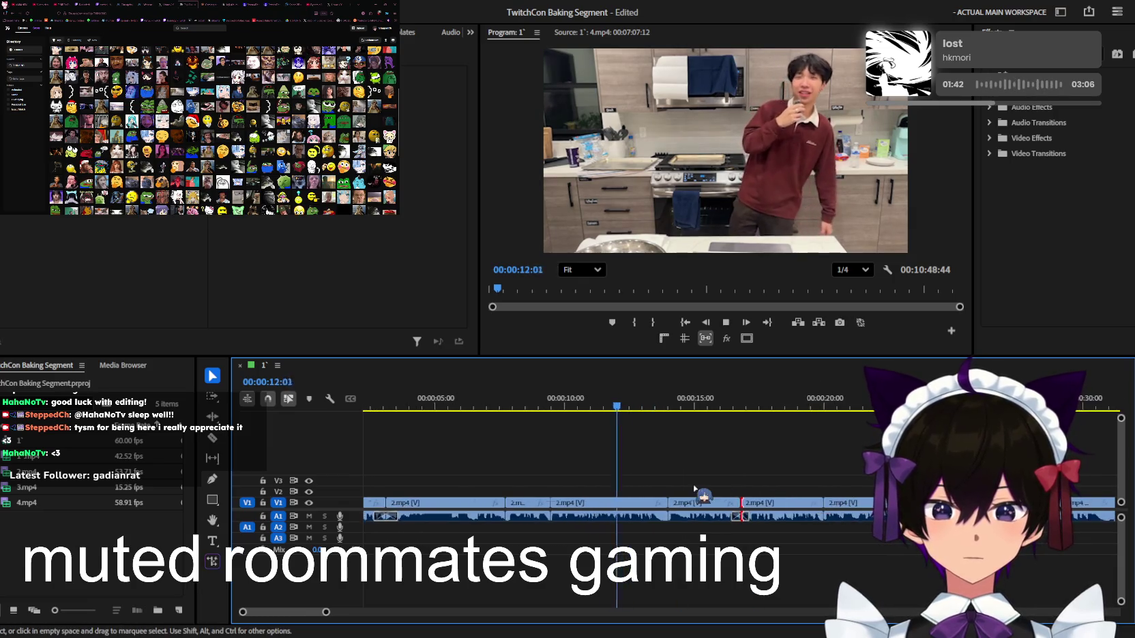
pyautogui.scroll(2, 682, 497)
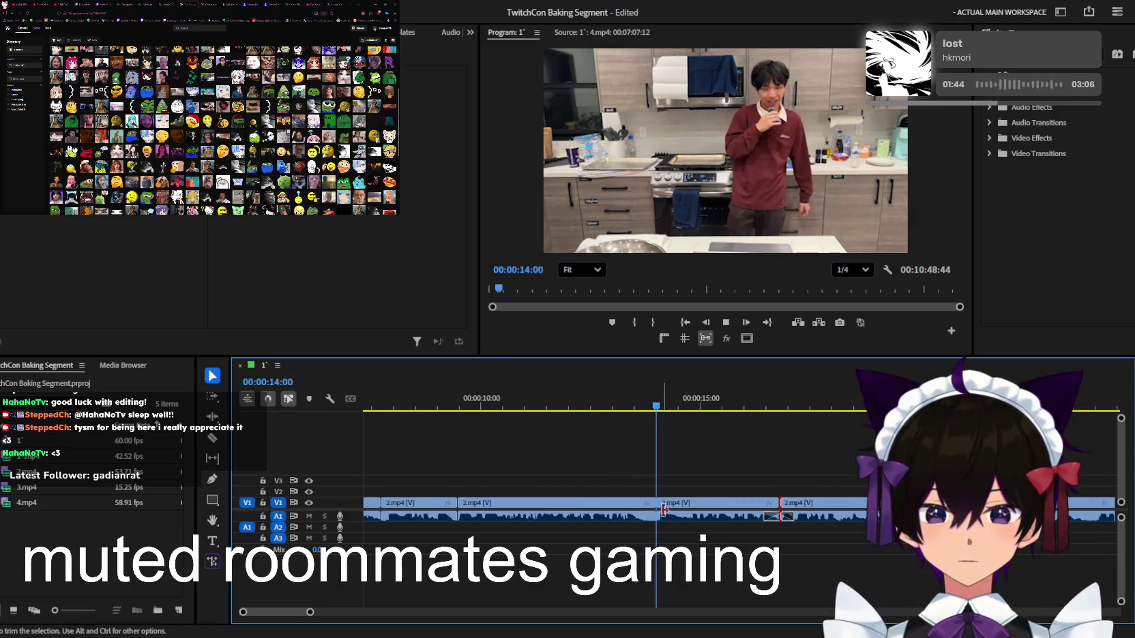
pyautogui.scroll(2, 682, 508)
pyautogui.scroll(2, 723, 508)
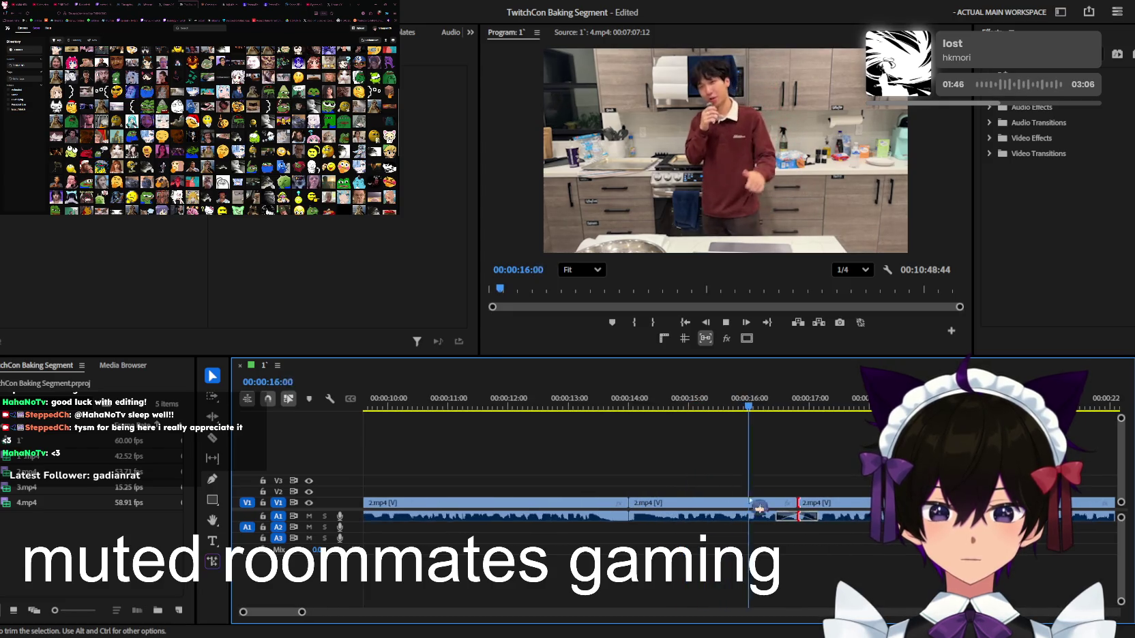
pyautogui.scroll(2, 723, 508)
pyautogui.press('space')
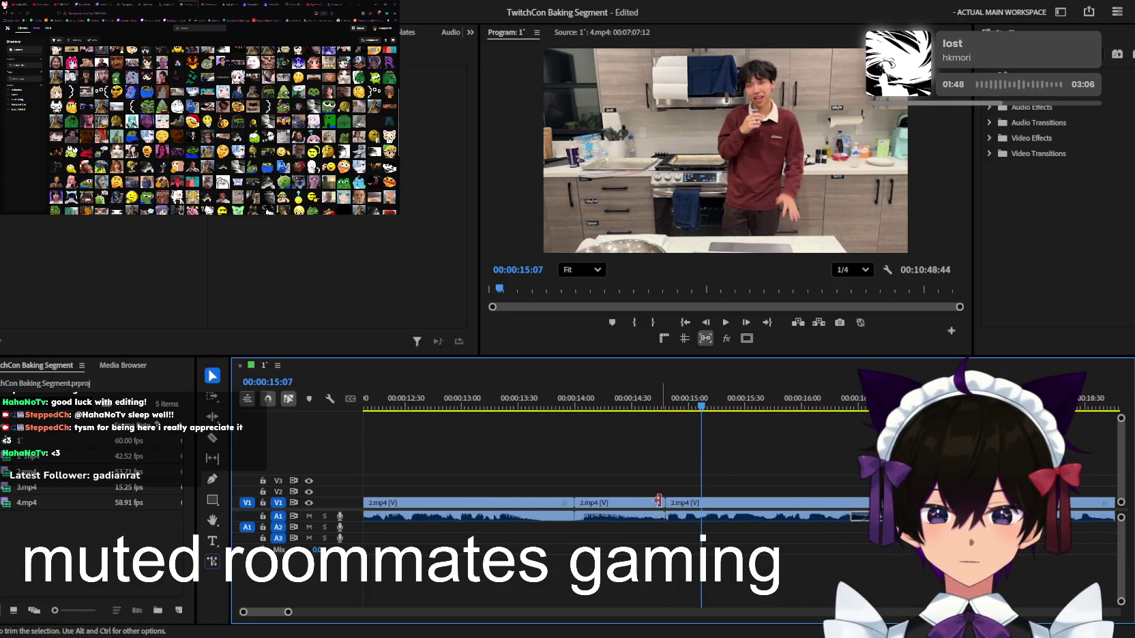
# Ripple-delete the gap near 0:14 on V1 and shorten the audio transition at that cut
pyautogui.click(633, 515)
pyautogui.press('Delete')
pyautogui.click(563, 403)
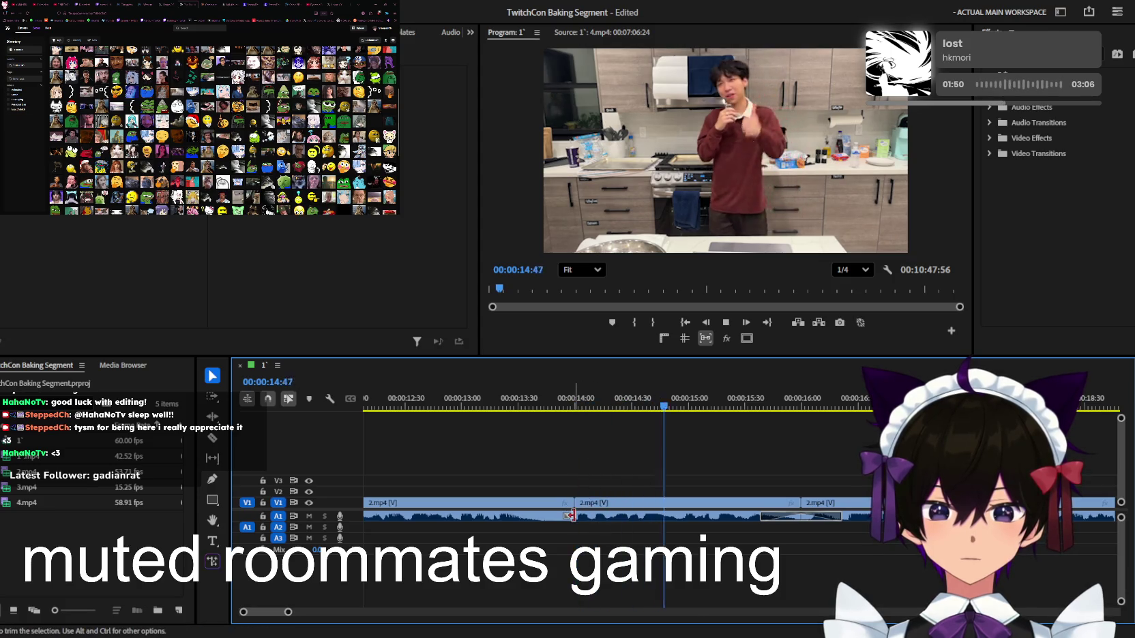
pyautogui.moveTo(612, 518); pyautogui.dragTo(595, 518)
pyautogui.click(539, 405)
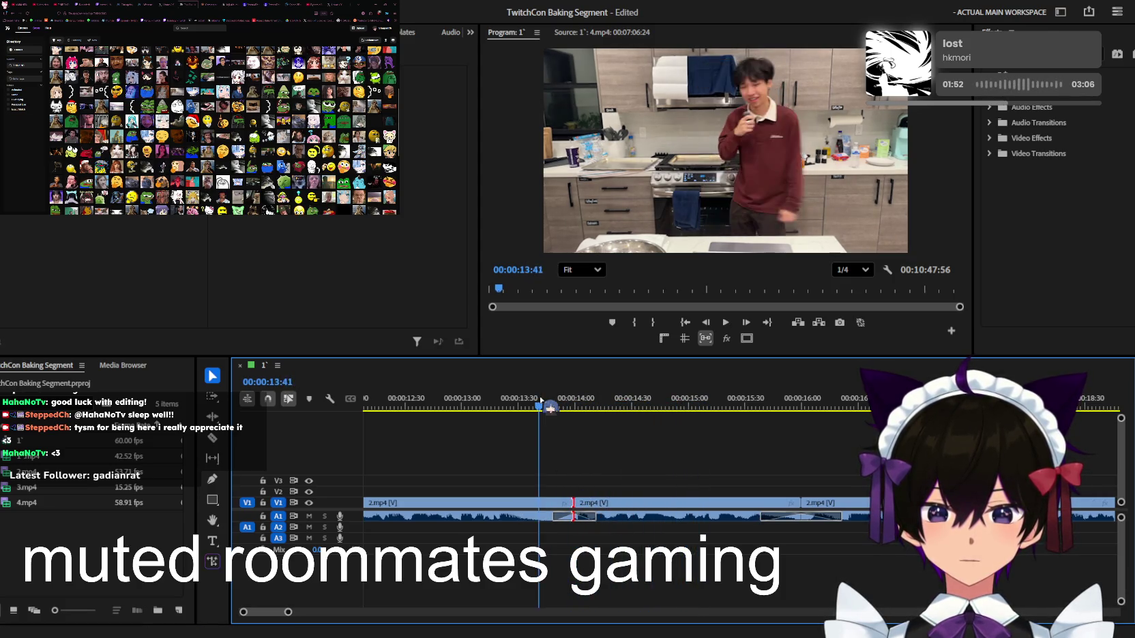
# Trim the end of the 2.mp4 clip on V1 earlier, then replay to review it
pyautogui.scroll(-3, 672, 508)
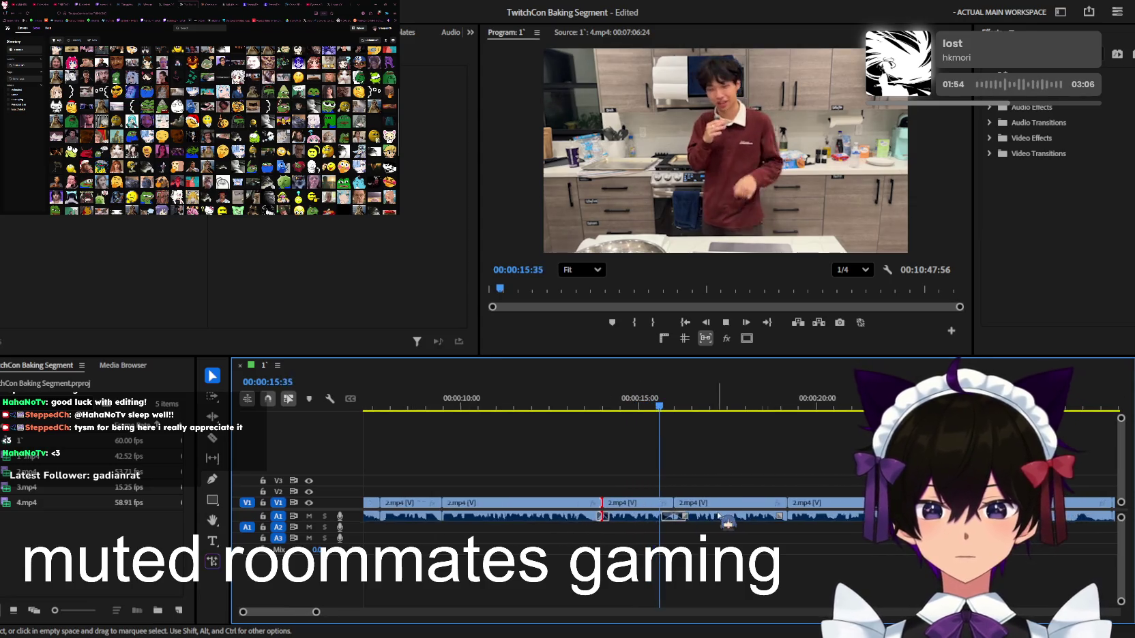
pyautogui.scroll(-5, 671, 508)
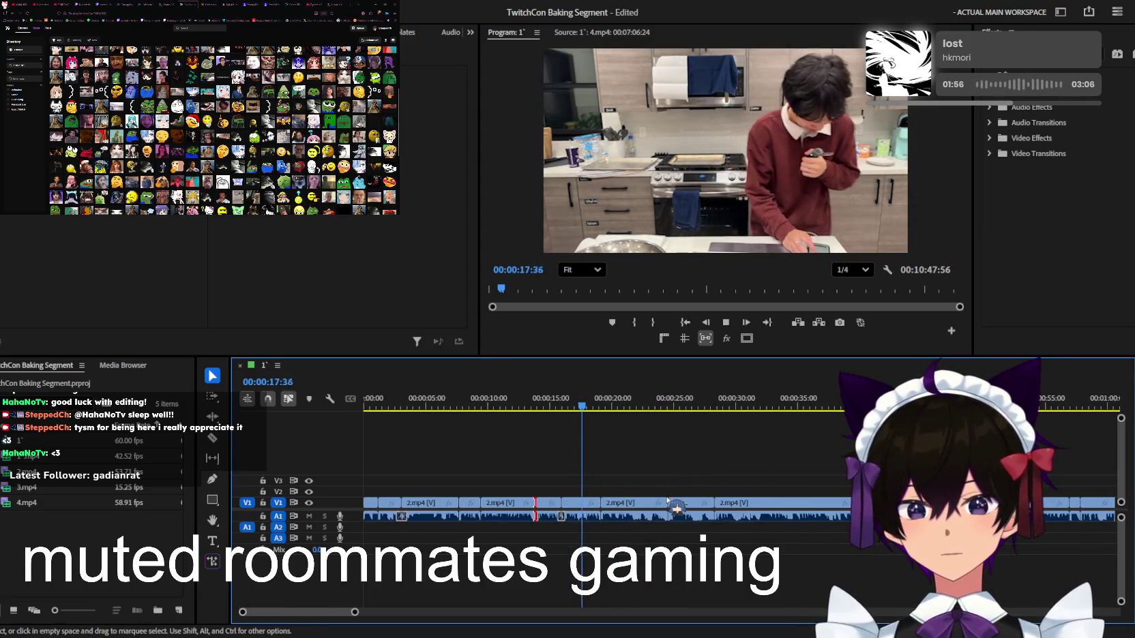
pyautogui.scroll(-2, 670, 504)
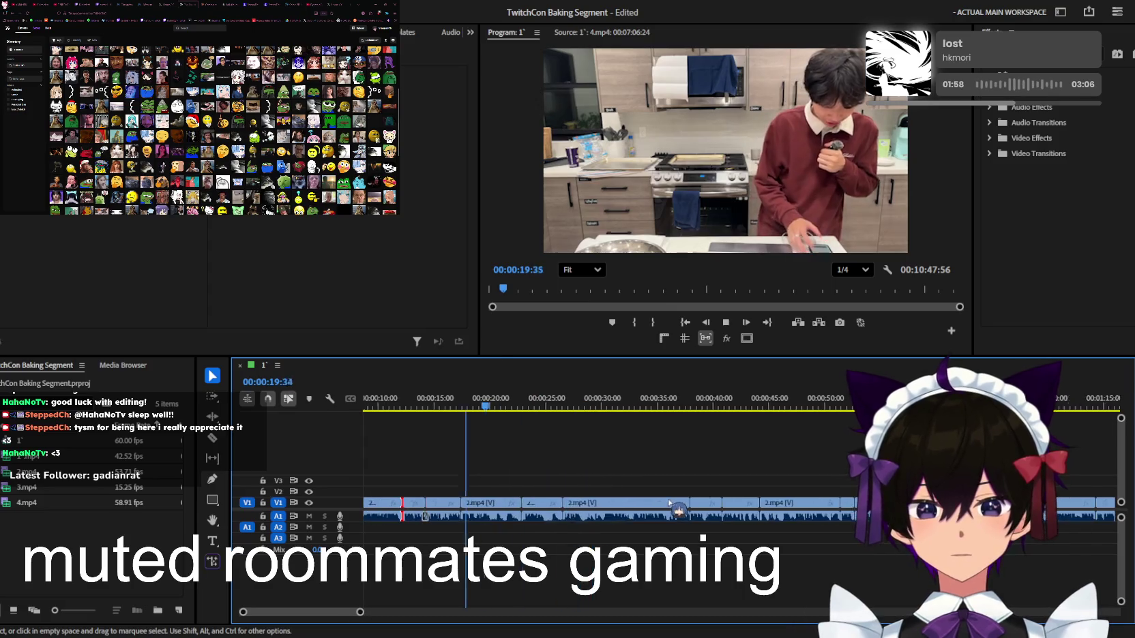
pyautogui.scroll(-2, 654, 501)
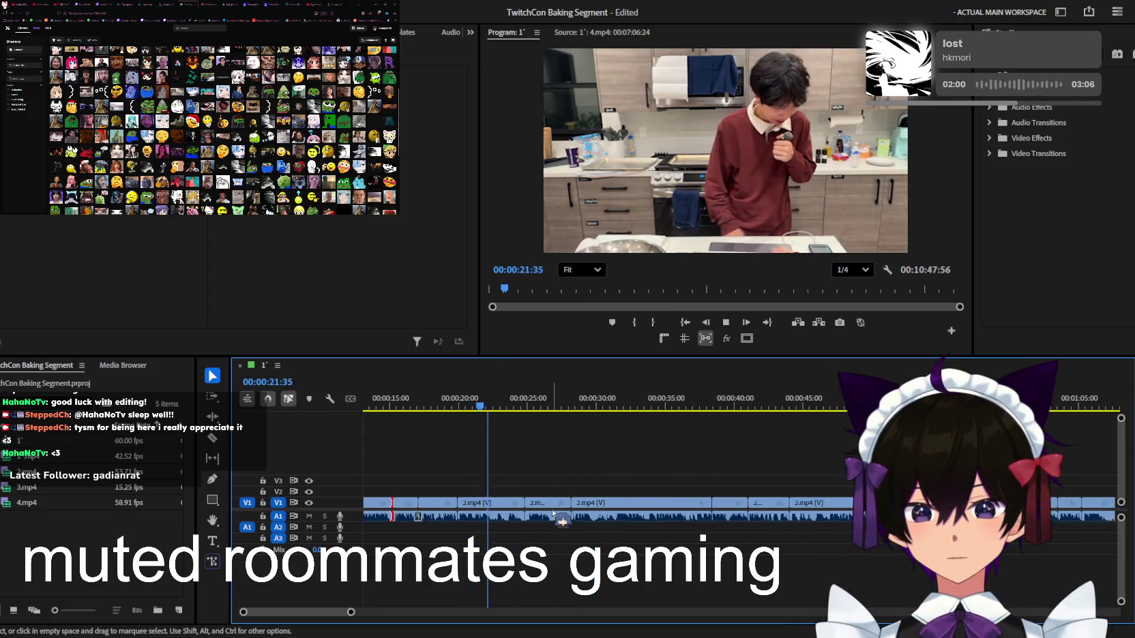
pyautogui.scroll(-2, 614, 491)
pyautogui.scroll(3, 609, 491)
pyautogui.scroll(2, 486, 505)
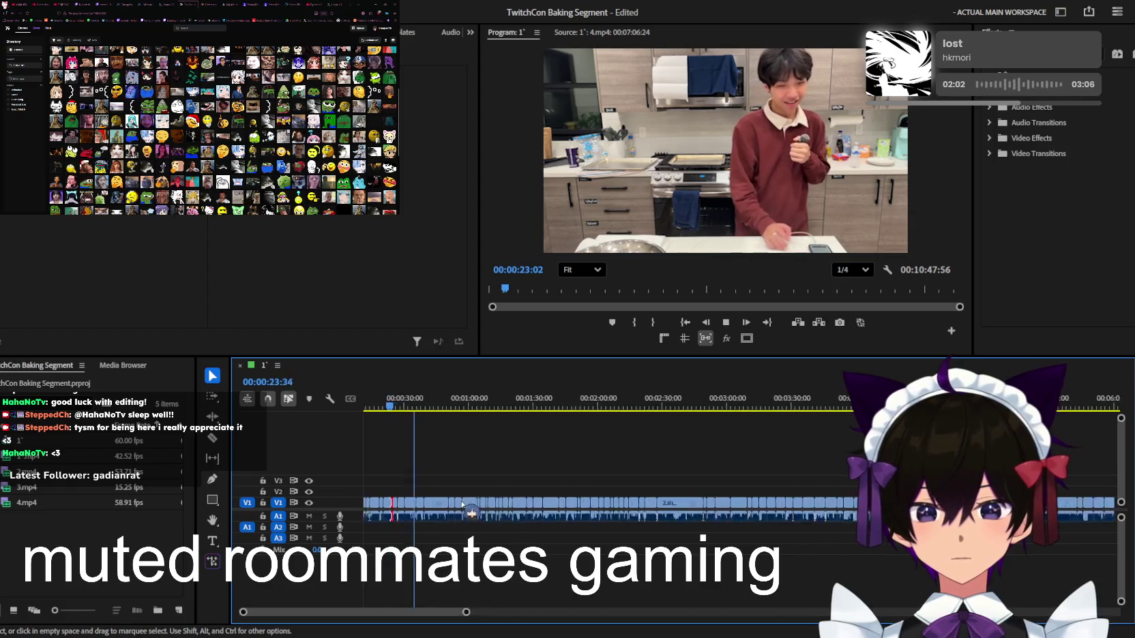
pyautogui.scroll(3, 663, 492)
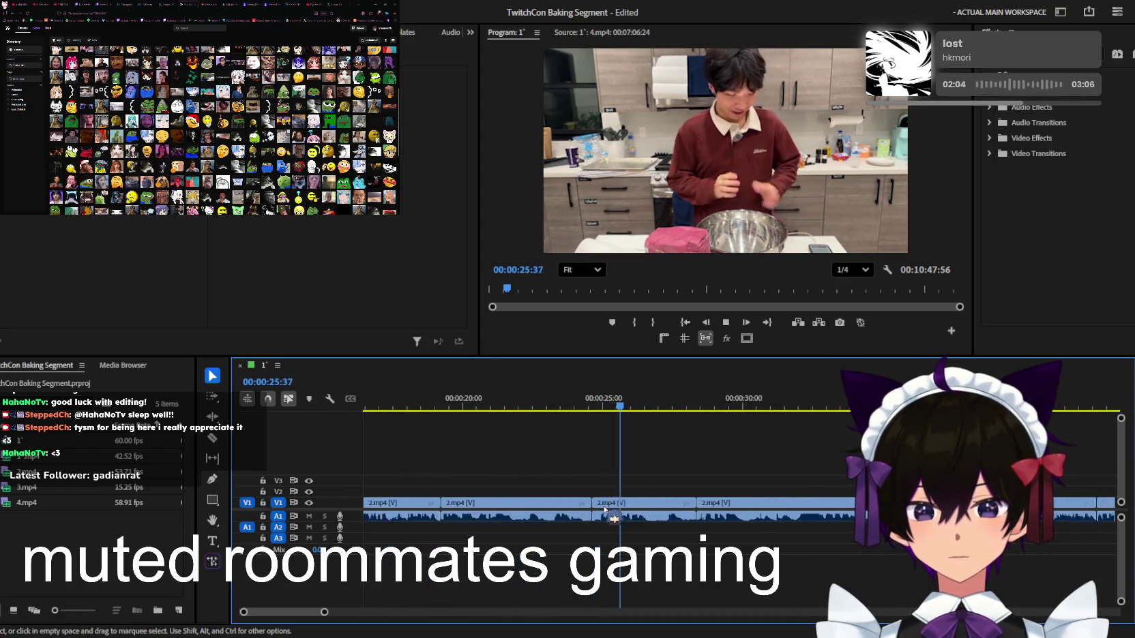
pyautogui.scroll(-1, 672, 484)
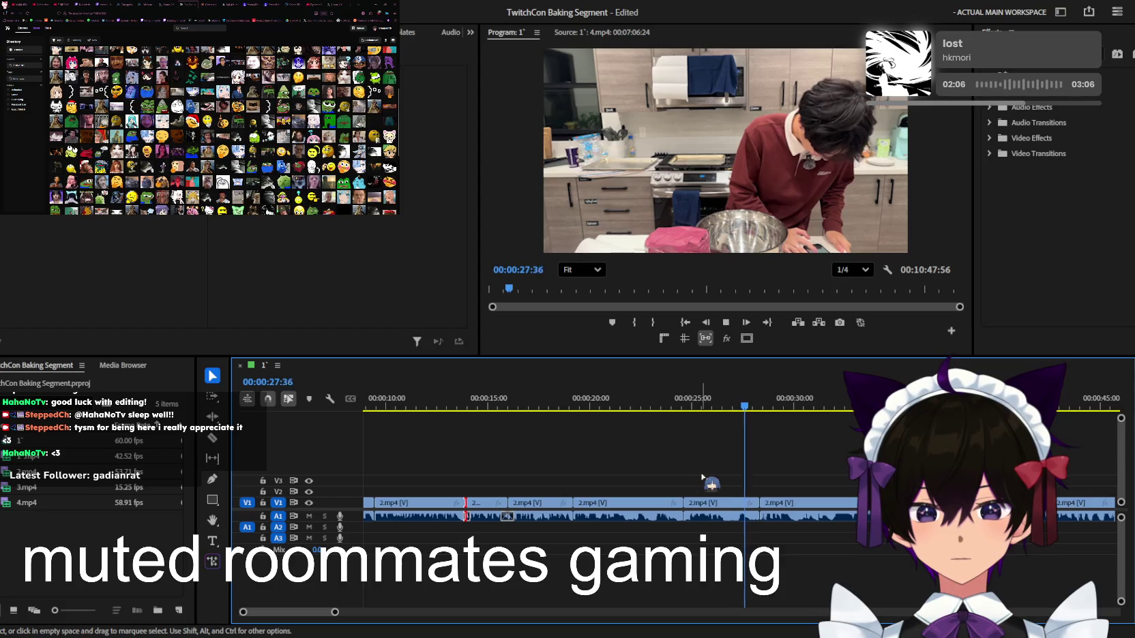
pyautogui.press('space')
pyautogui.moveTo(755, 502); pyautogui.dragTo(717, 508)
pyautogui.scroll(2, 761, 491)
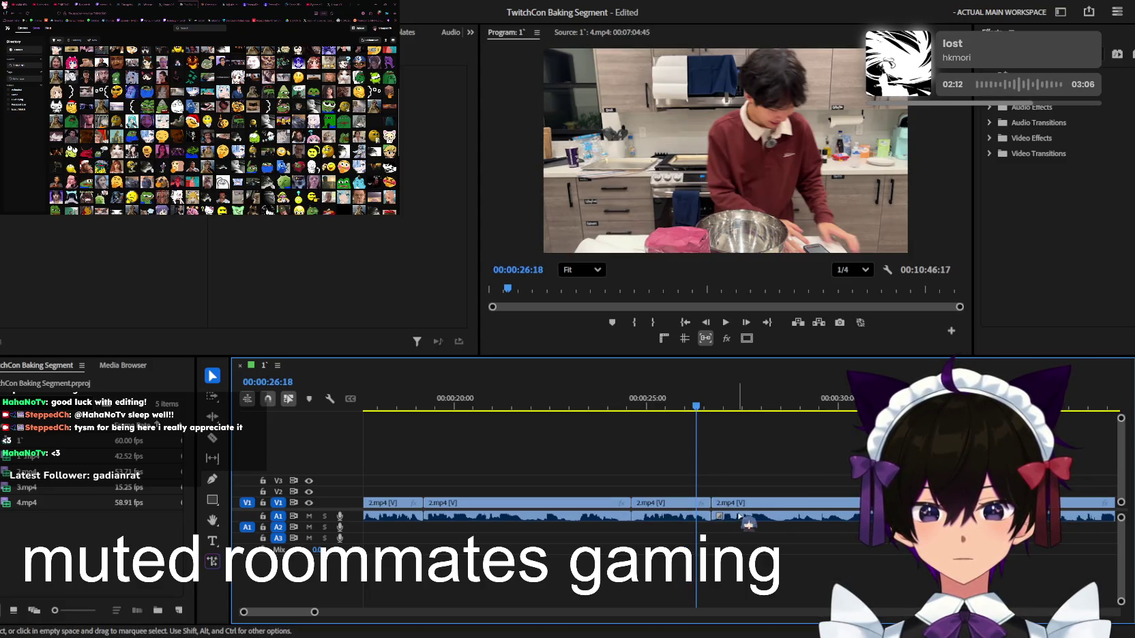
pyautogui.press('space')
# Ripple delete the short leftover 2.mp4 piece and play back to check the closed gap
pyautogui.scroll(-2, 695, 488)
pyautogui.scroll(-2, 671, 484)
pyautogui.scroll(-2, 658, 483)
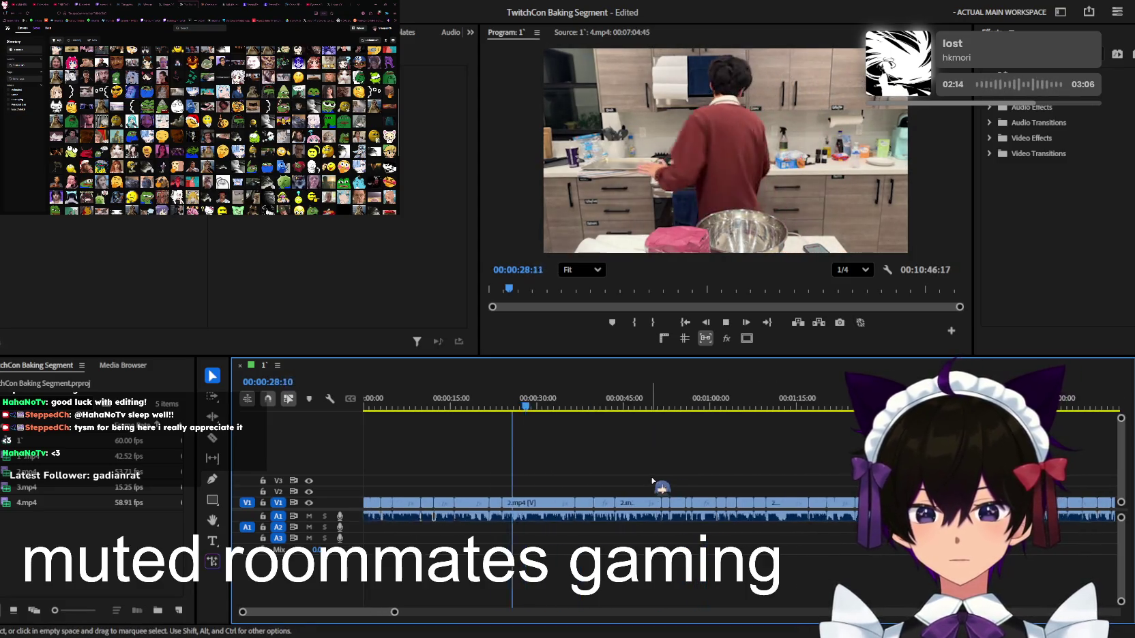
pyautogui.scroll(2, 600, 505)
pyautogui.scroll(2, 555, 508)
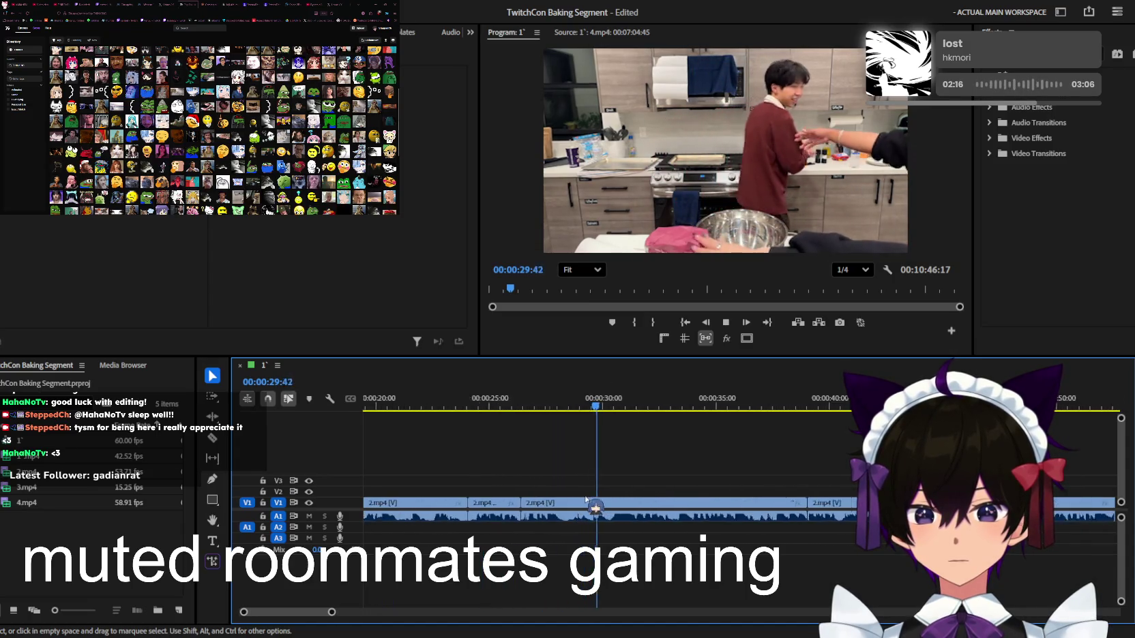
pyautogui.click(546, 508)
pyautogui.hotkey('shift', 'Delete')
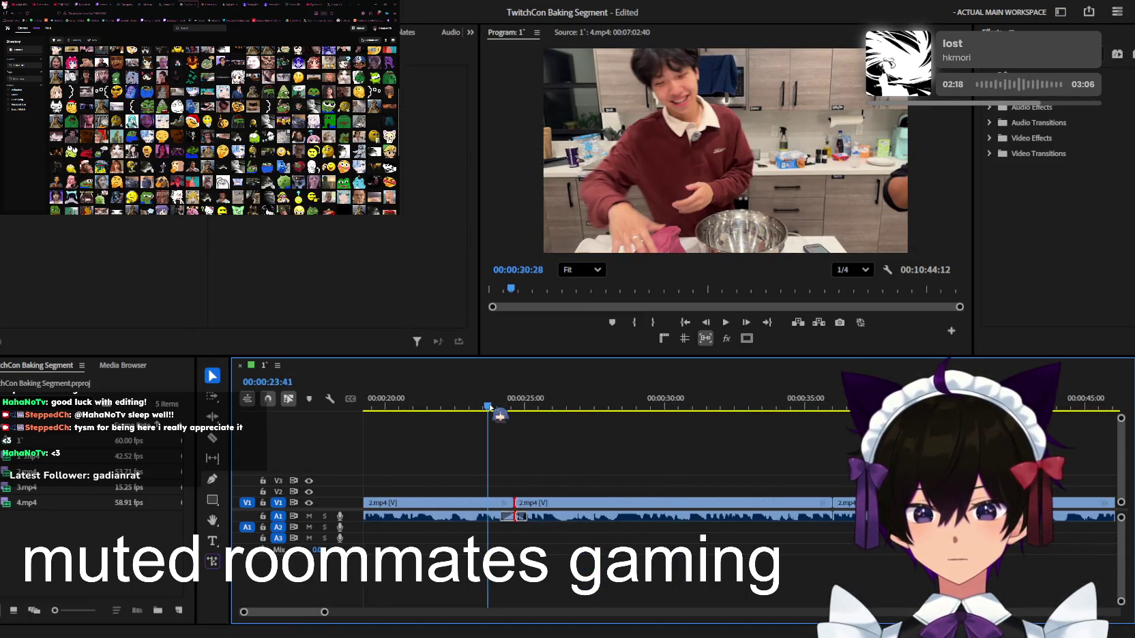
pyautogui.press('space')
pyautogui.scroll(-2, 559, 491)
pyautogui.scroll(-2, 590, 497)
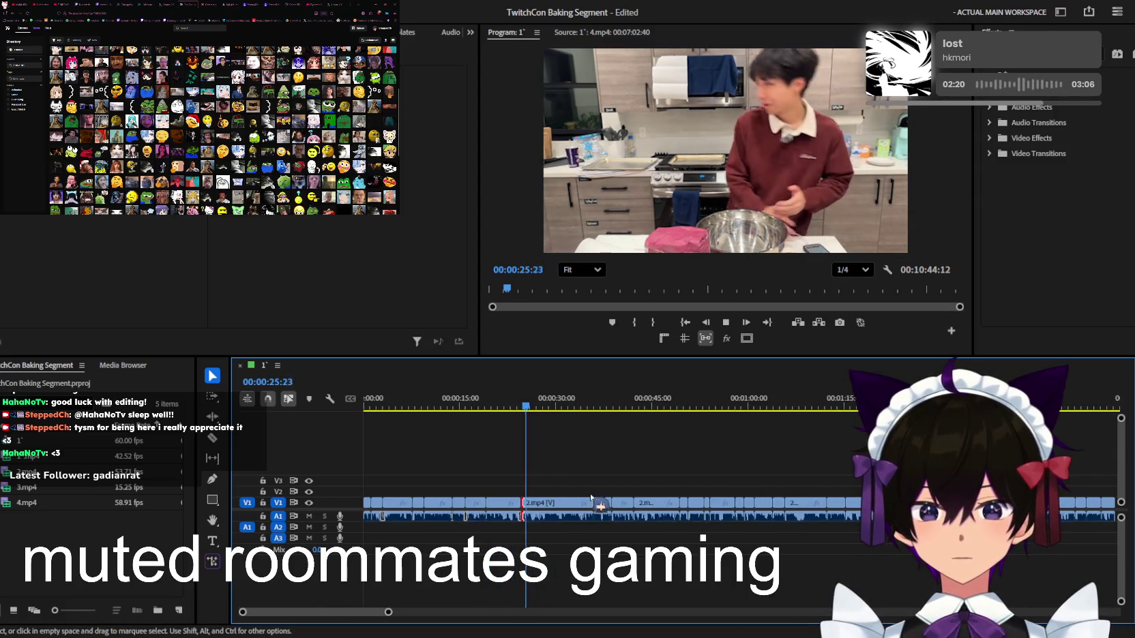
pyautogui.scroll(-2, 590, 498)
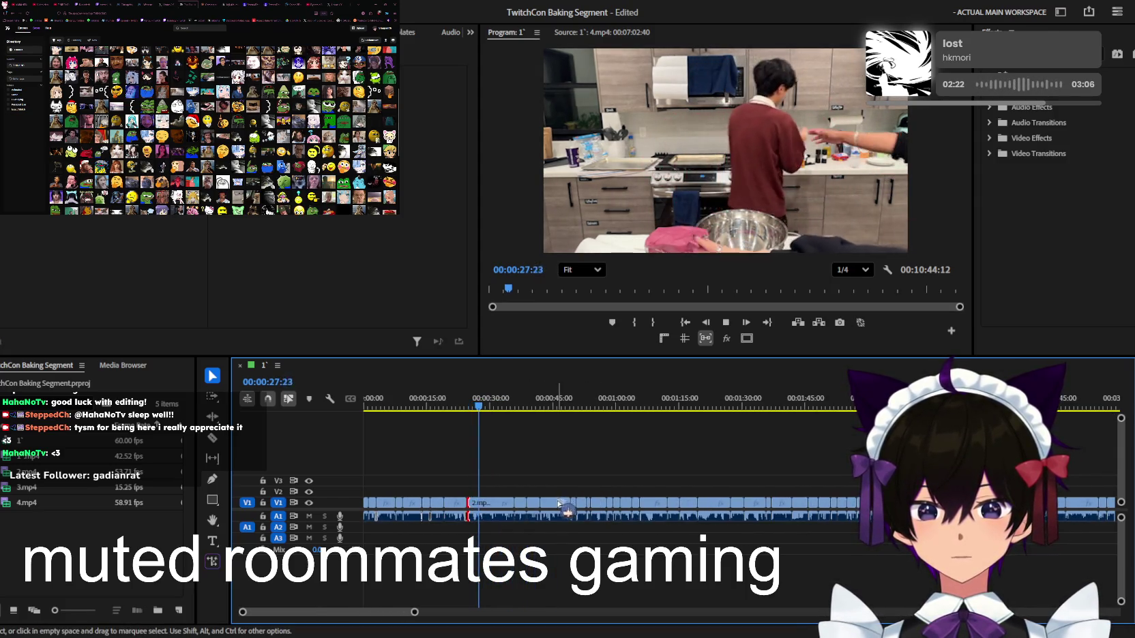
pyautogui.scroll(1, 545, 506)
pyautogui.scroll(2, 532, 507)
pyautogui.scroll(1, 516, 508)
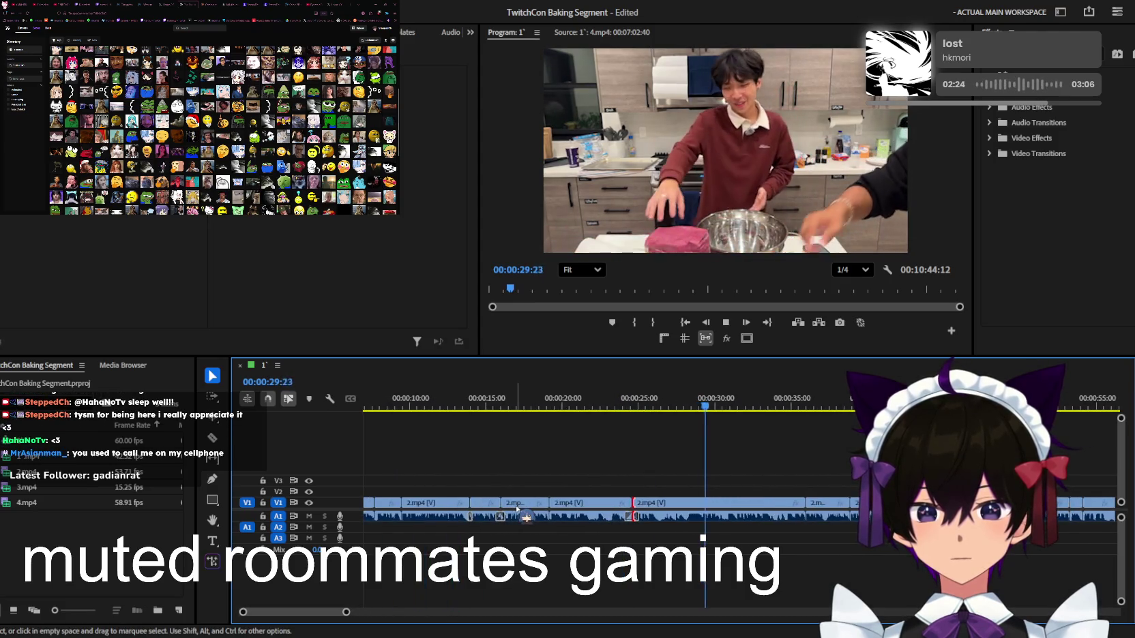
pyautogui.scroll(1, 525, 508)
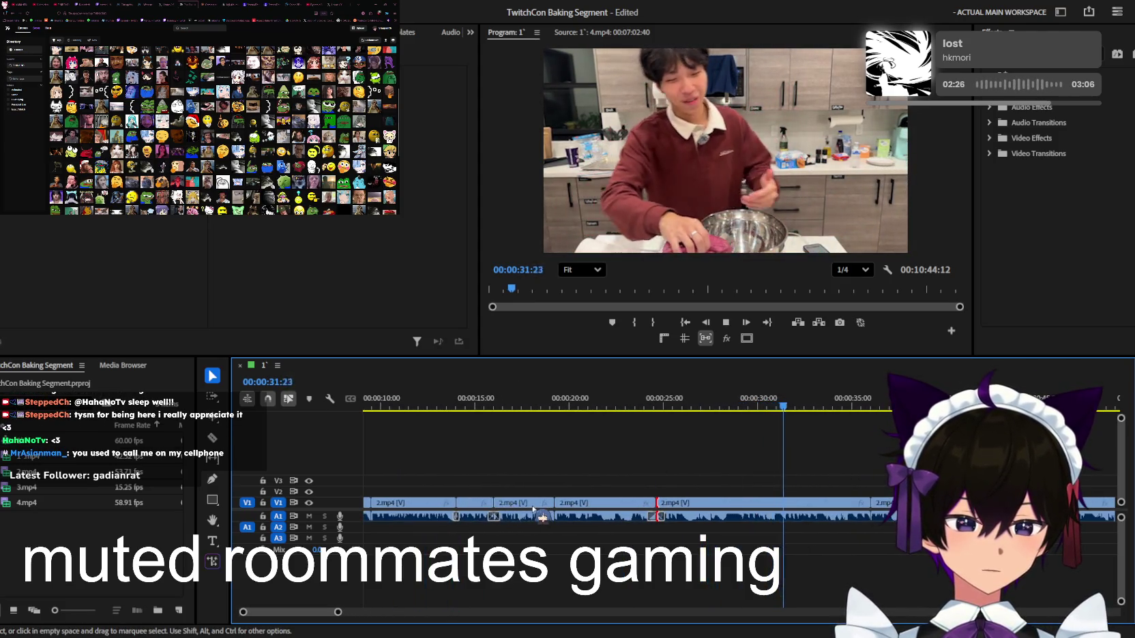
pyautogui.press('space')
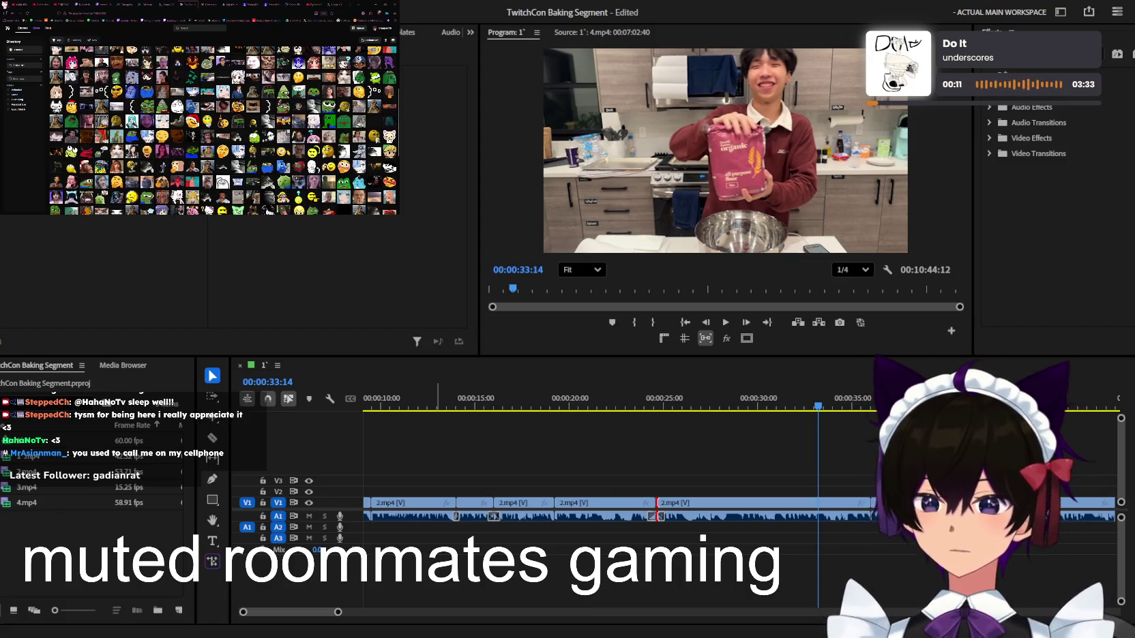
# Play the sequence from the beginning, zooming the timeline to follow the first minute
pyautogui.press('-')
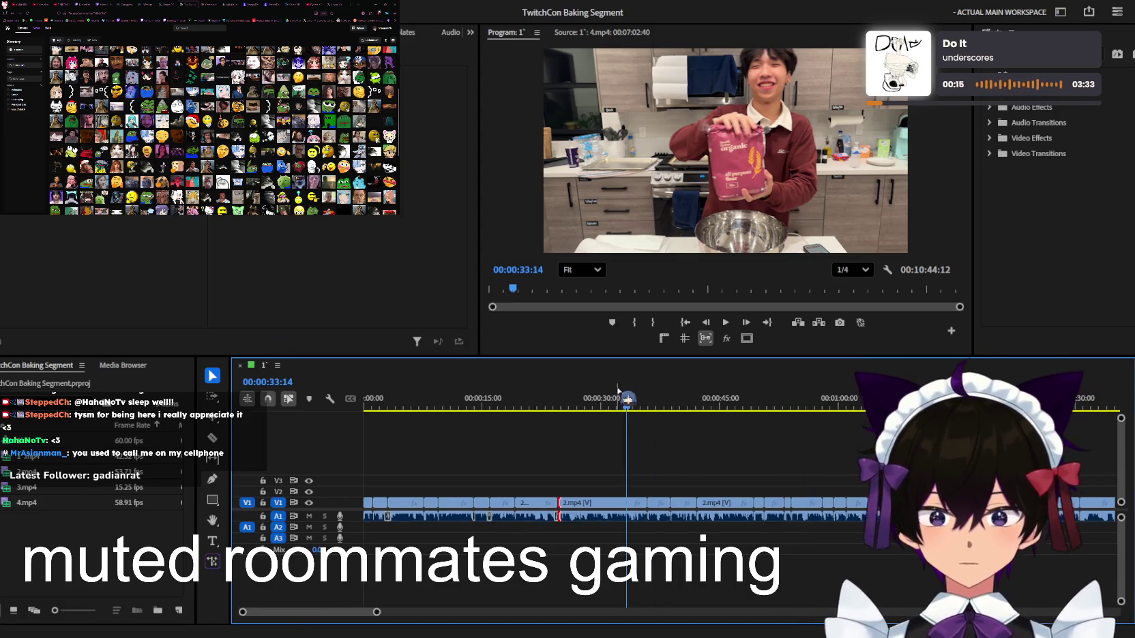
pyautogui.press('space')
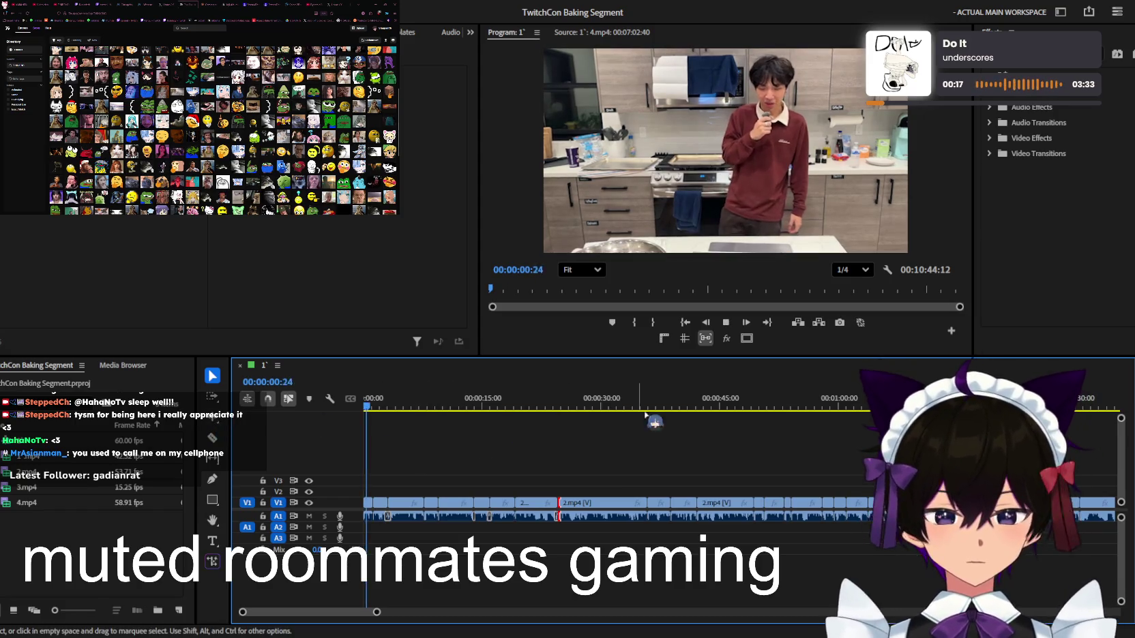
pyautogui.press('=')
pyautogui.press('=')
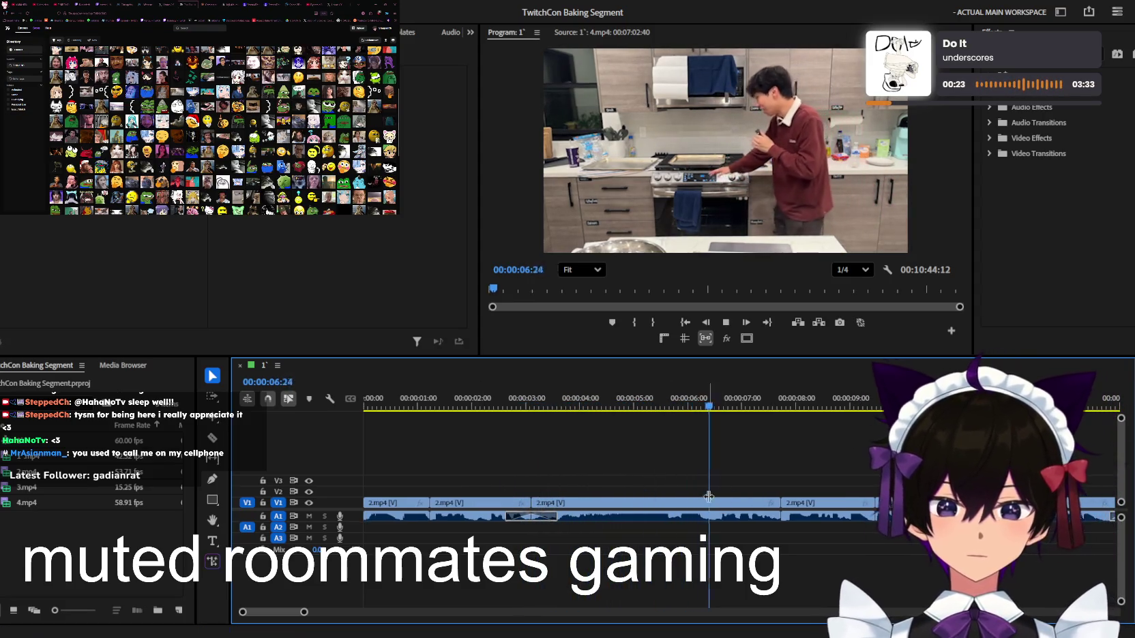
pyautogui.press('-')
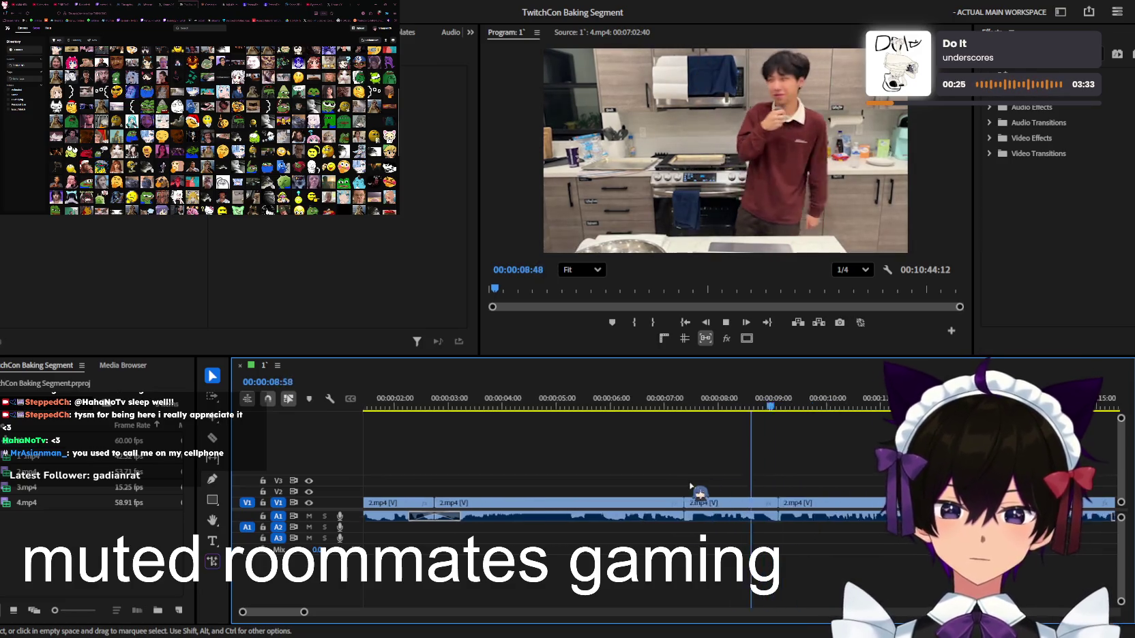
pyautogui.press('-')
pyautogui.press('-')
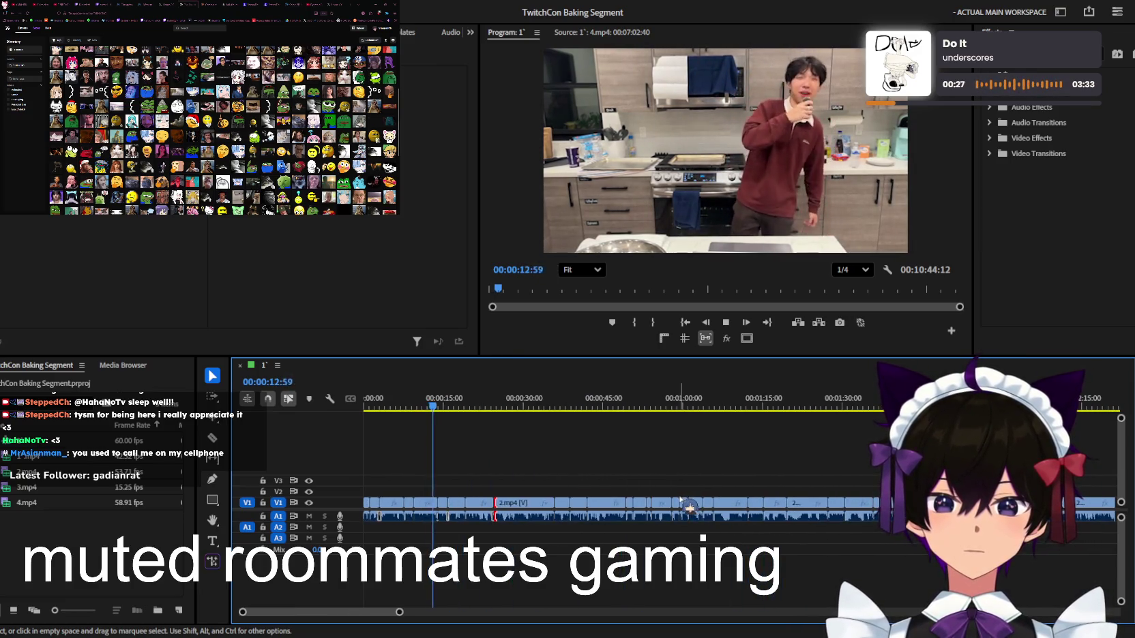
pyautogui.press('-')
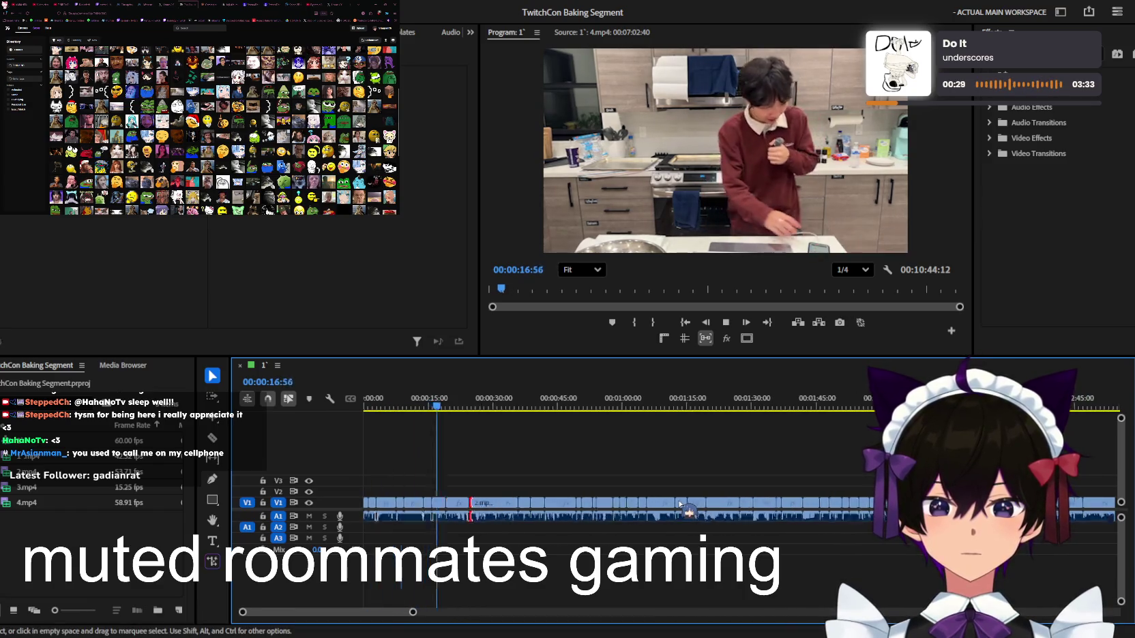
pyautogui.press('=')
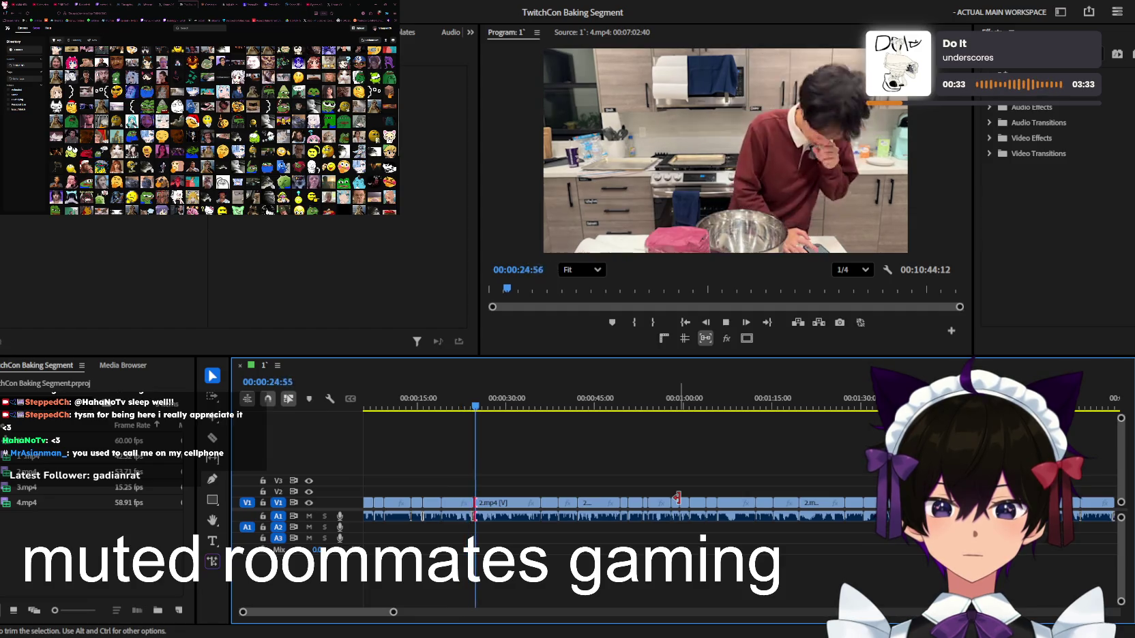
pyautogui.press('=')
pyautogui.press('=')
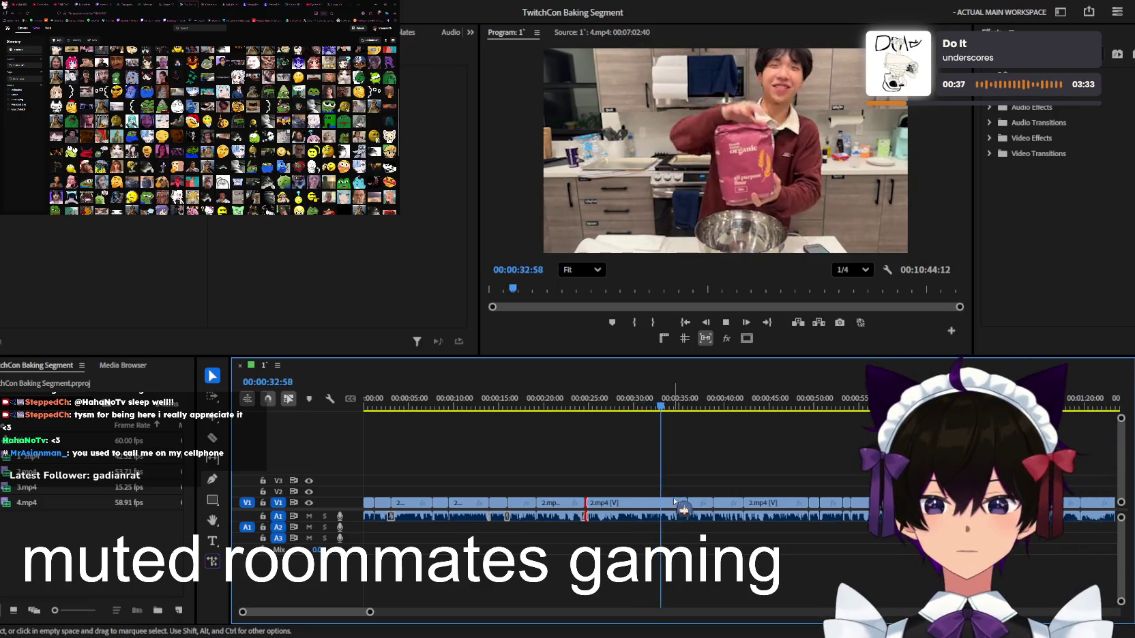
# Move through the timeline and resume playback around the 1:10 mark
pyautogui.scroll(-3, 674, 502)
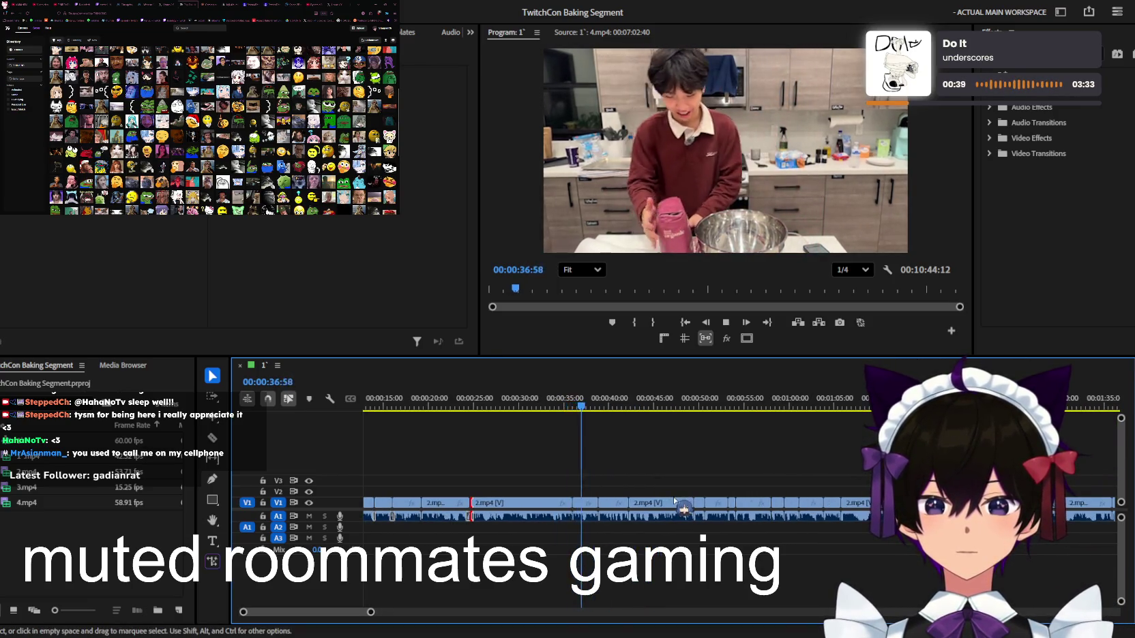
pyautogui.keyDown('alt'); pyautogui.scroll(4, 674, 503); pyautogui.keyUp('alt')
pyautogui.keyDown('alt'); pyautogui.scroll(1, 672, 503); pyautogui.keyUp('alt')
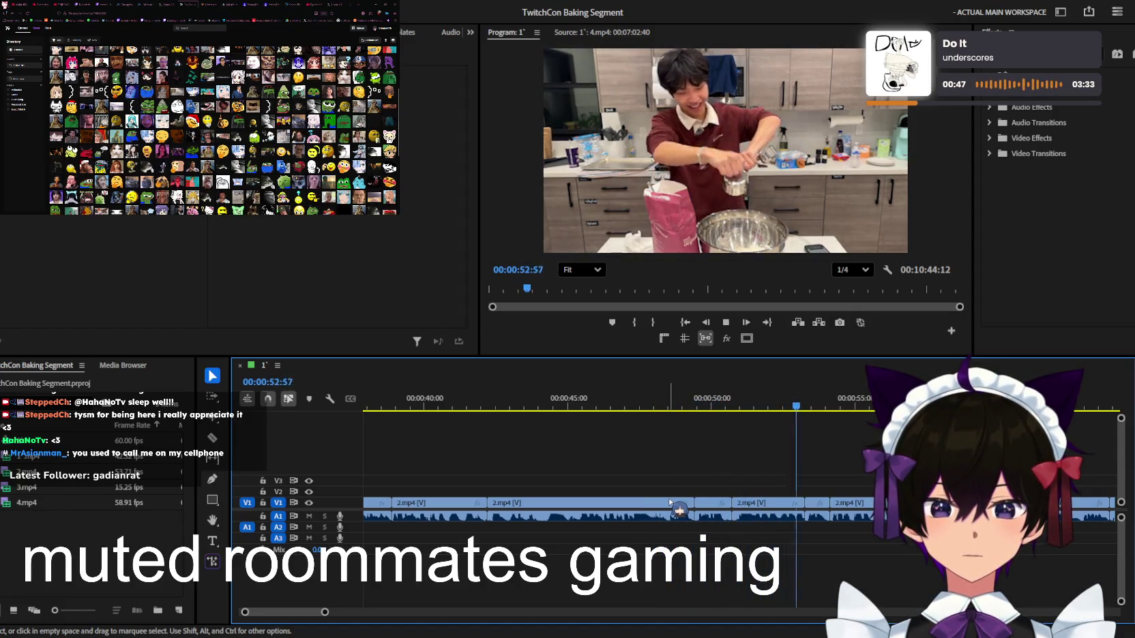
pyautogui.keyDown('alt'); pyautogui.scroll(1, 672, 504); pyautogui.keyUp('alt')
pyautogui.keyDown('alt'); pyautogui.scroll(3, 672, 503); pyautogui.keyUp('alt')
pyautogui.keyDown('alt'); pyautogui.scroll(-2, 671, 498); pyautogui.keyUp('alt')
pyautogui.keyDown('alt'); pyautogui.scroll(-1, 671, 504); pyautogui.keyUp('alt')
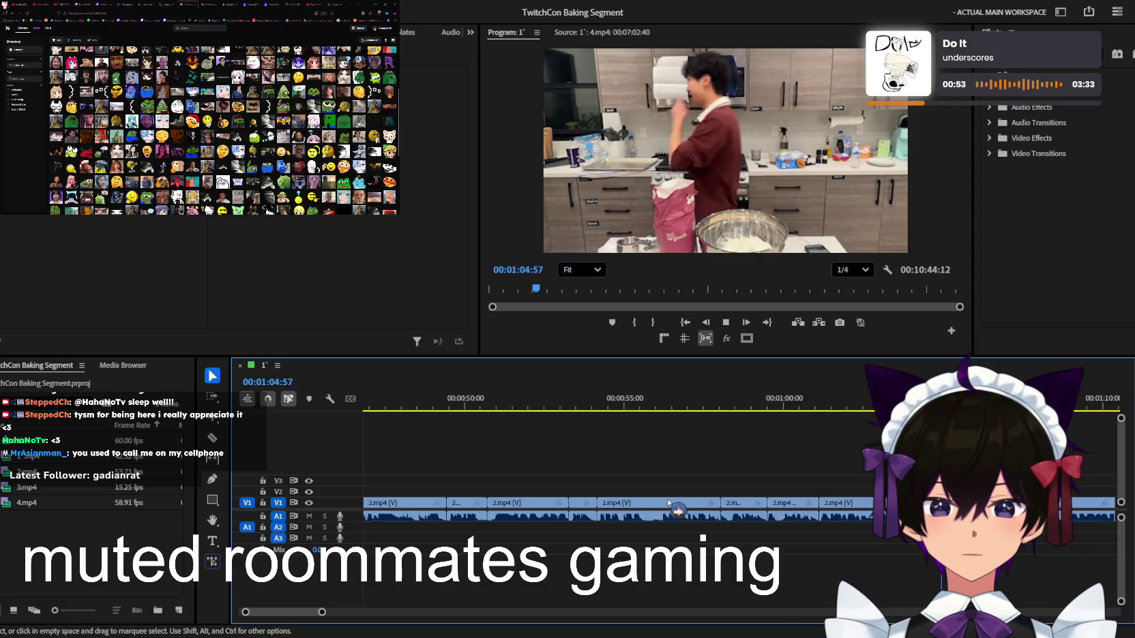
pyautogui.keyDown('alt'); pyautogui.scroll(-1, 671, 505); pyautogui.keyUp('alt')
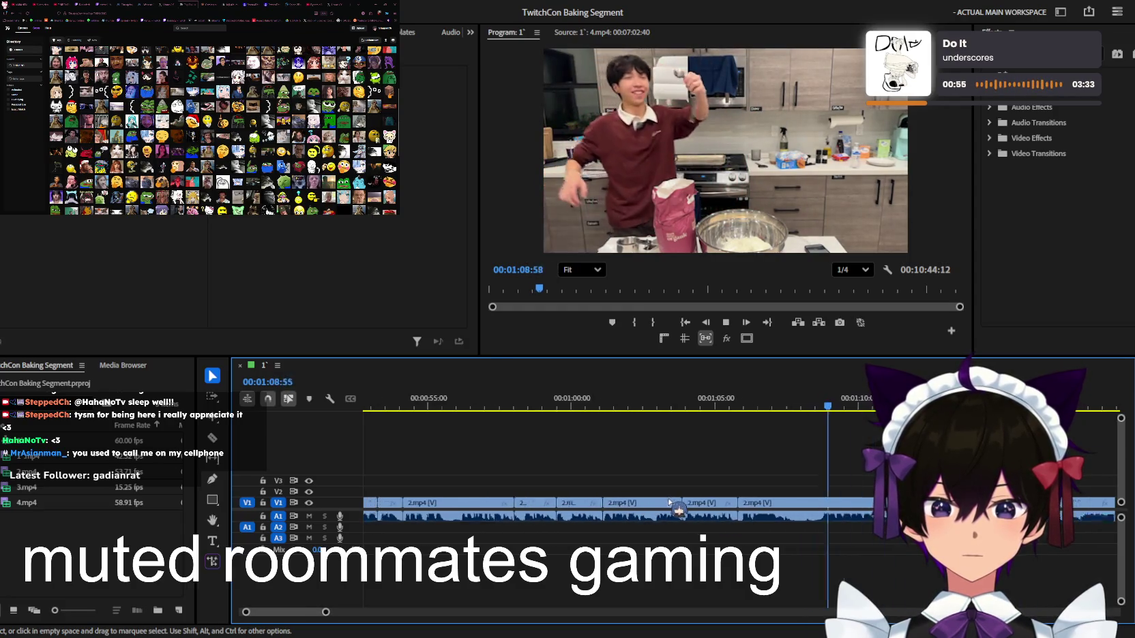
pyautogui.keyDown('alt'); pyautogui.scroll(-1, 671, 505); pyautogui.keyUp('alt')
pyautogui.scroll(-2, 671, 505)
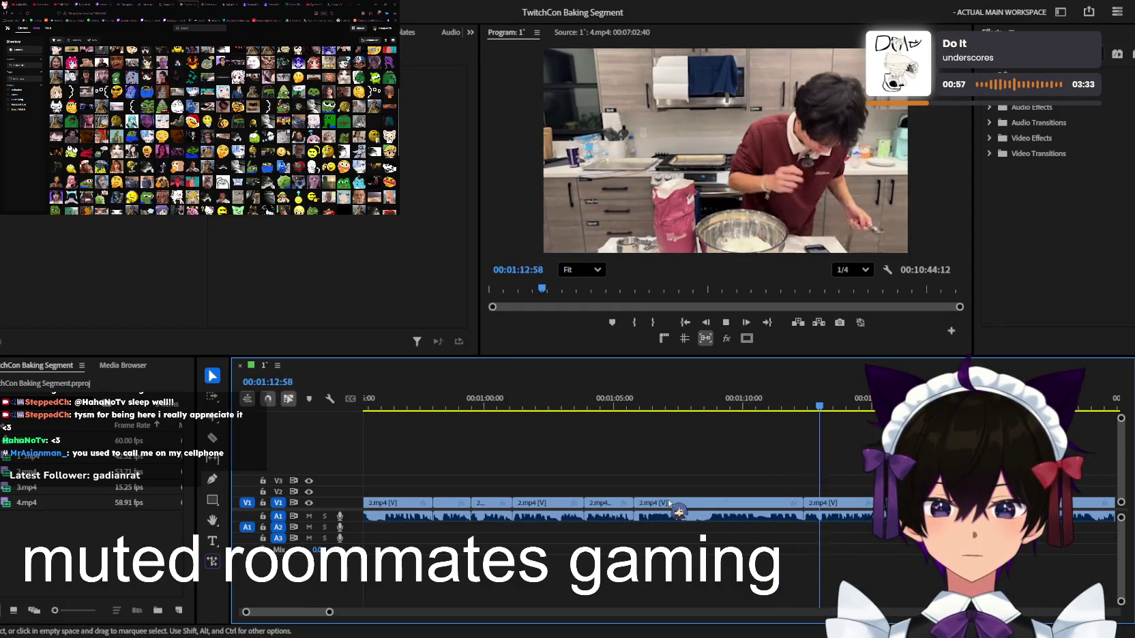
pyautogui.press('space')
pyautogui.keyDown('alt'); pyautogui.scroll(5, 781, 508); pyautogui.keyUp('alt')
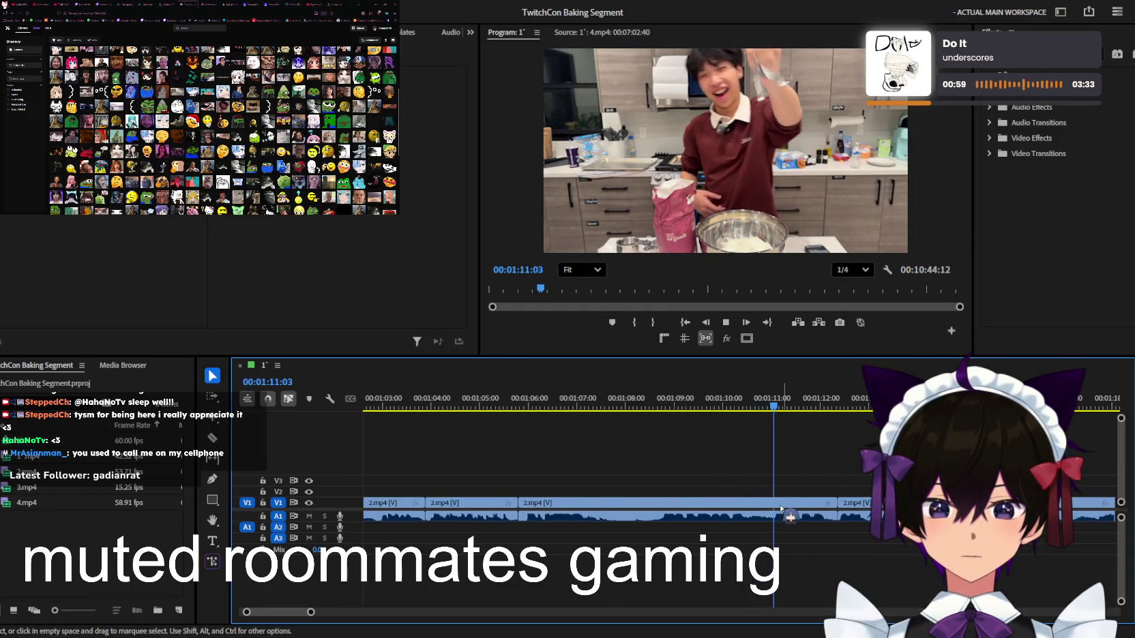
# Razor-cut the V1 baking footage near 1:10, removing about two seconds to reach 10:42:22
pyautogui.press('c')
pyautogui.keyDown('alt'); pyautogui.scroll(2, 750, 477); pyautogui.keyUp('alt')
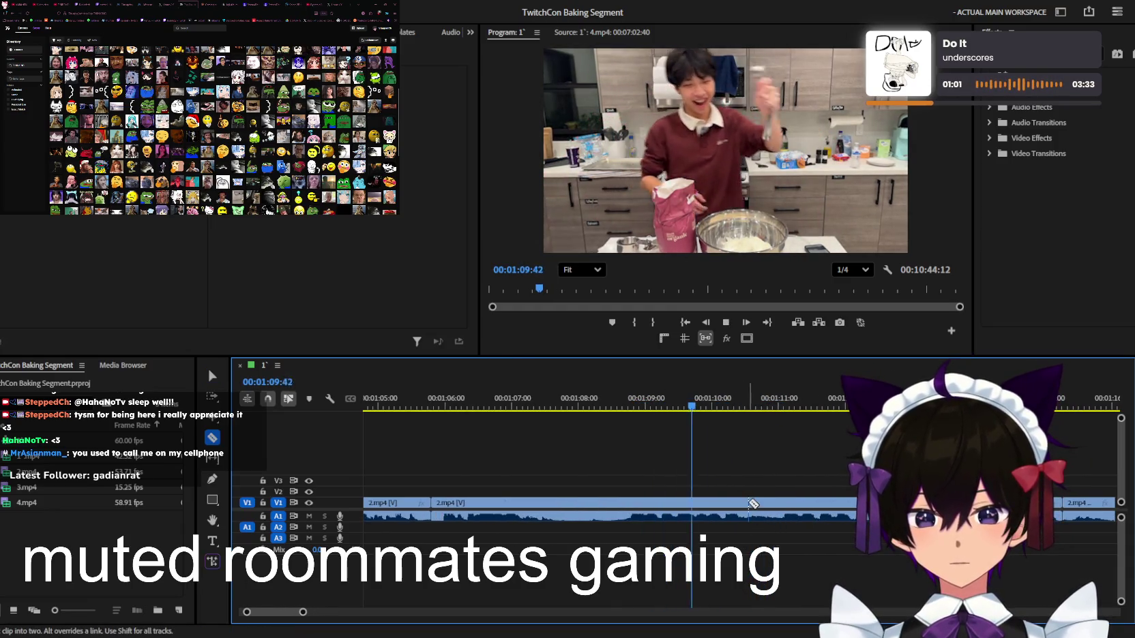
pyautogui.press('v')
pyautogui.click(735, 402)
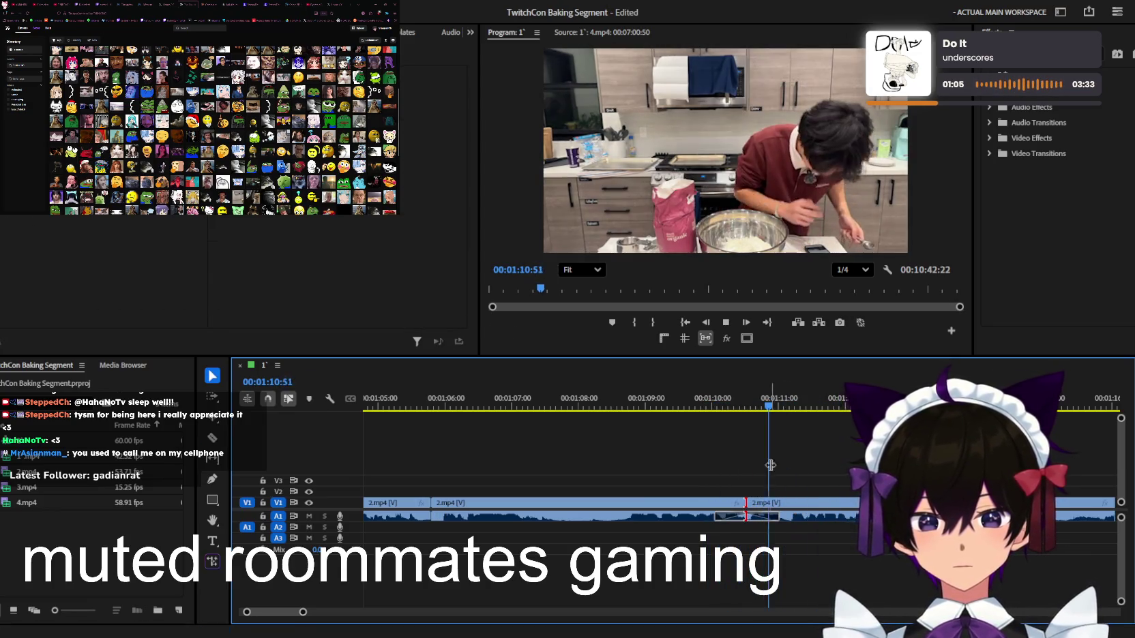
pyautogui.keyDown('alt'); pyautogui.scroll(-6, 779, 504); pyautogui.keyUp('alt')
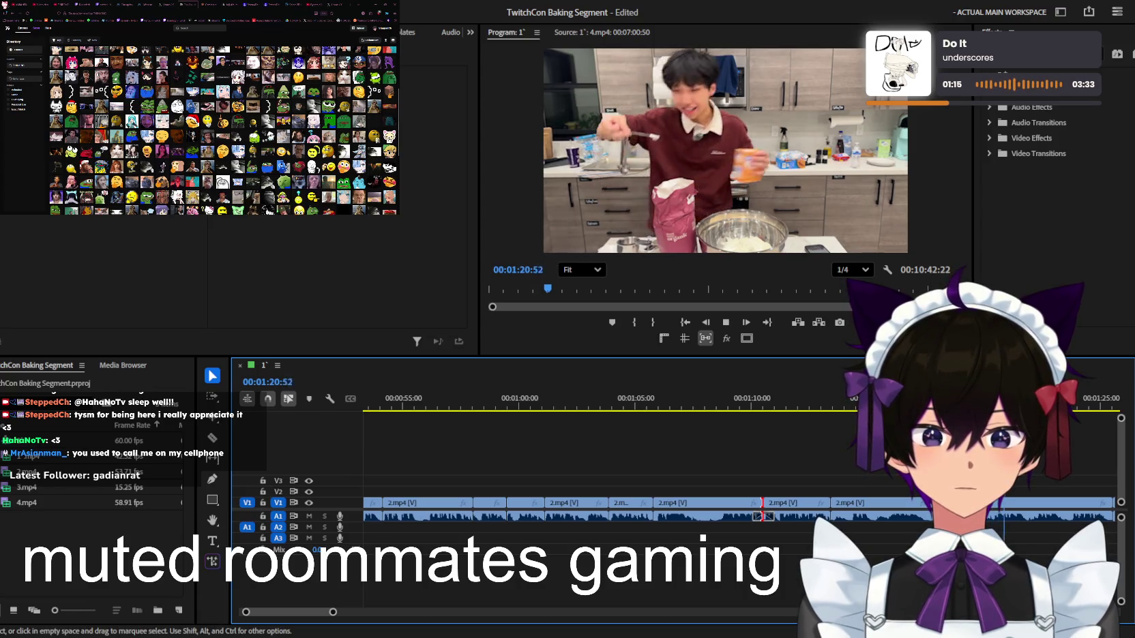
pyautogui.press('=')
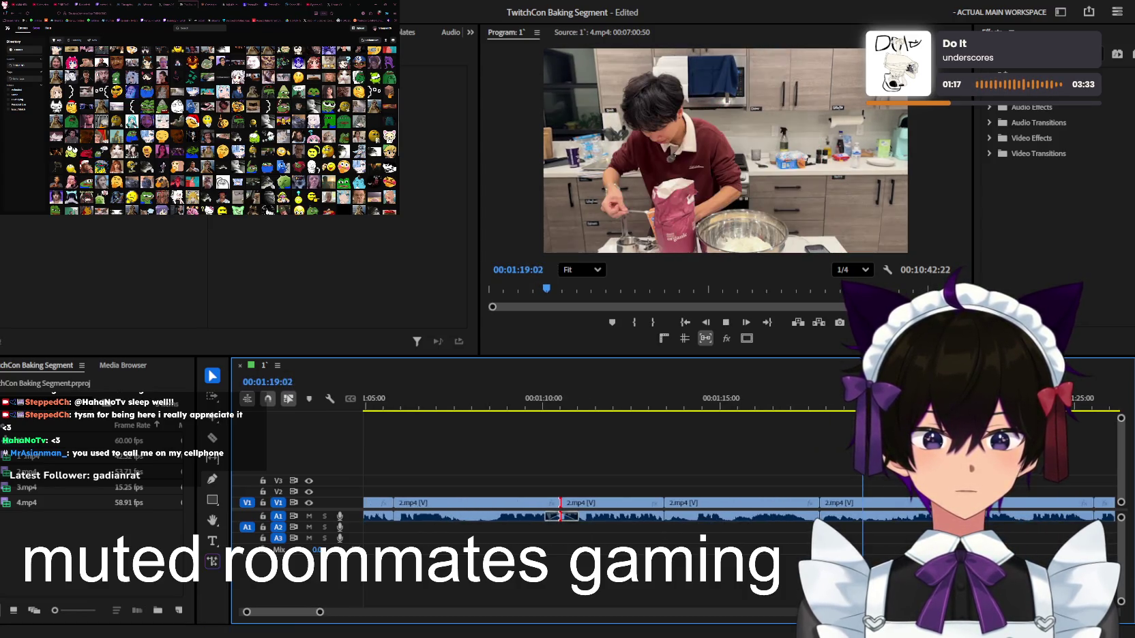
# Review playback from about 3:00 to 6:04, zooming in and out around the playhead
pyautogui.press('-')
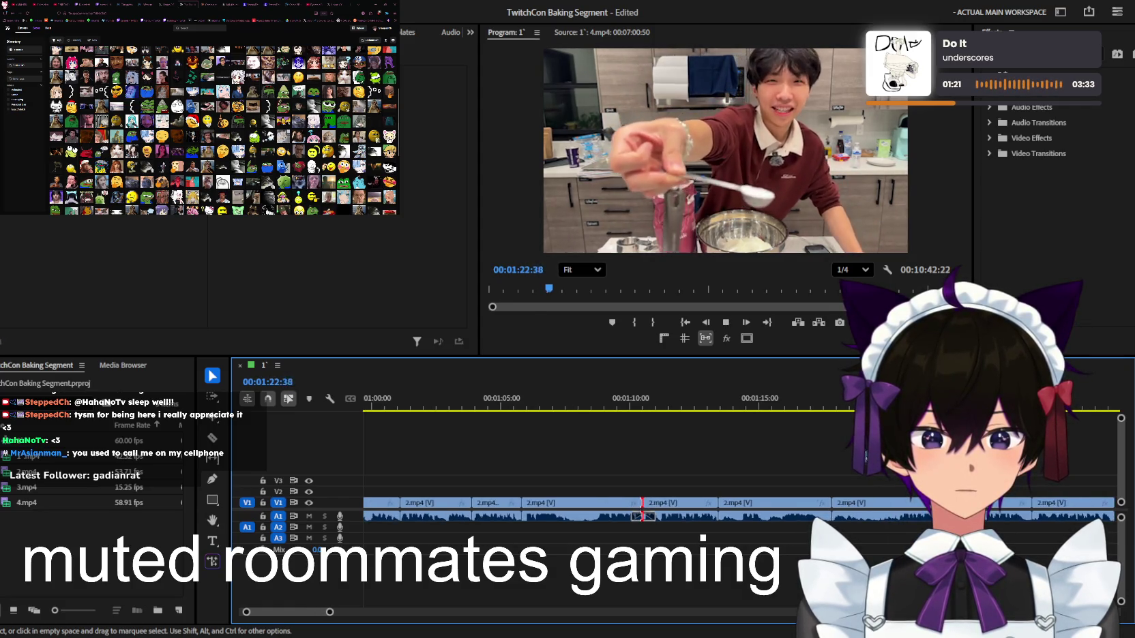
pyautogui.press('-')
pyautogui.press('=')
pyautogui.press('=')
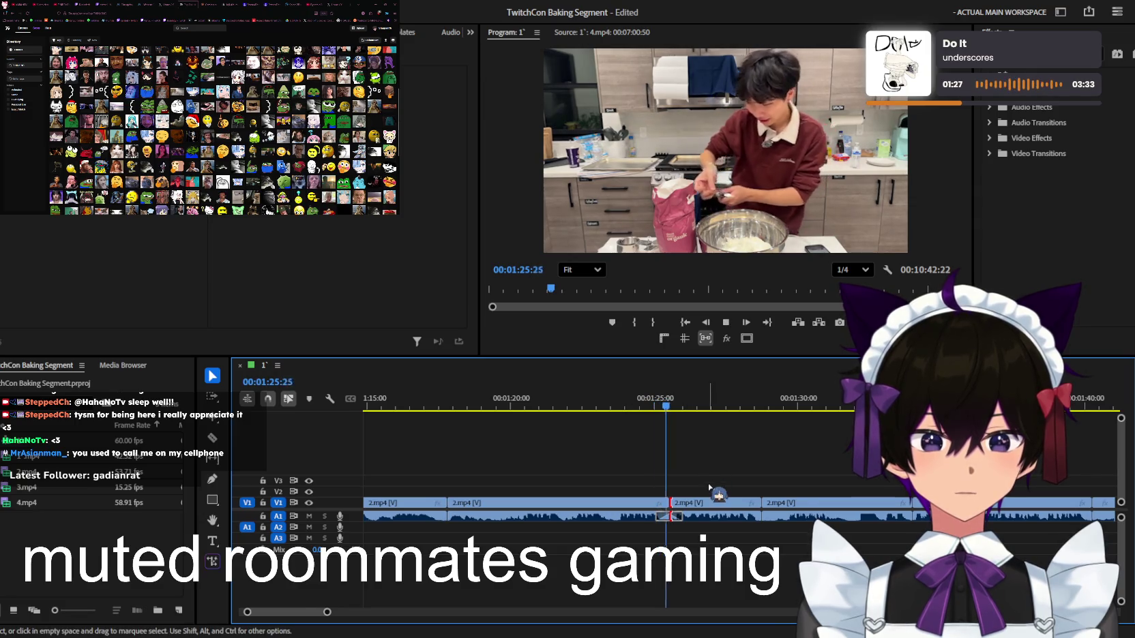
pyautogui.press('=')
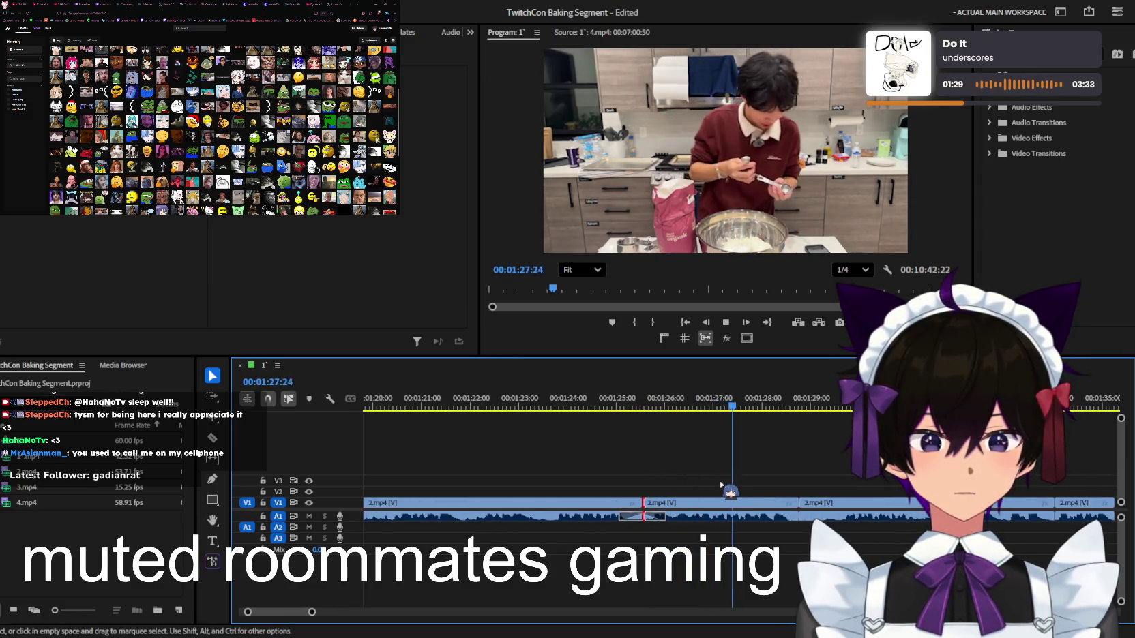
pyautogui.press('-')
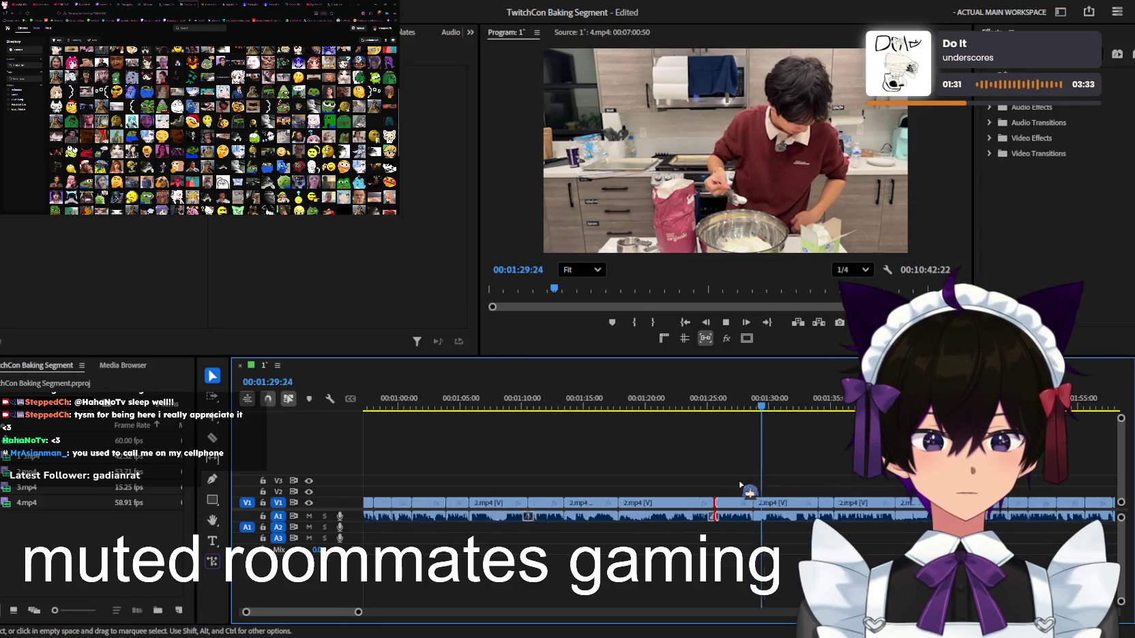
pyautogui.press('=')
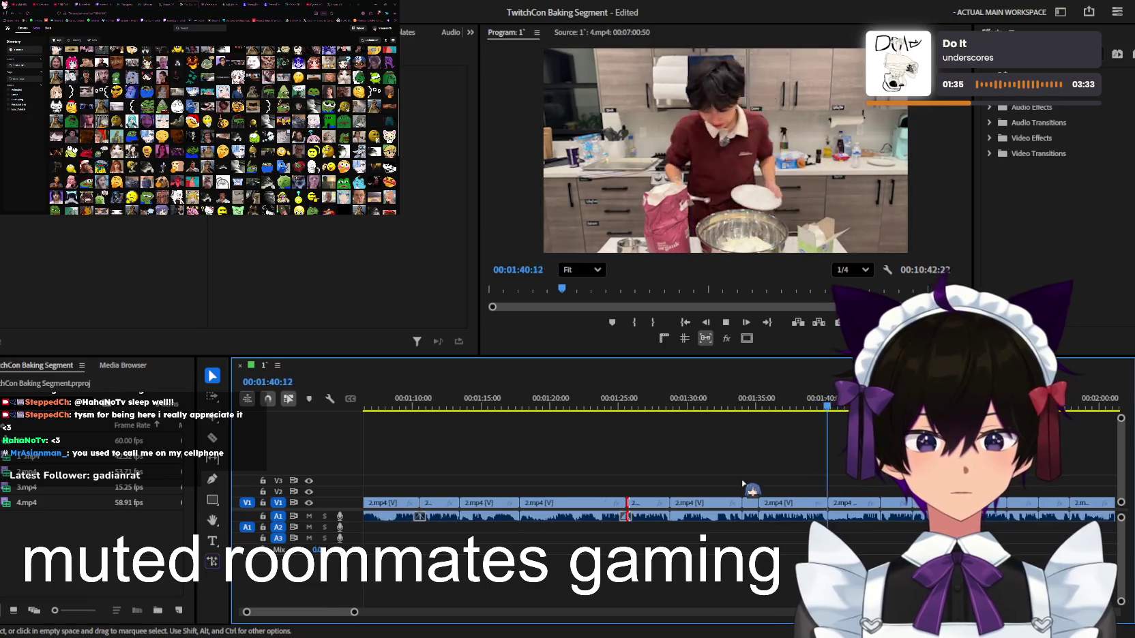
pyautogui.press('-')
pyautogui.press('=')
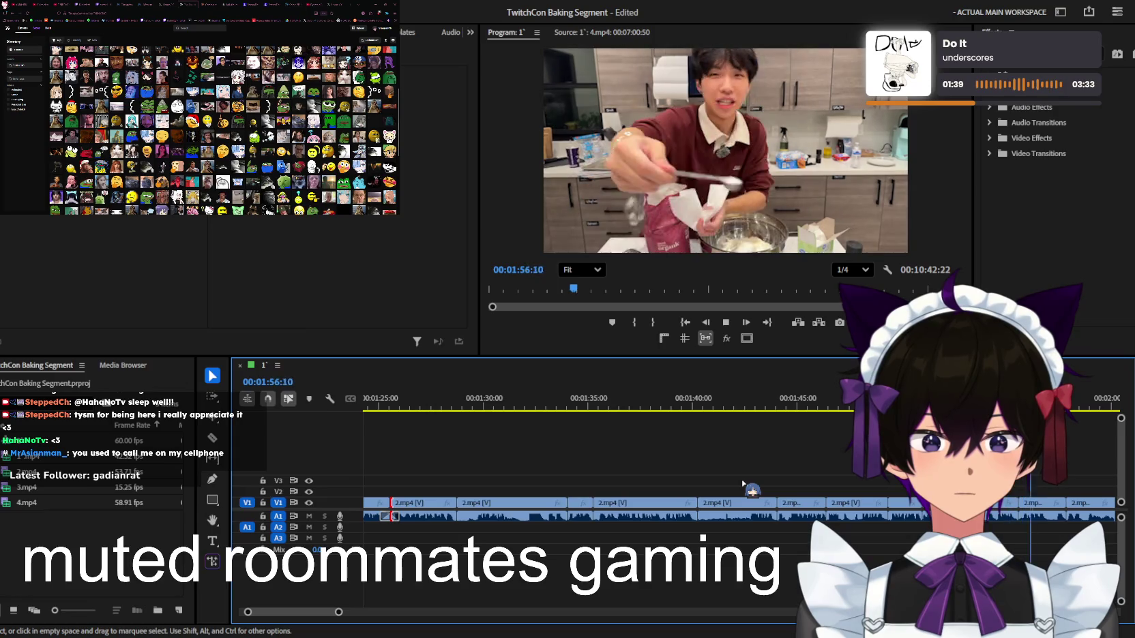
pyautogui.press('-')
pyautogui.press('-')
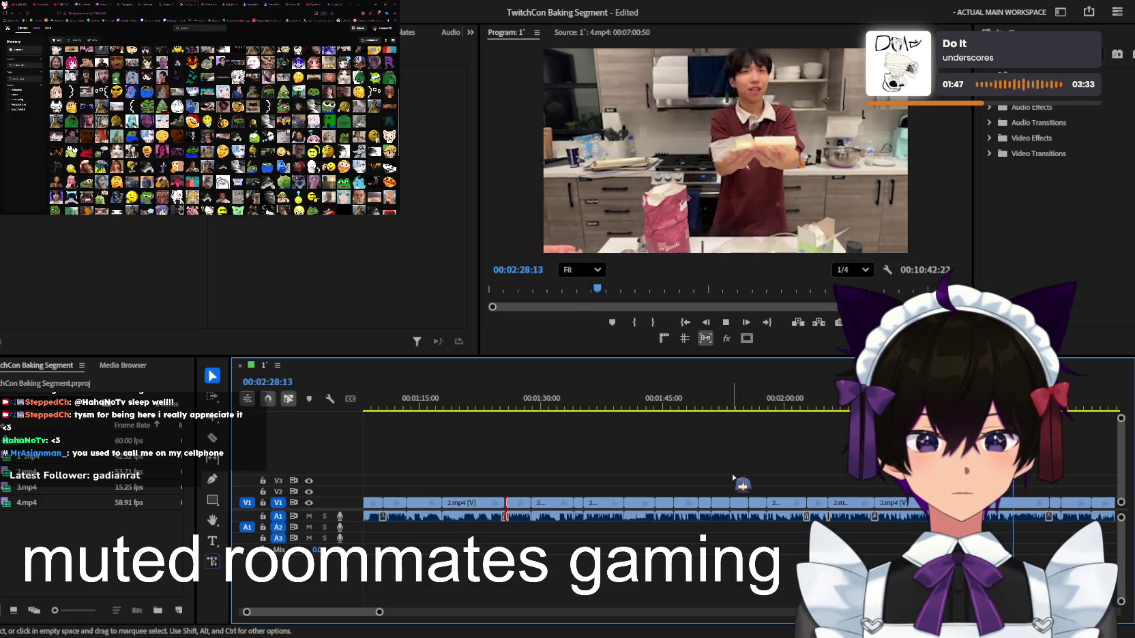
pyautogui.press('-')
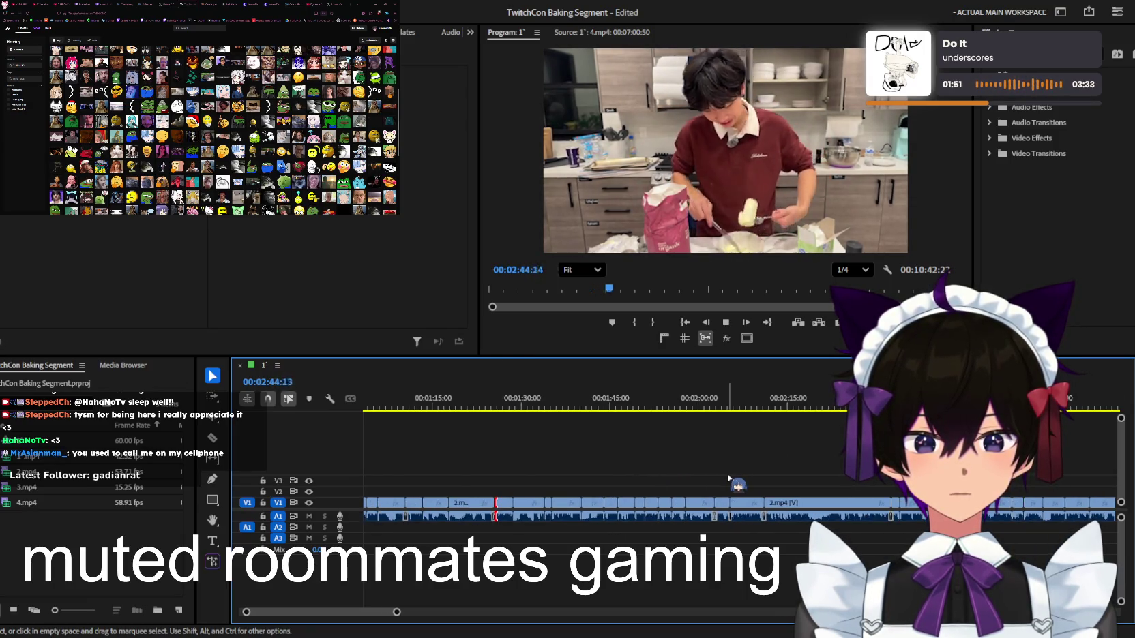
pyautogui.press('=')
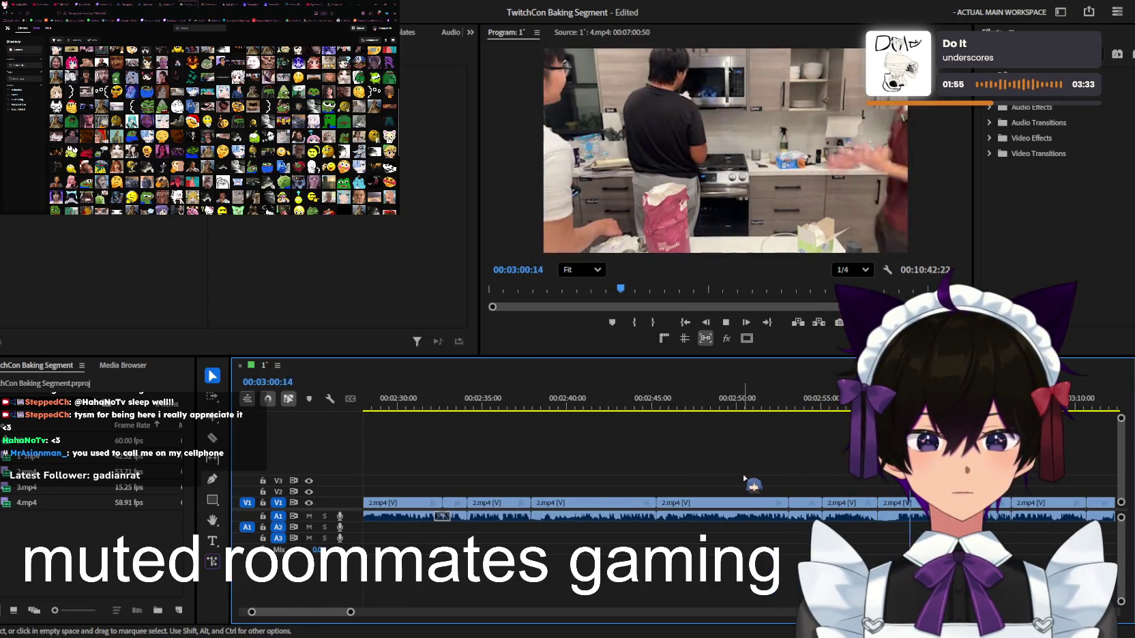
pyautogui.press('-')
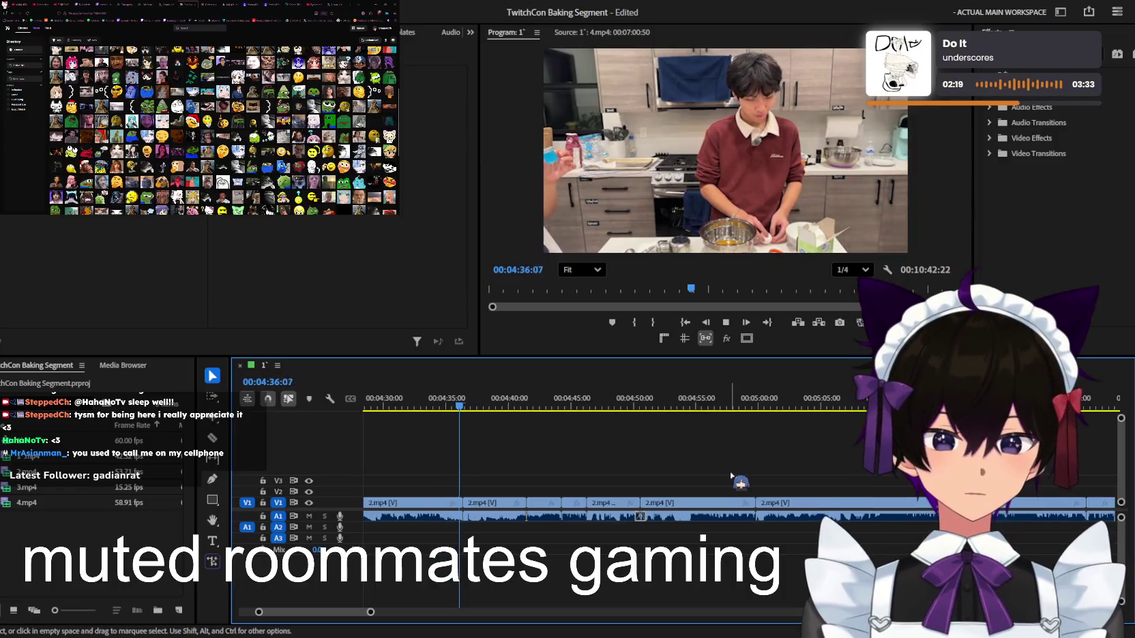
pyautogui.press('-')
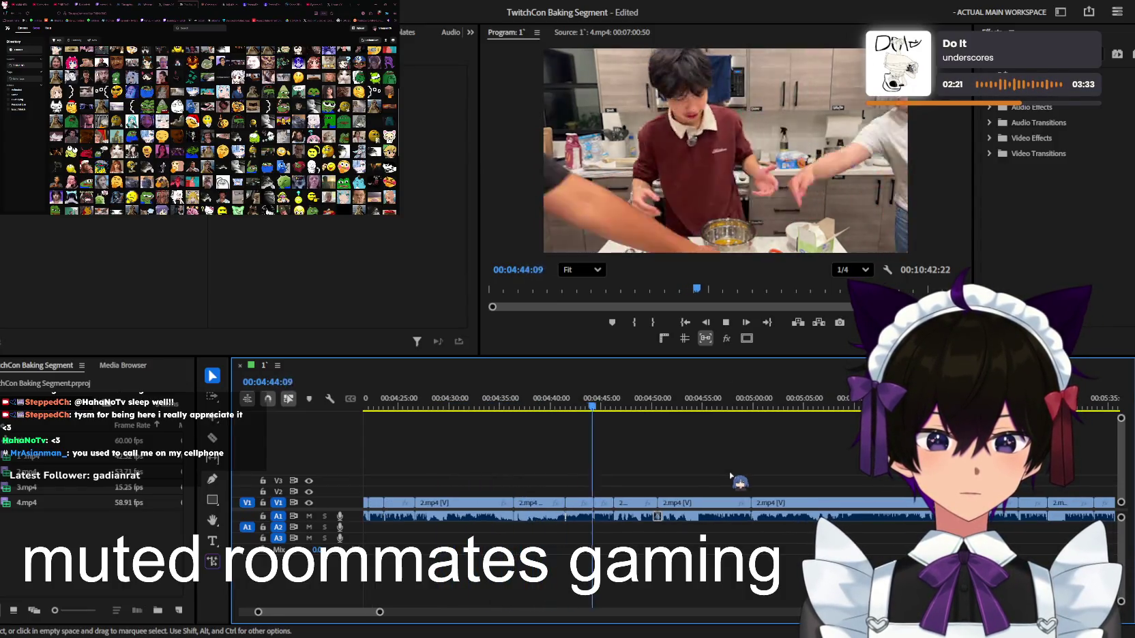
pyautogui.press('=')
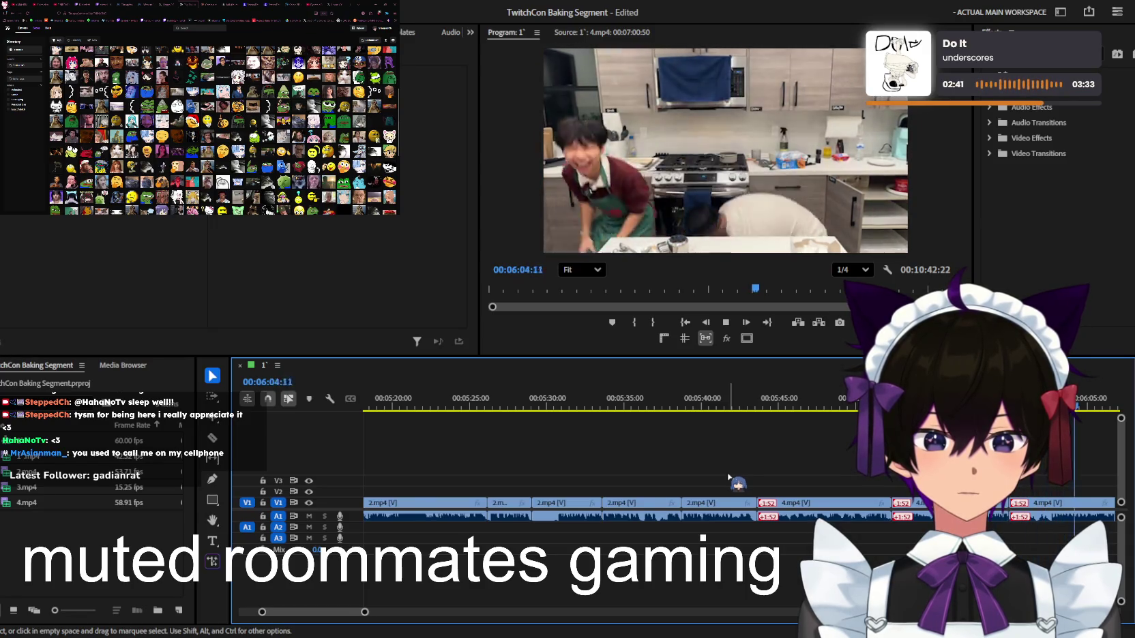
# Keep playing through the sped-up clips, zooming the timeline to follow the playhead
pyautogui.scroll(2, 726, 477)
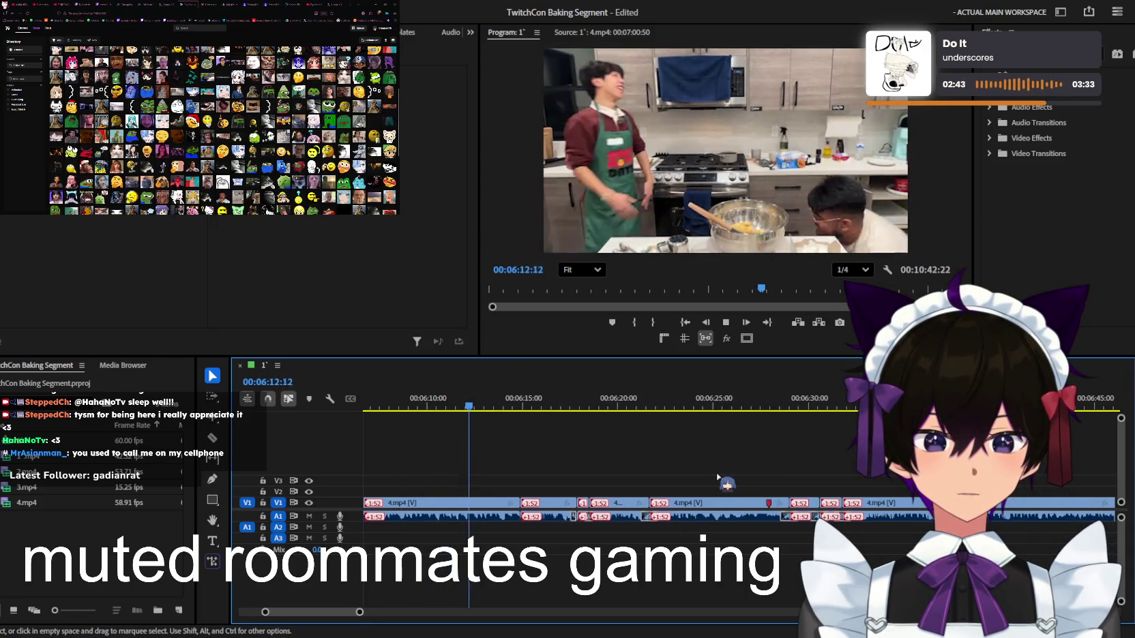
pyautogui.scroll(2, 717, 476)
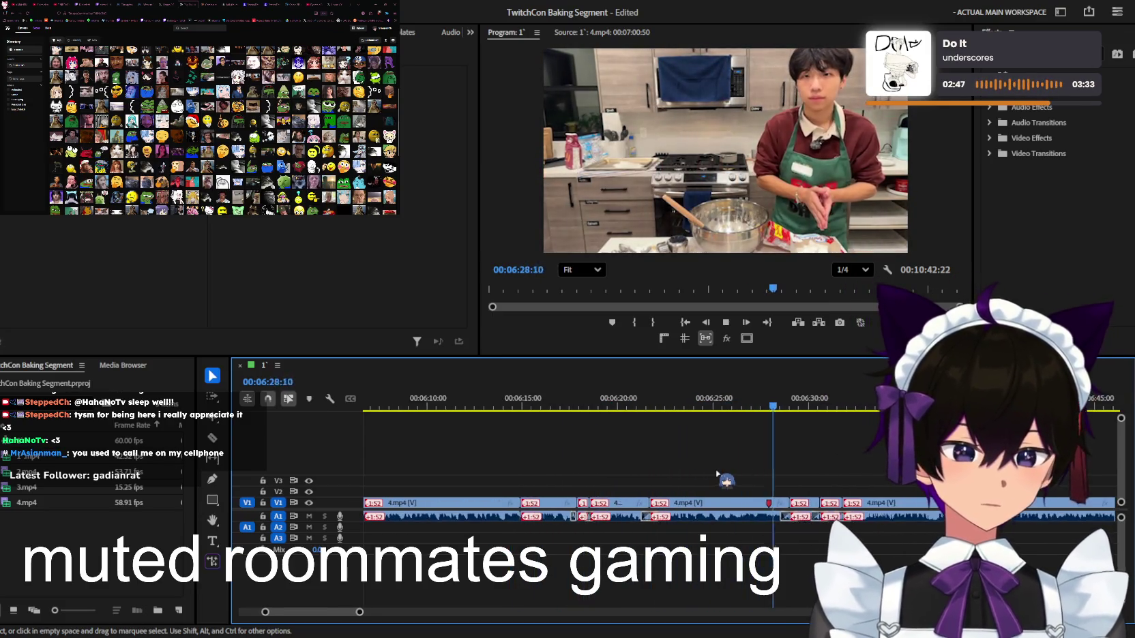
pyautogui.scroll(-3, 717, 474)
pyautogui.scroll(-1, 717, 471)
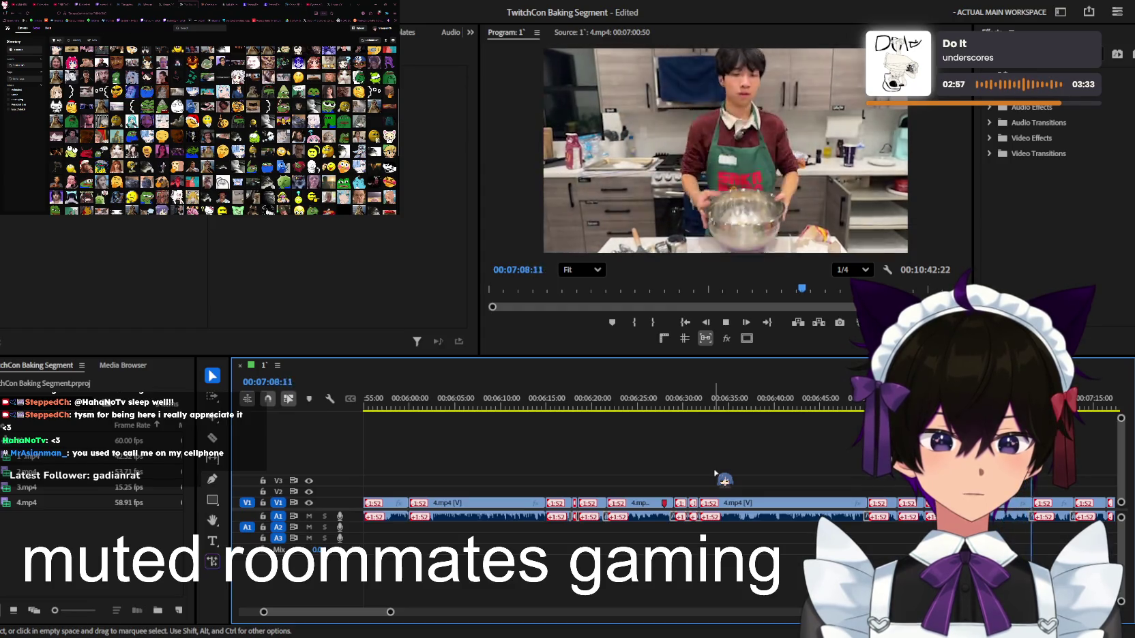
pyautogui.scroll(-1, 716, 474)
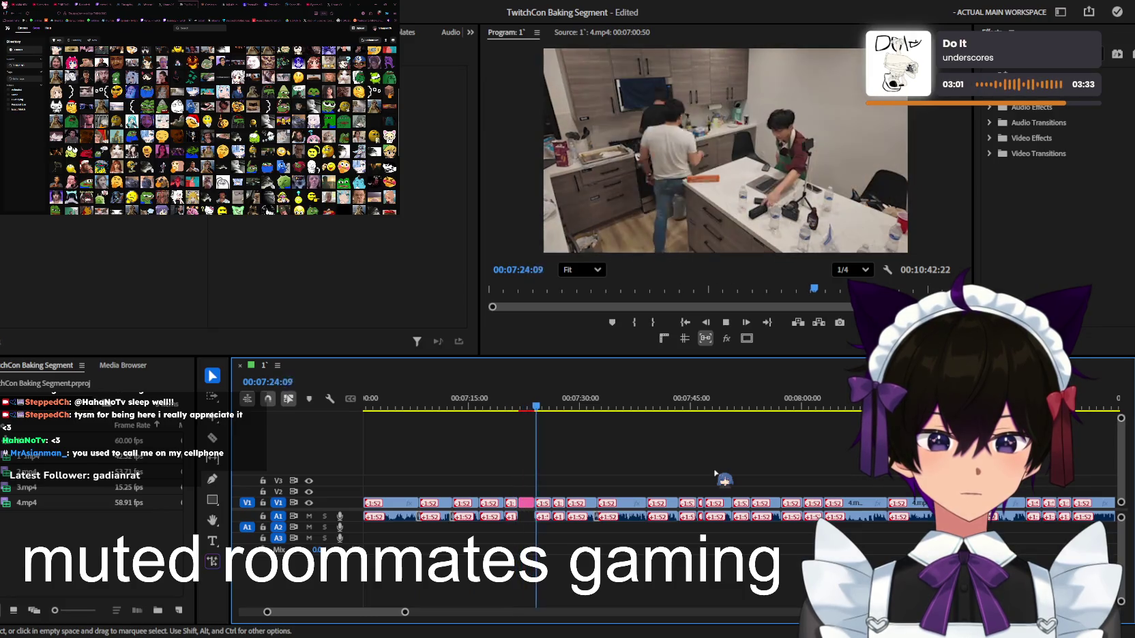
pyautogui.scroll(2, 668, 471)
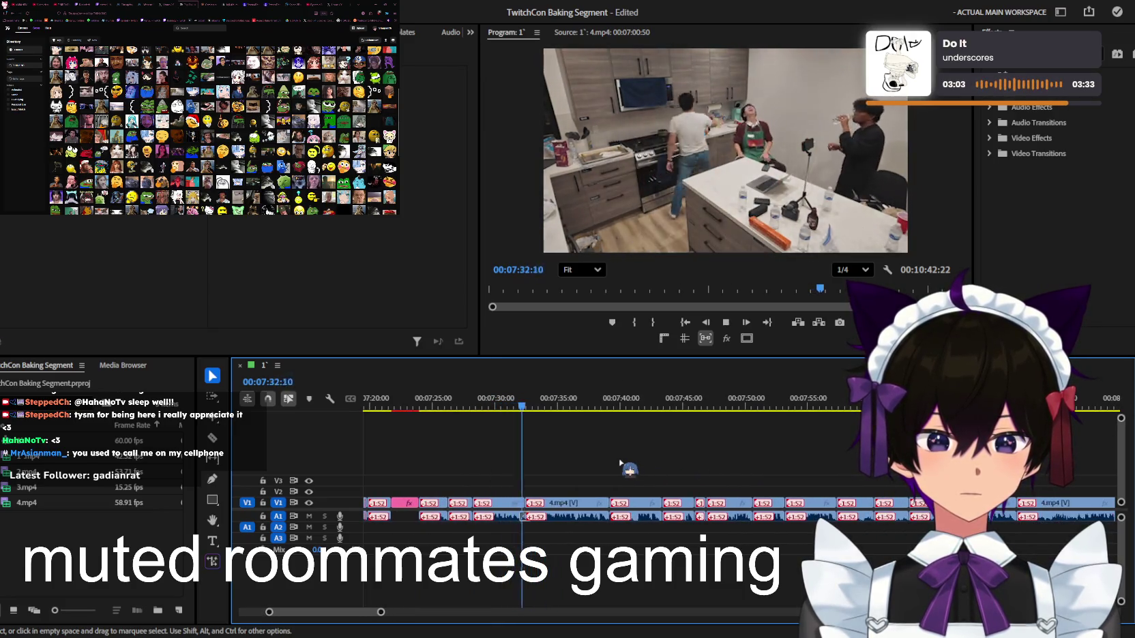
pyautogui.scroll(-1, 624, 465)
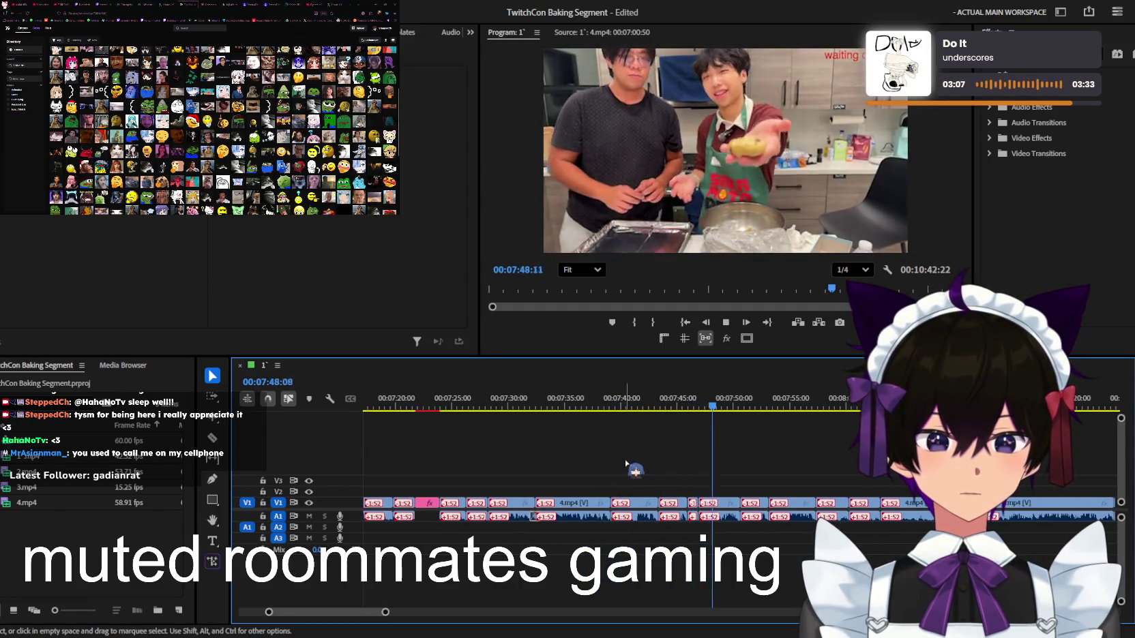
pyautogui.scroll(-1, 626, 463)
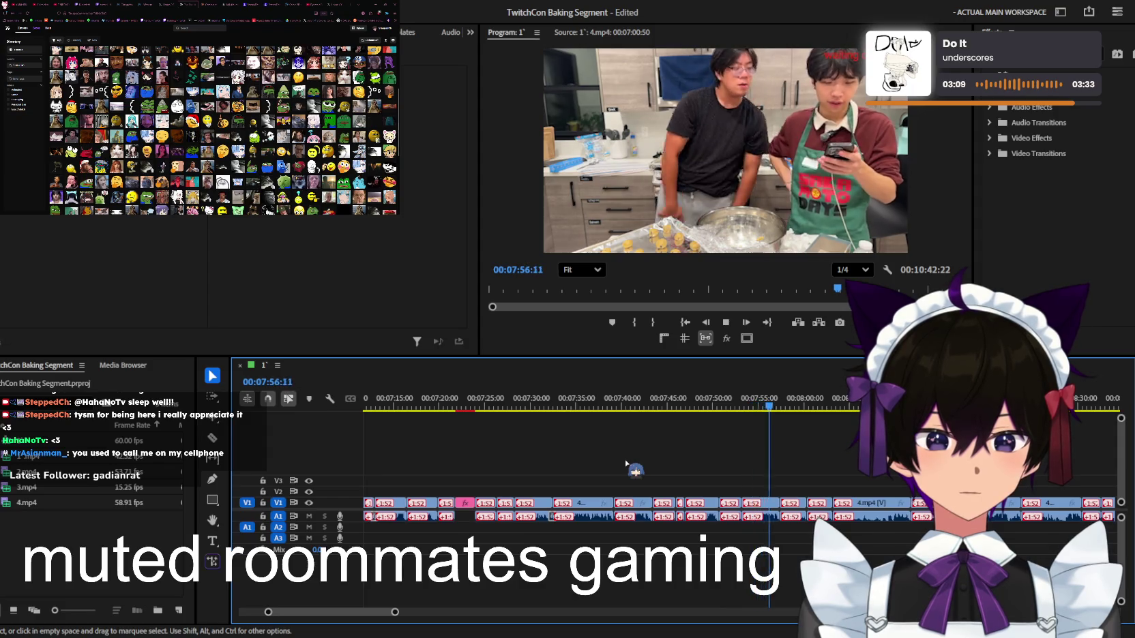
pyautogui.scroll(-2, 625, 463)
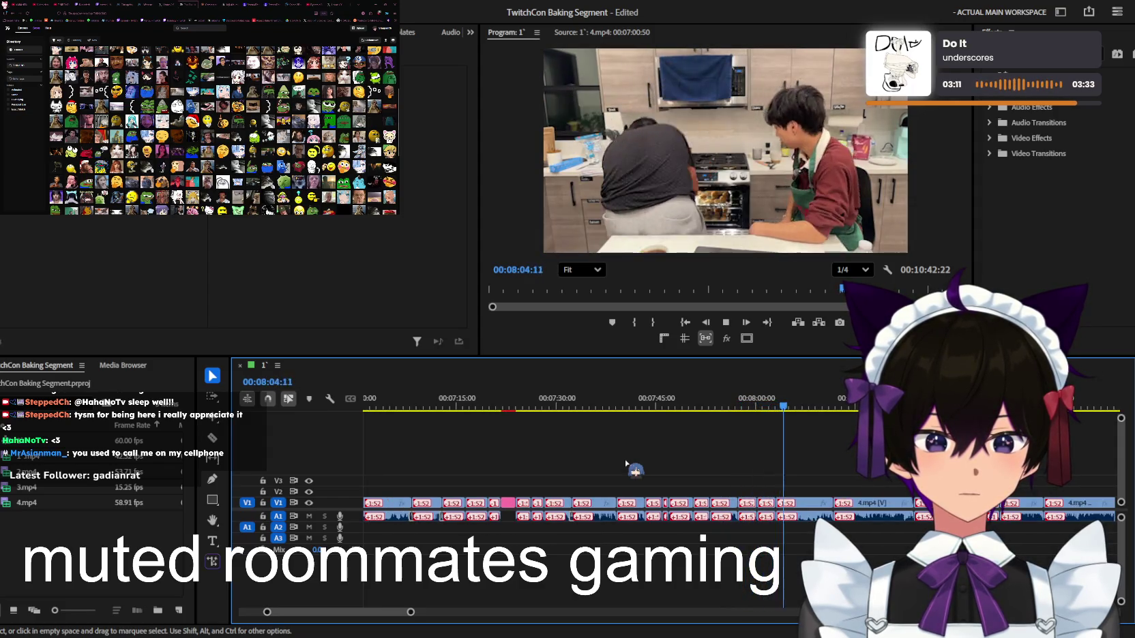
pyautogui.scroll(-1, 625, 465)
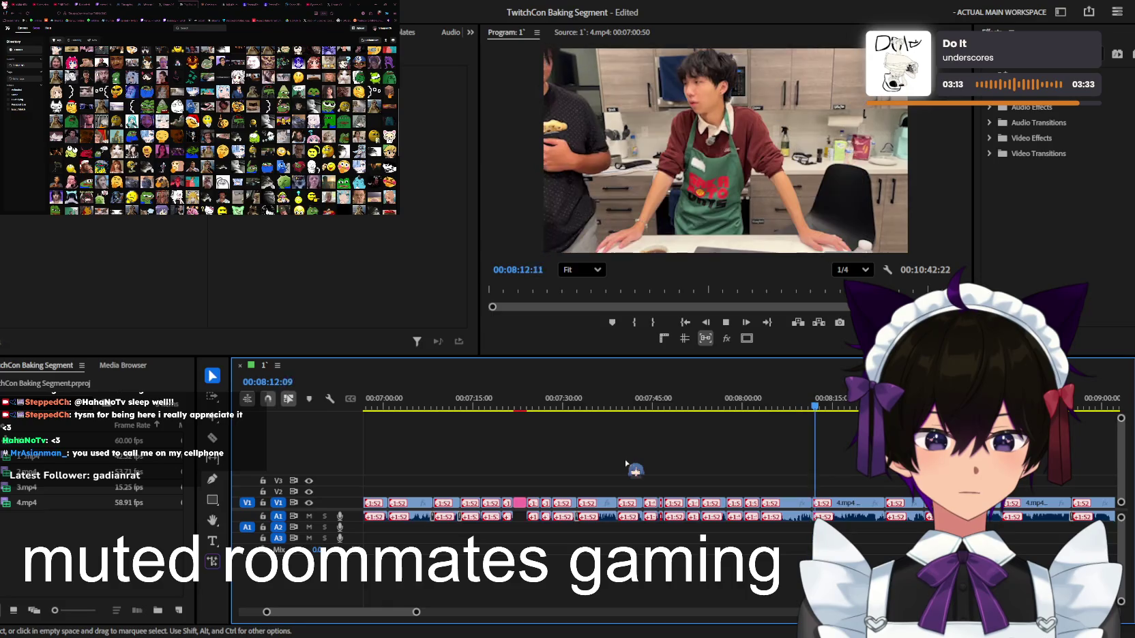
pyautogui.scroll(-1, 625, 464)
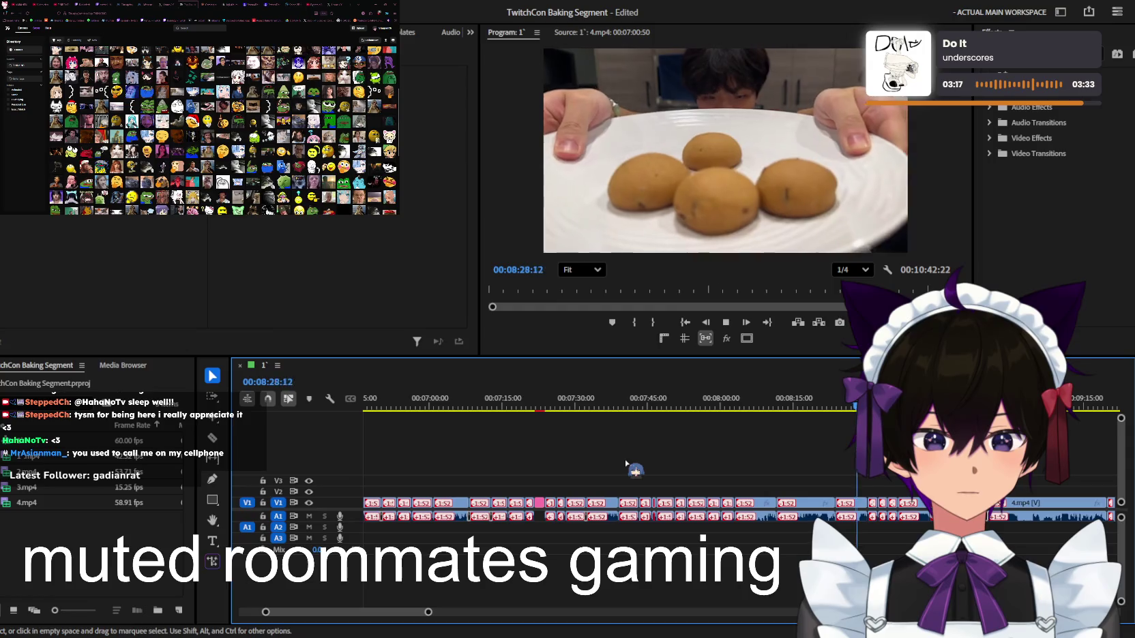
pyautogui.scroll(3, 682, 470)
pyautogui.scroll(-1, 722, 471)
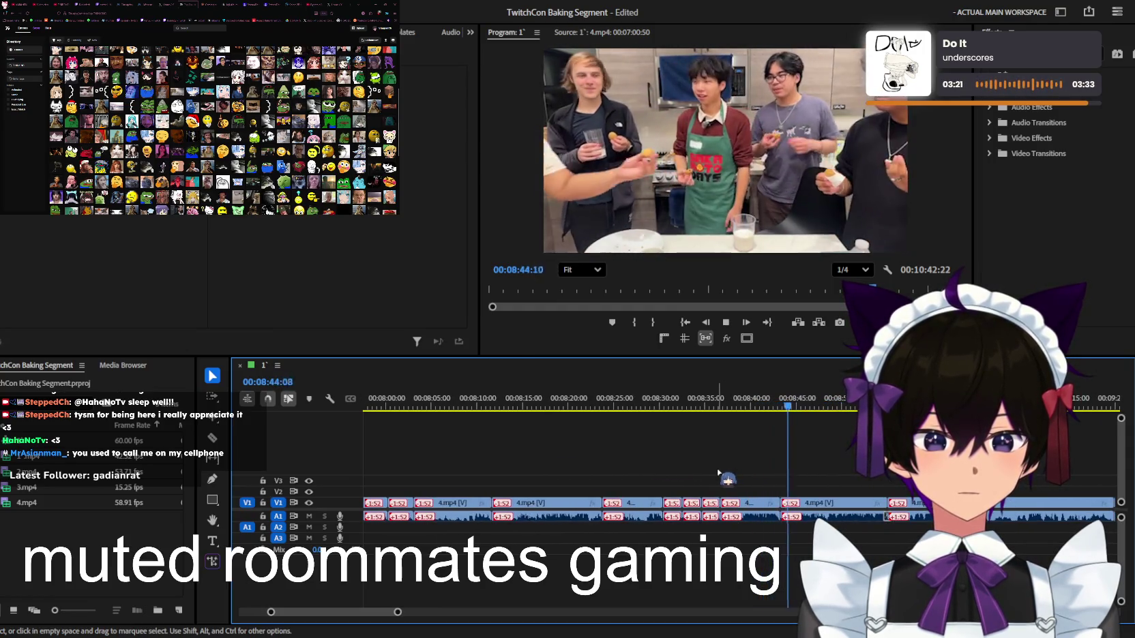
pyautogui.scroll(-1, 718, 472)
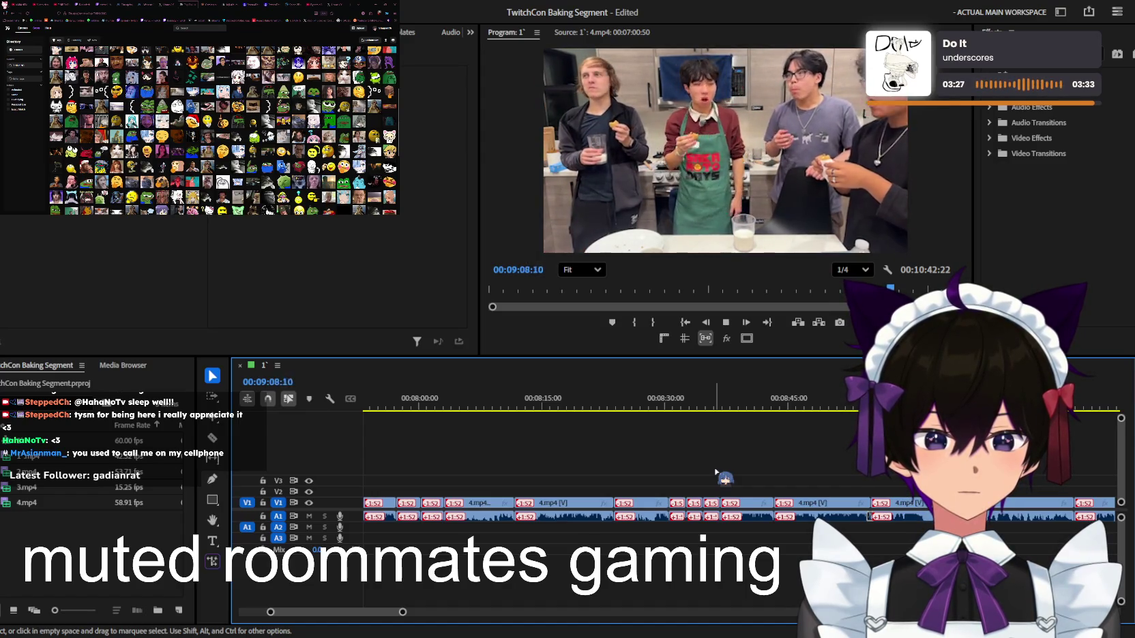
# Follow playback to the sequence end at 10:42:22 and save the project
pyautogui.scroll(3, 724, 477)
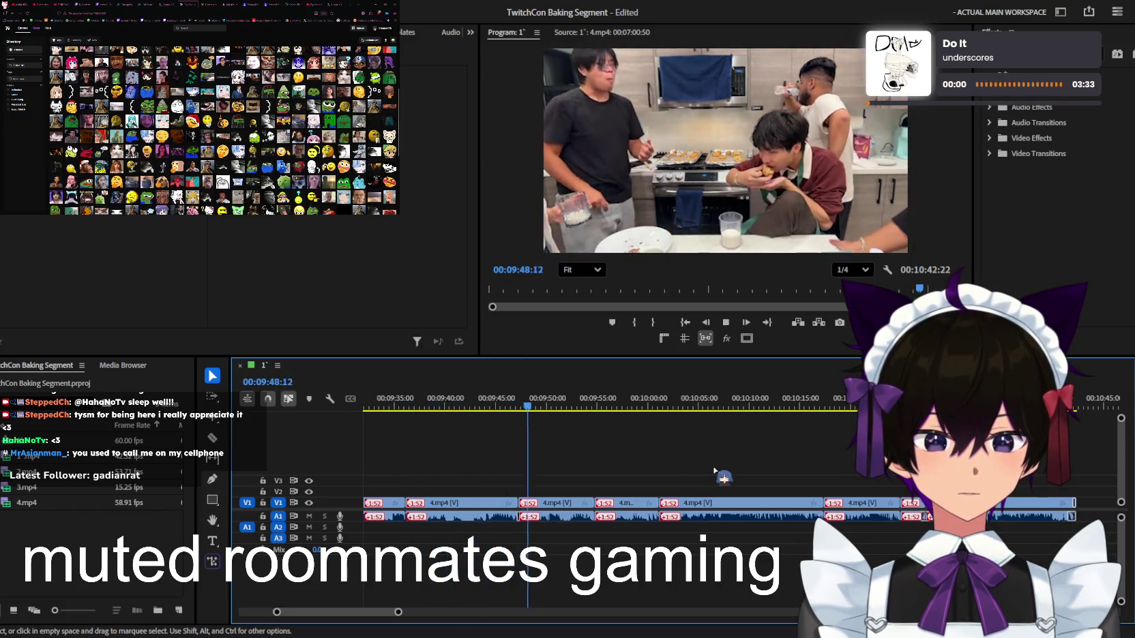
pyautogui.scroll(2, 715, 471)
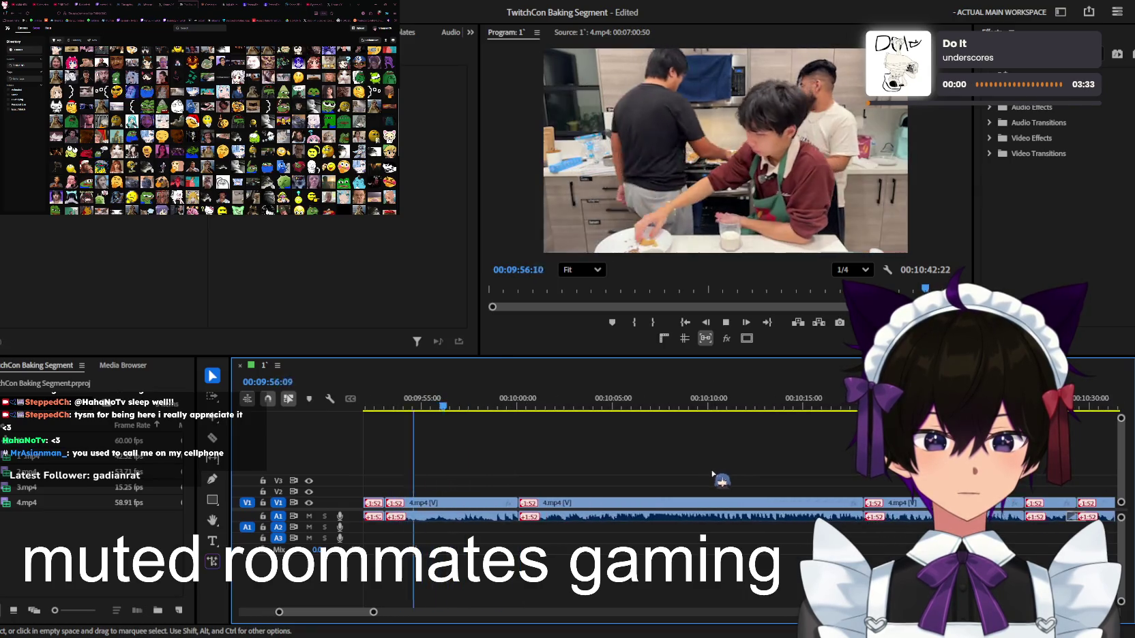
pyautogui.scroll(1, 715, 473)
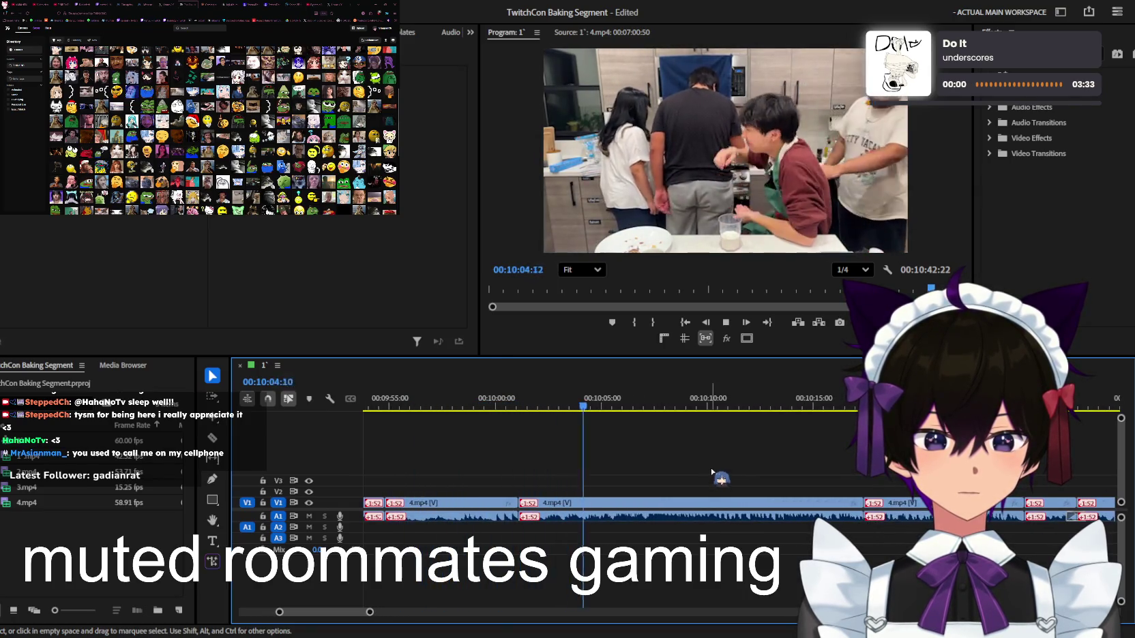
pyautogui.scroll(1, 712, 472)
pyautogui.scroll(-1, 712, 472)
pyautogui.scroll(-1, 713, 473)
pyautogui.scroll(1, 712, 472)
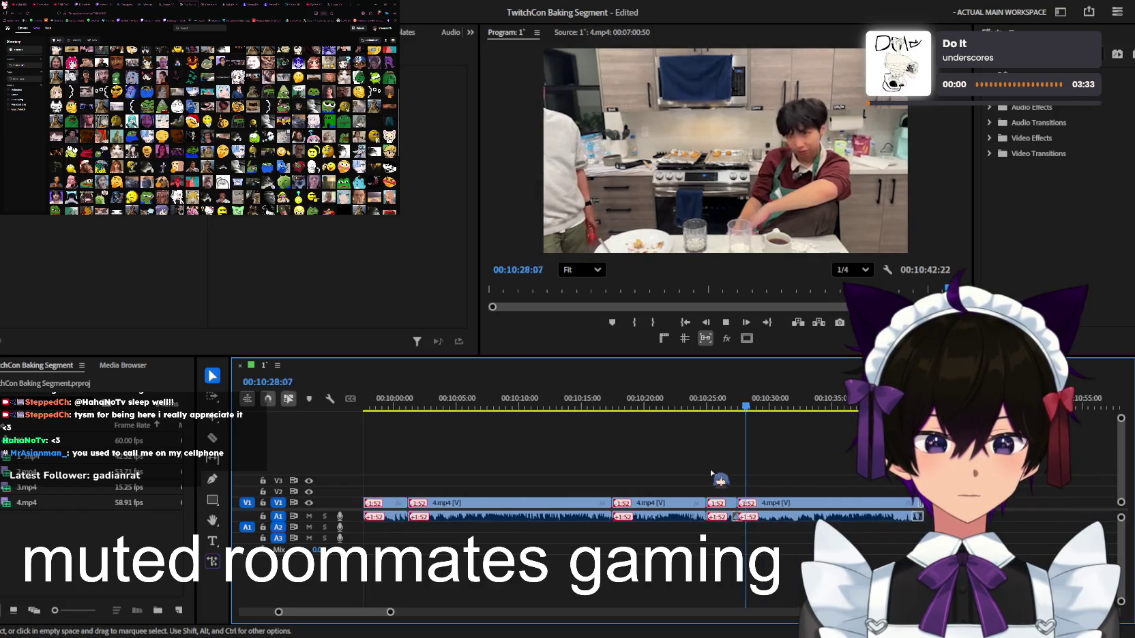
pyautogui.scroll(1, 713, 472)
pyautogui.scroll(-1, 712, 470)
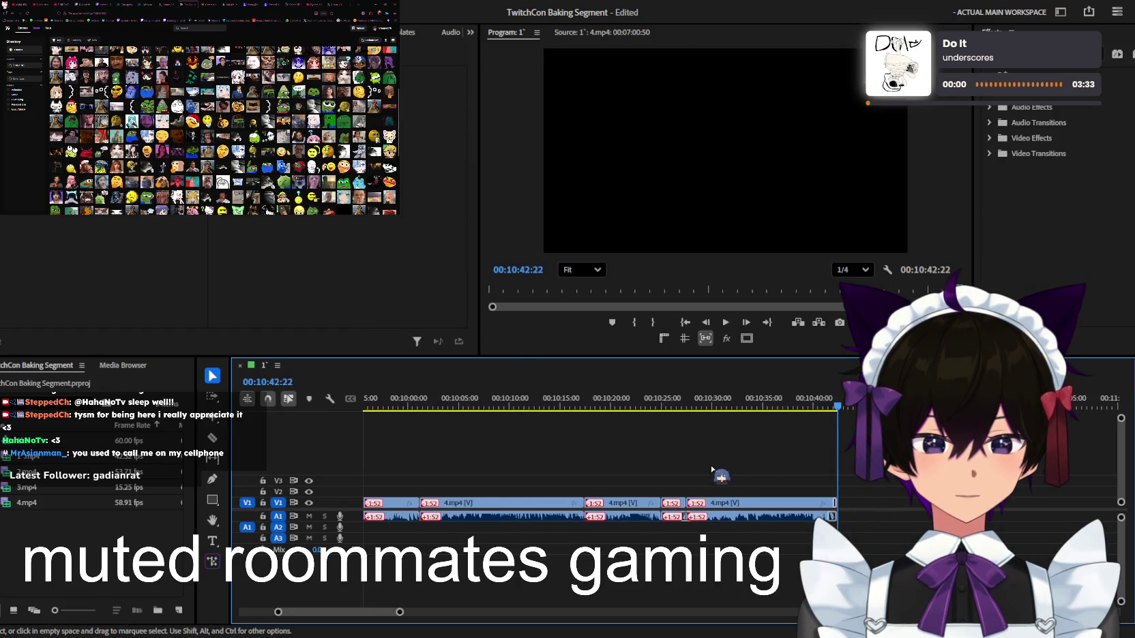
pyautogui.hotkey('ctrl', 's')
# Activate the sequence and step the playhead back a few seconds from the 10:42:22 end
pyautogui.scroll(-3, 869, 477)
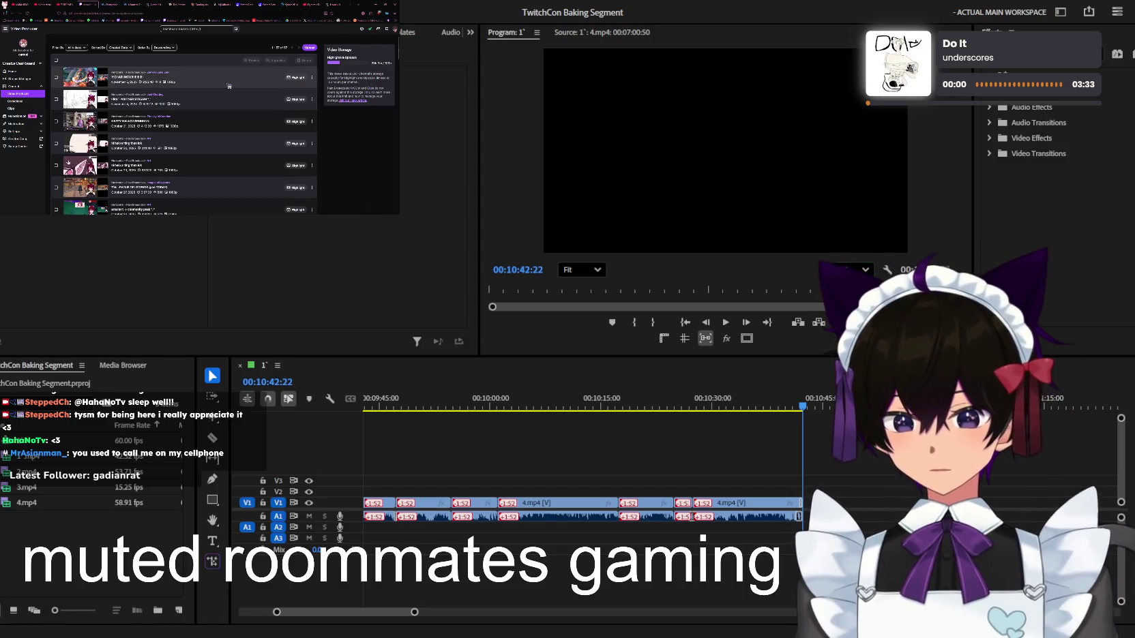
pyautogui.hotkey('shift', '3')
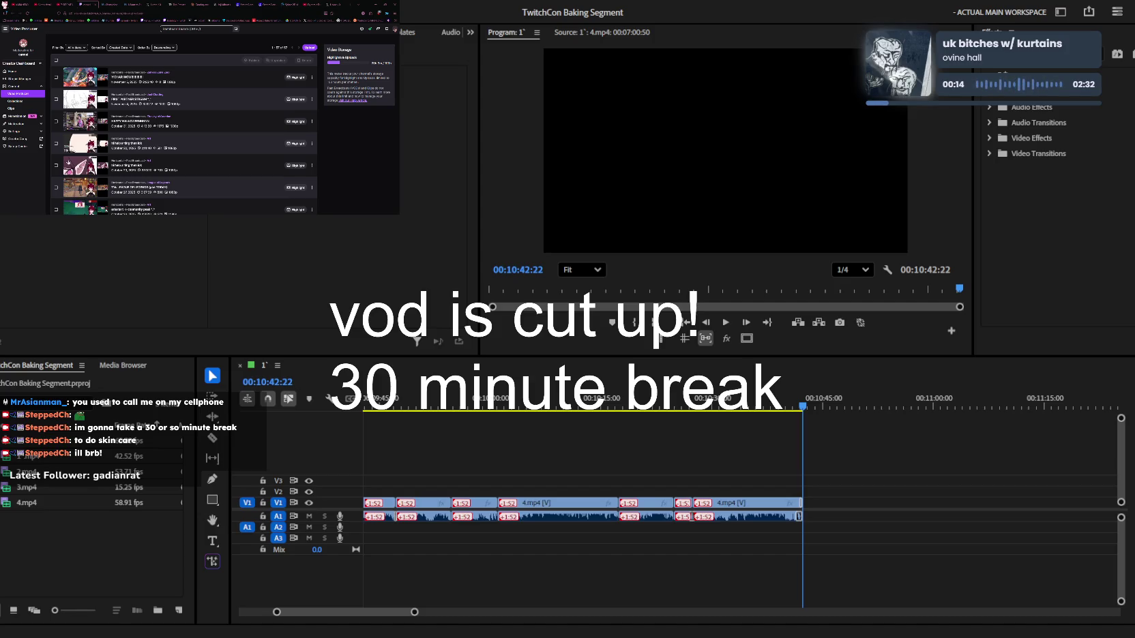
pyautogui.hotkey('shift', '3')
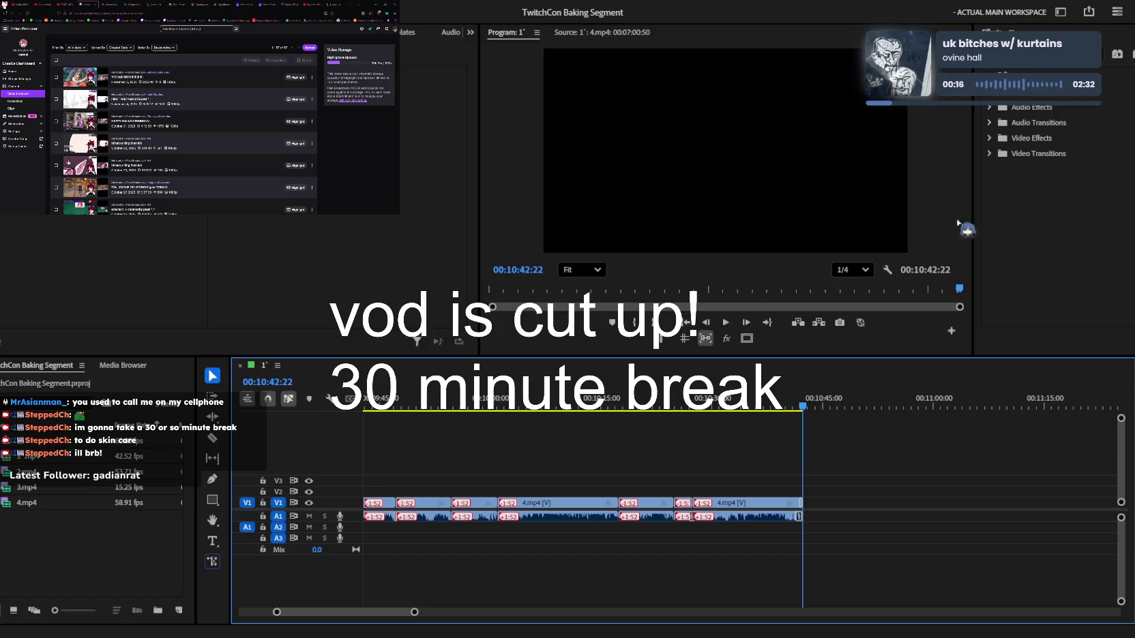
pyautogui.press('j')
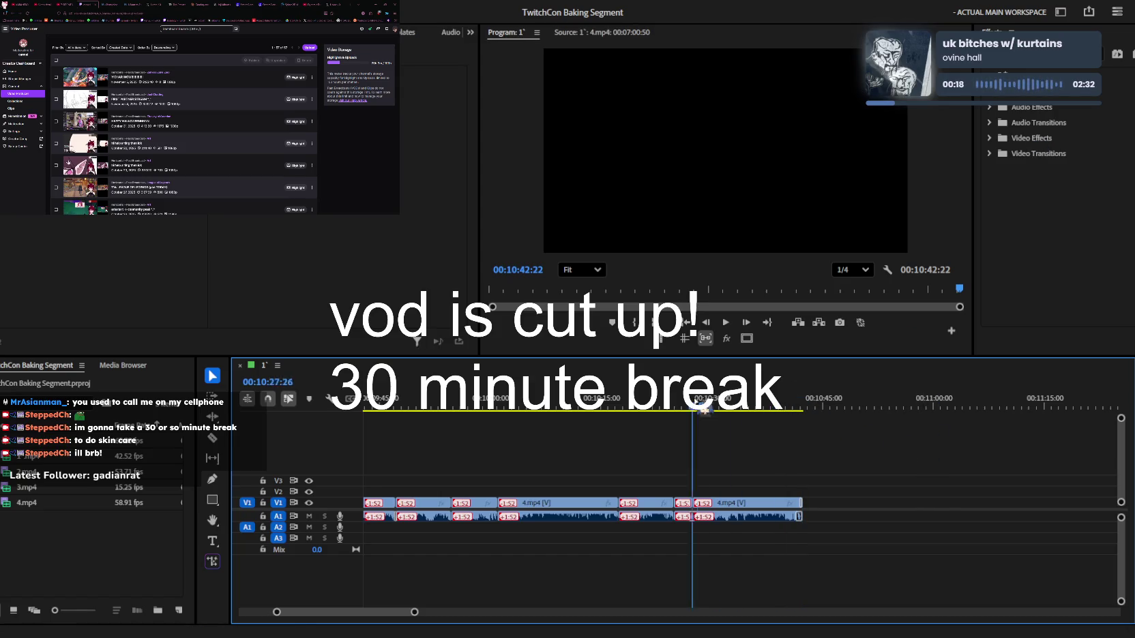
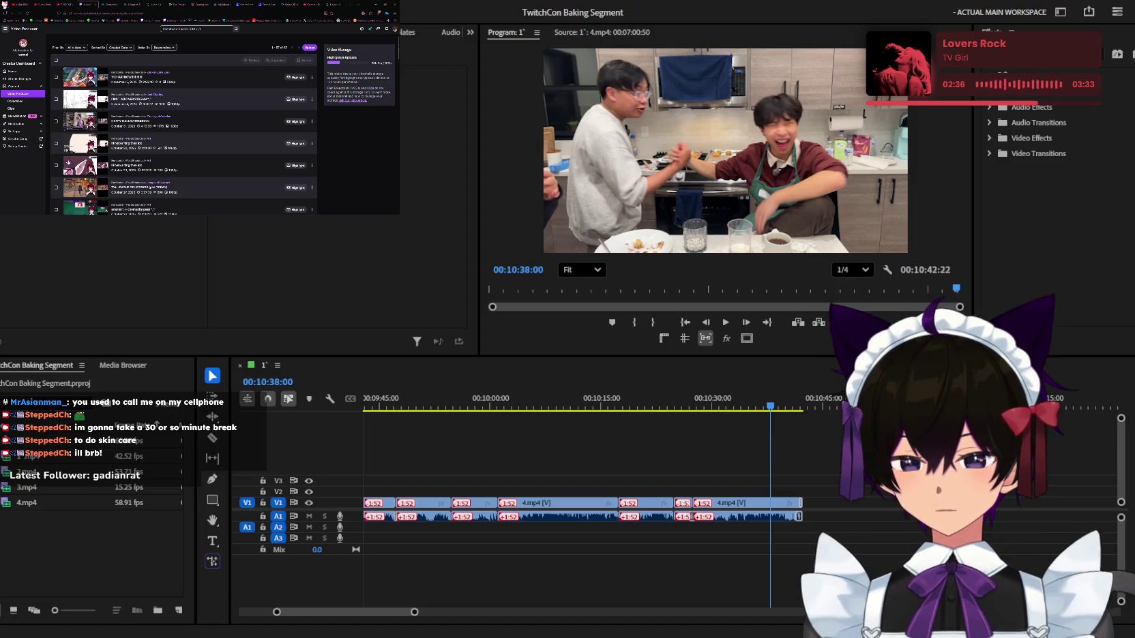
# Zoom out to the full TwitchCon Baking Segment sequence and return the playhead to 00:00:00:00
pyautogui.click(464, 584)
pyautogui.scroll(-5, 464, 584)
pyautogui.scroll(-3, 450, 611)
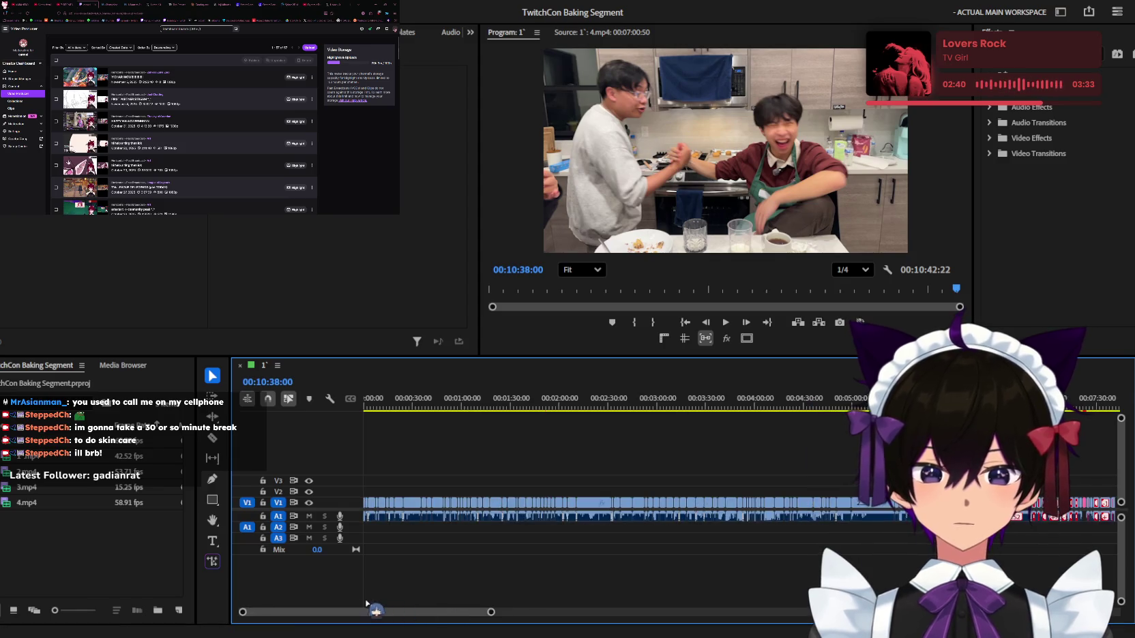
pyautogui.moveTo(549, 399); pyautogui.dragTo(273, 402)
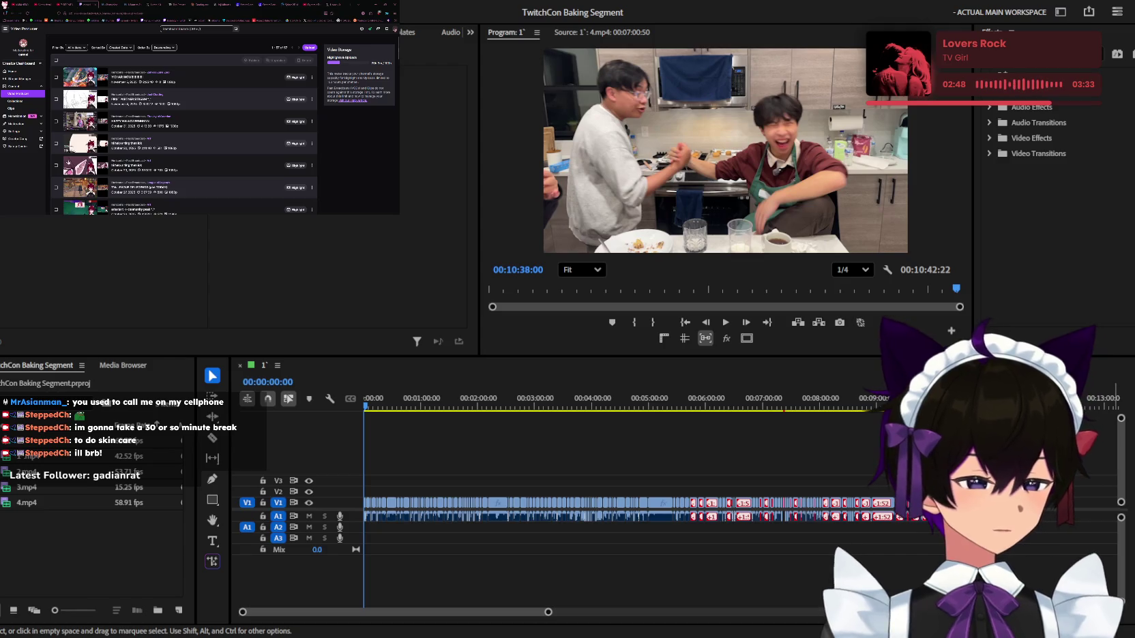
pyautogui.press('Home')
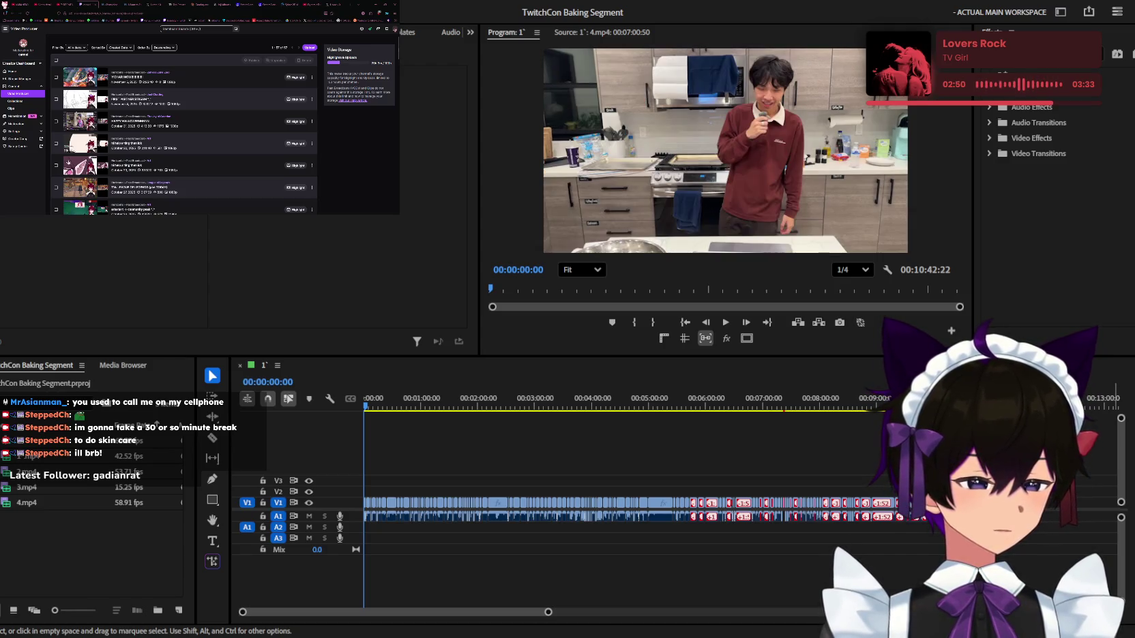